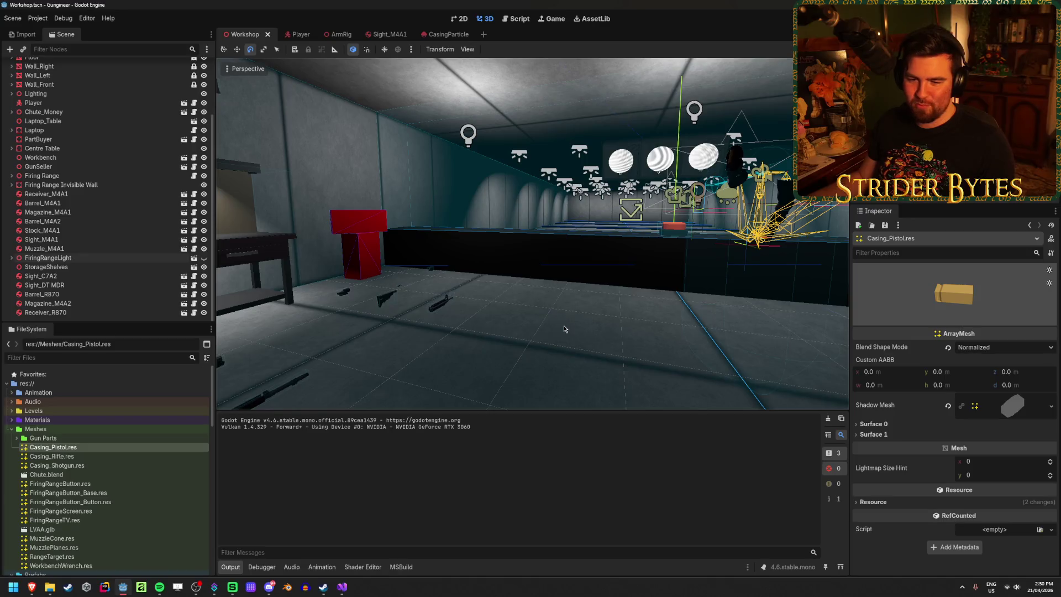
Step: Save the Workshop scene
key("ctrl+s")
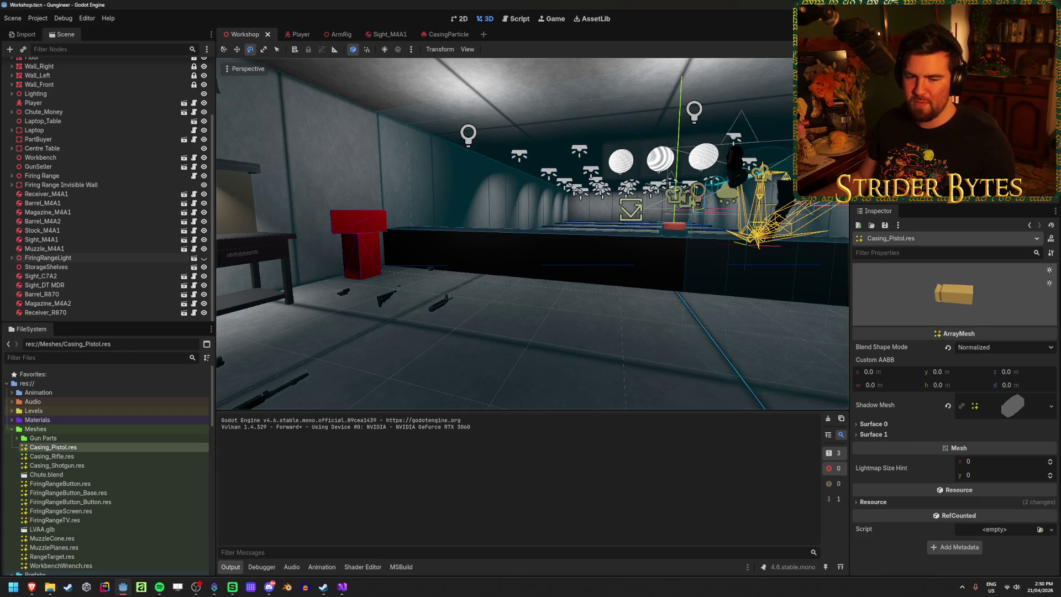
key("alt+Tab")
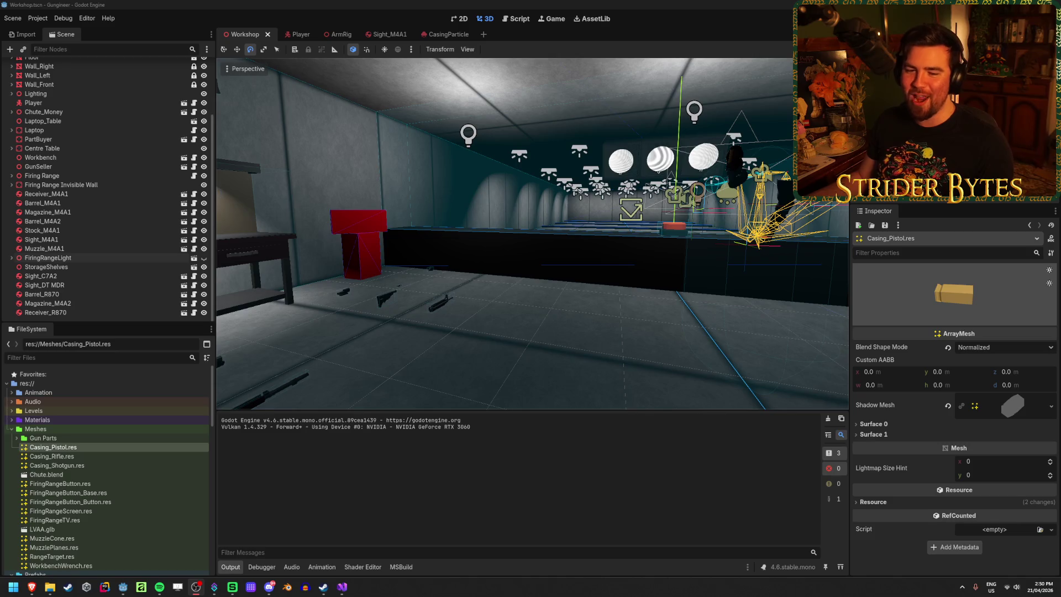
key("alt+Tab")
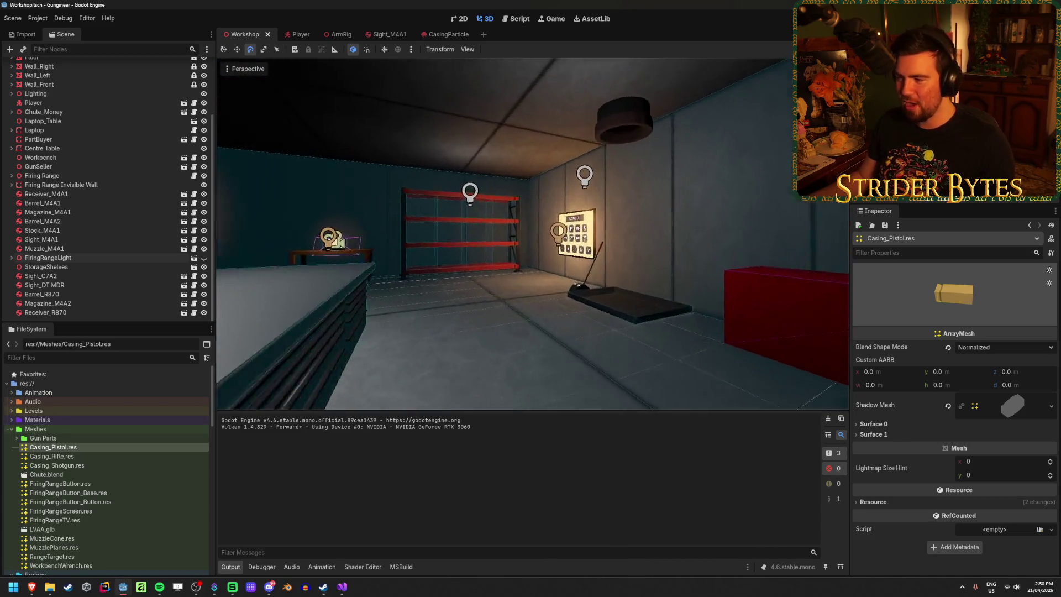
Step: Fly the view over the workbench and firing-range lanes, then build and run the game
key("w")
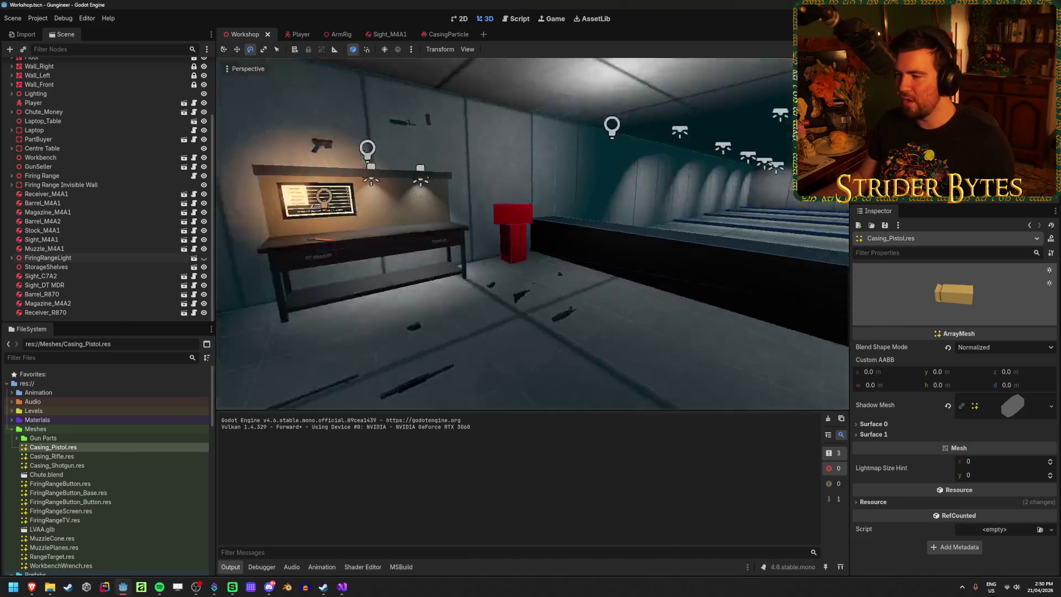
key("s")
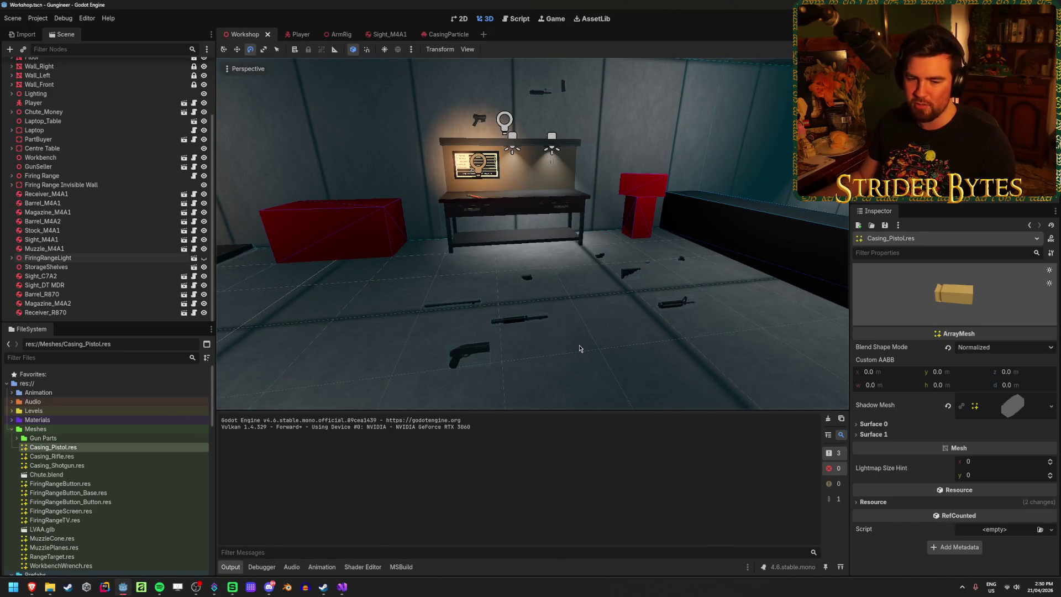
key("w")
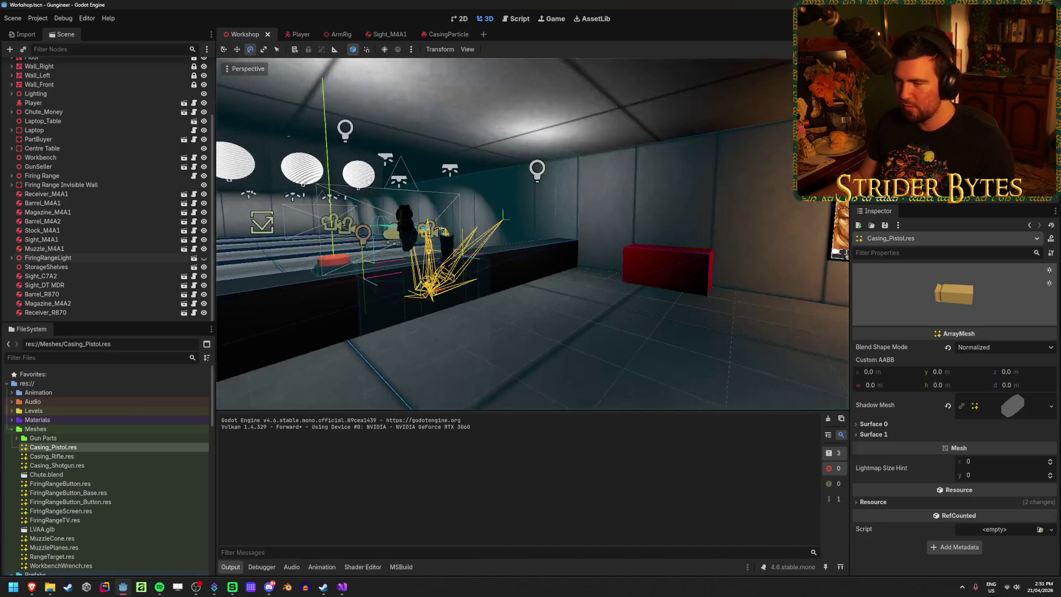
key("s")
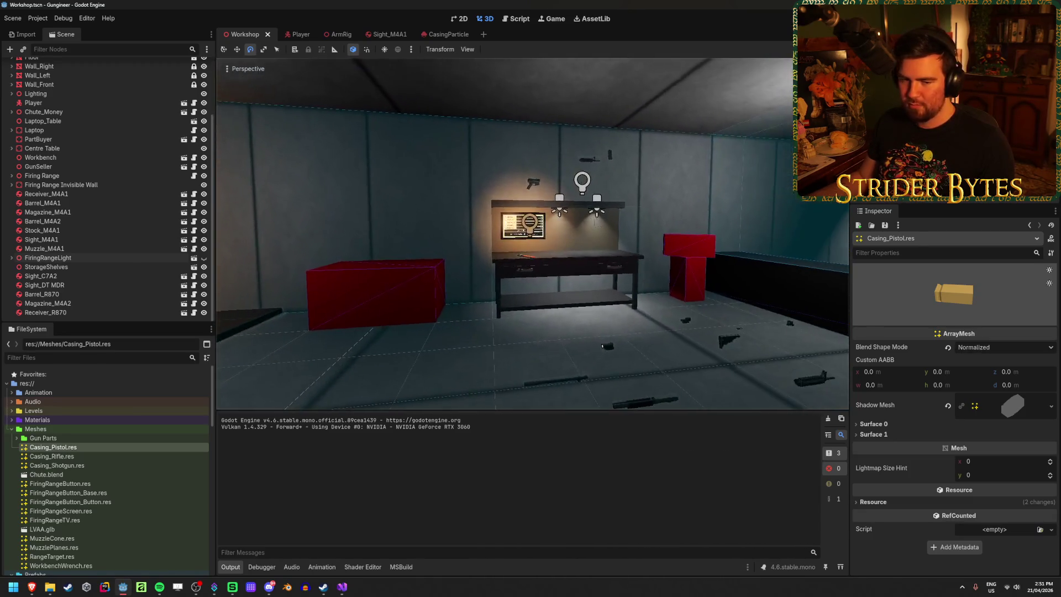
left_click_drag(541, 284, 550, 269)
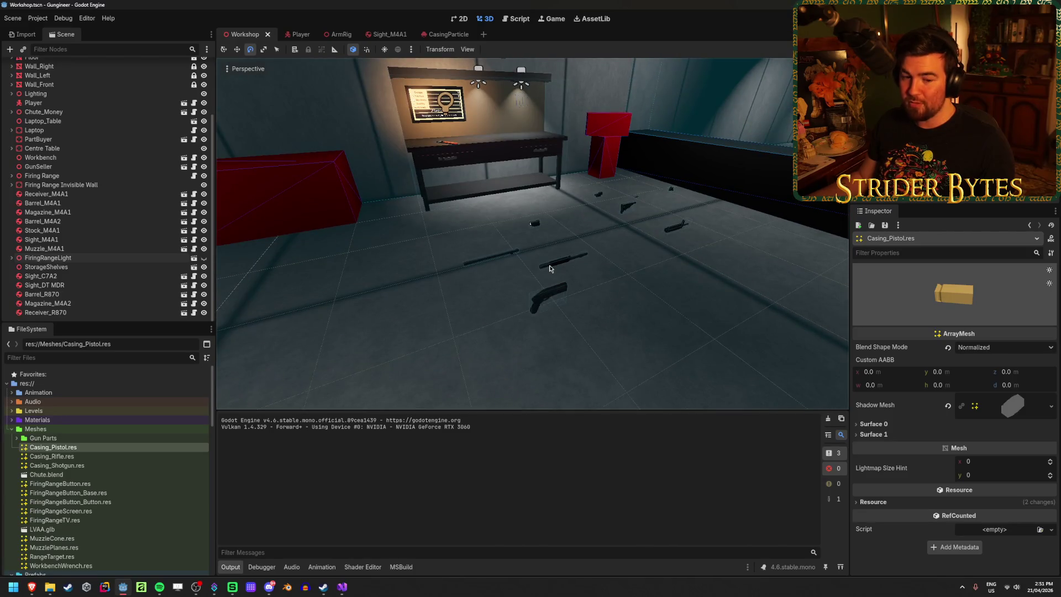
key("e")
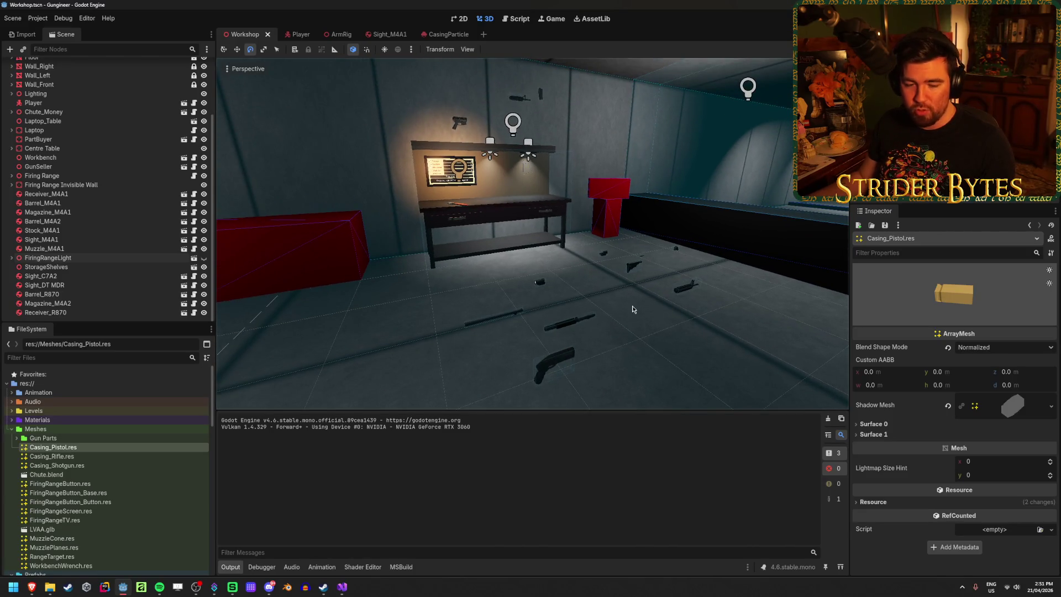
key("q")
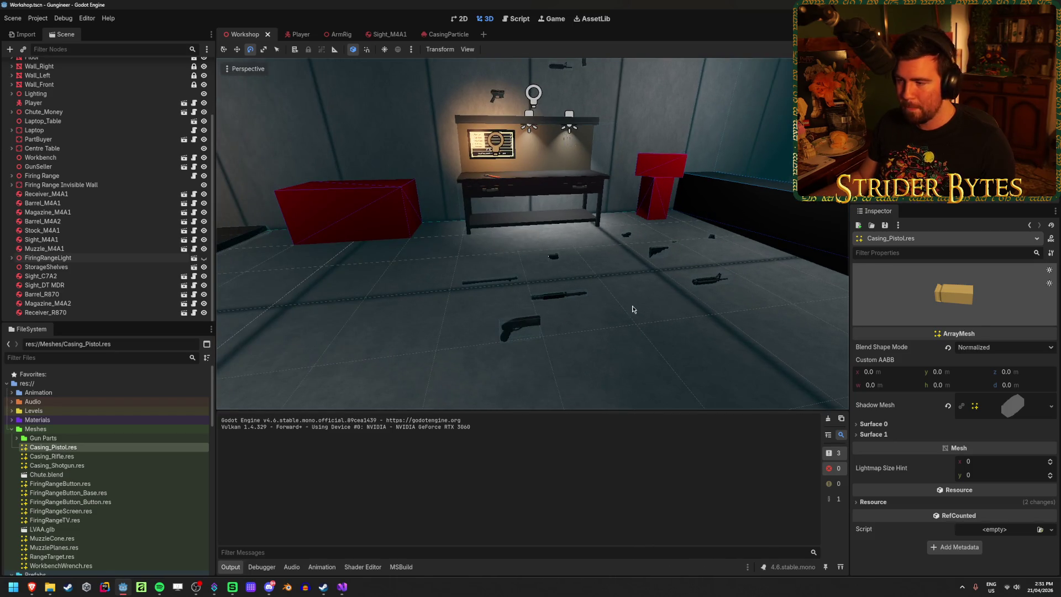
key("F5")
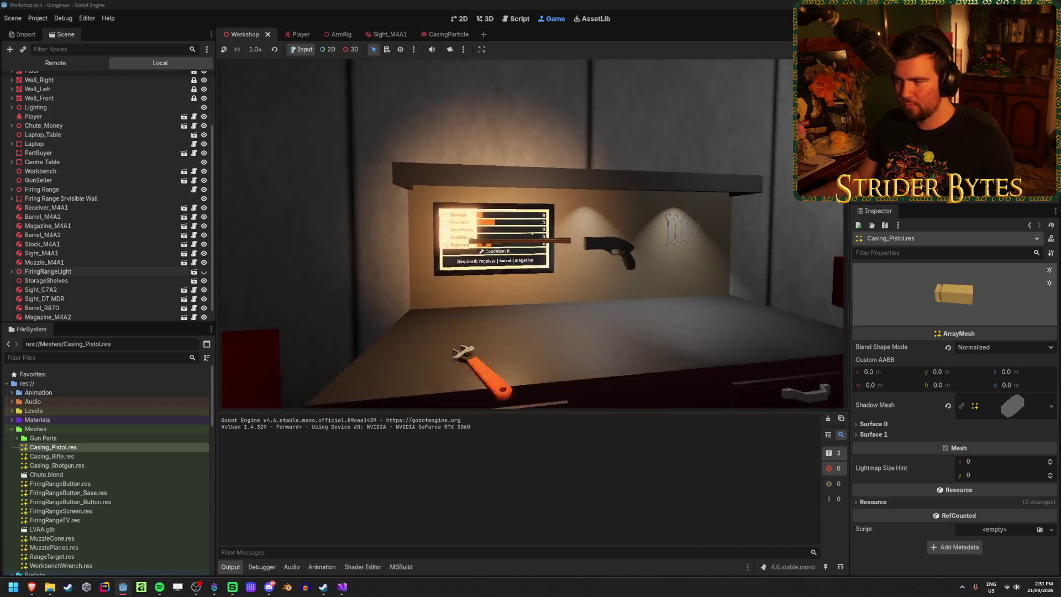
Step: Equip the shotgun, fire two shots at the wall, aim down sights, then stop the game
key("1")
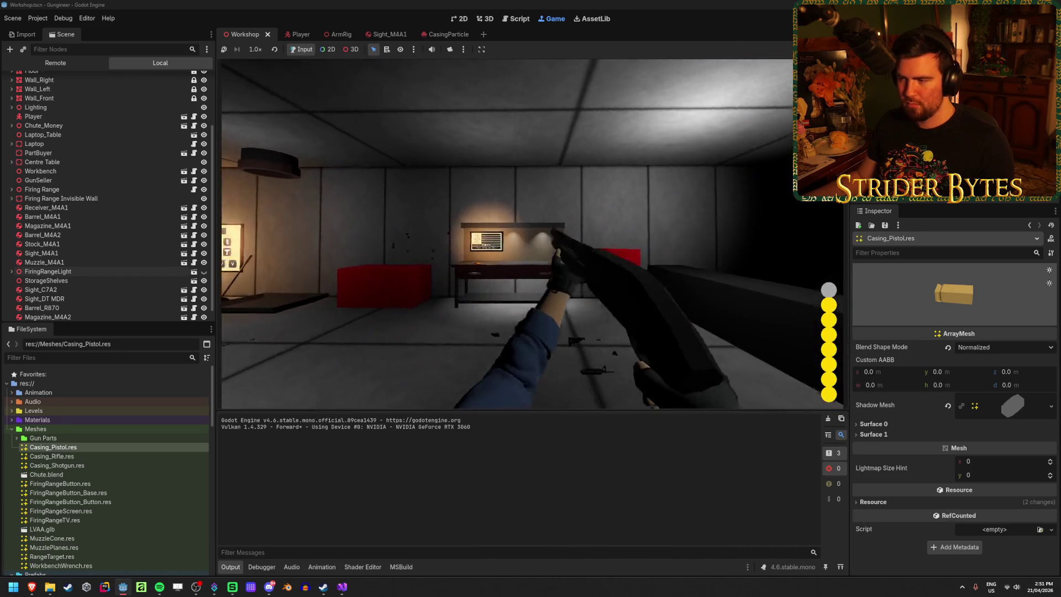
left_click(533, 234)
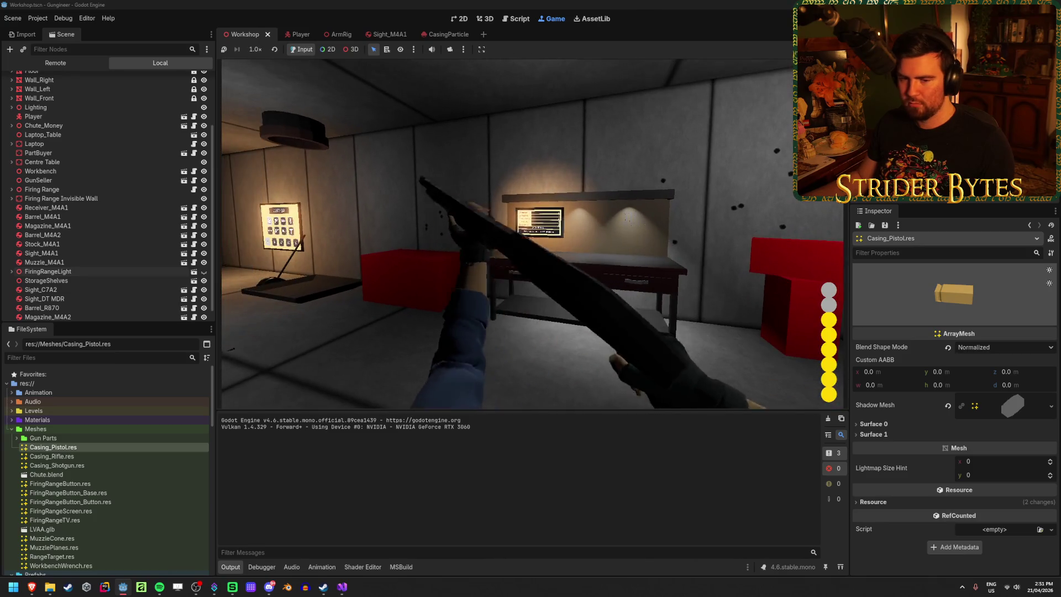
left_click(532, 234)
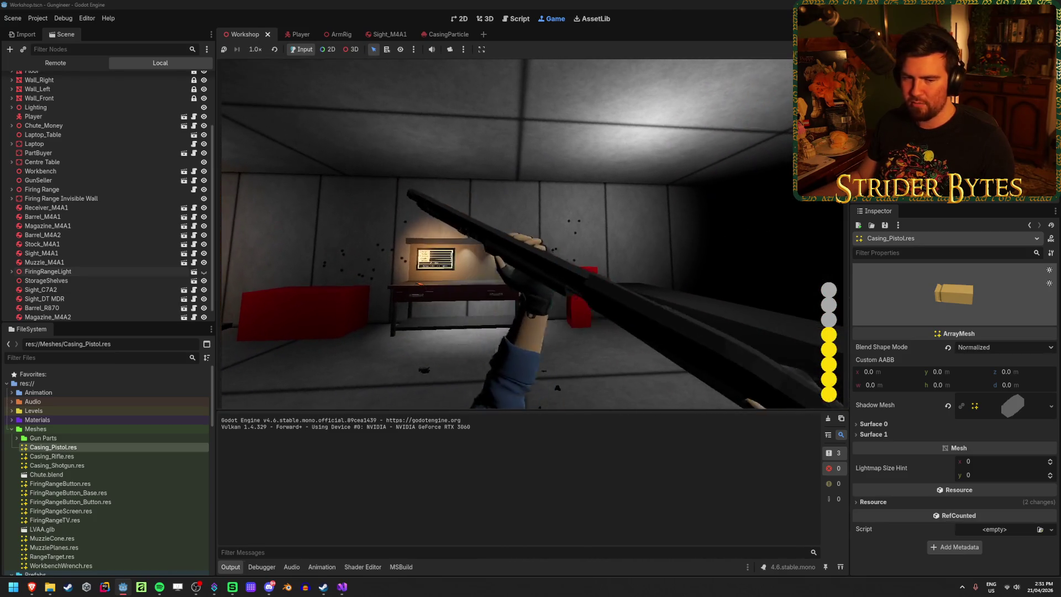
right_click(532, 234)
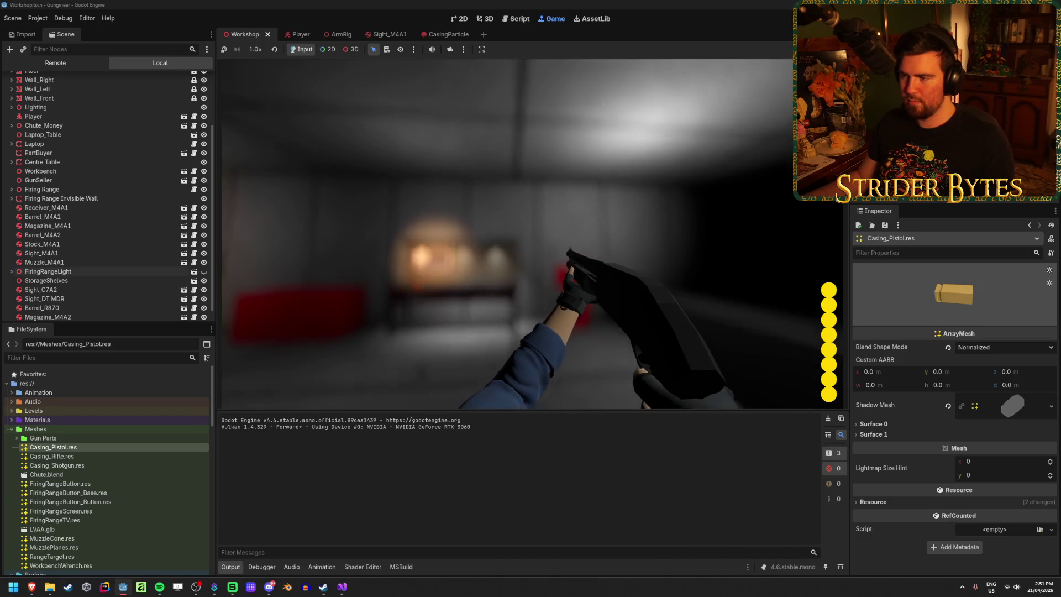
key("F8")
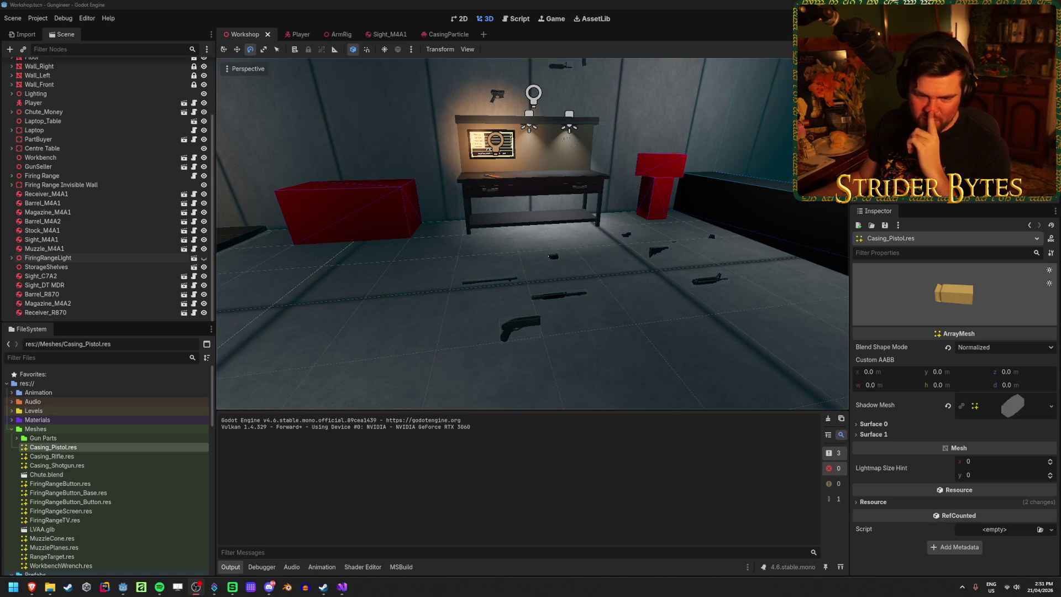
left_click(310, 315)
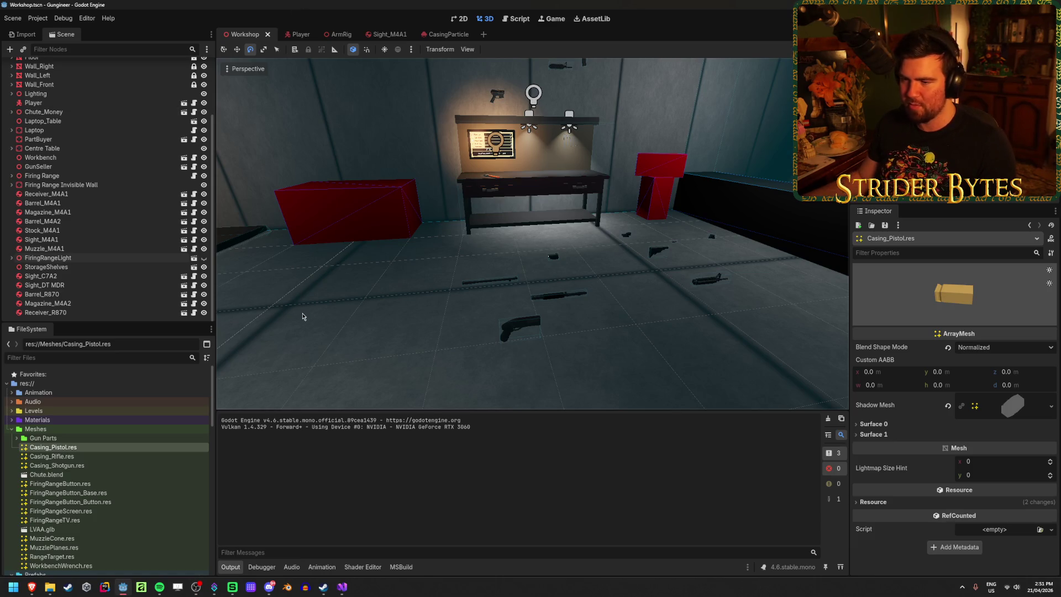
Step: Duplicate WorkingBone in the ArmRig scene as 'BulletBone' and save the scene
left_click(288, 35)
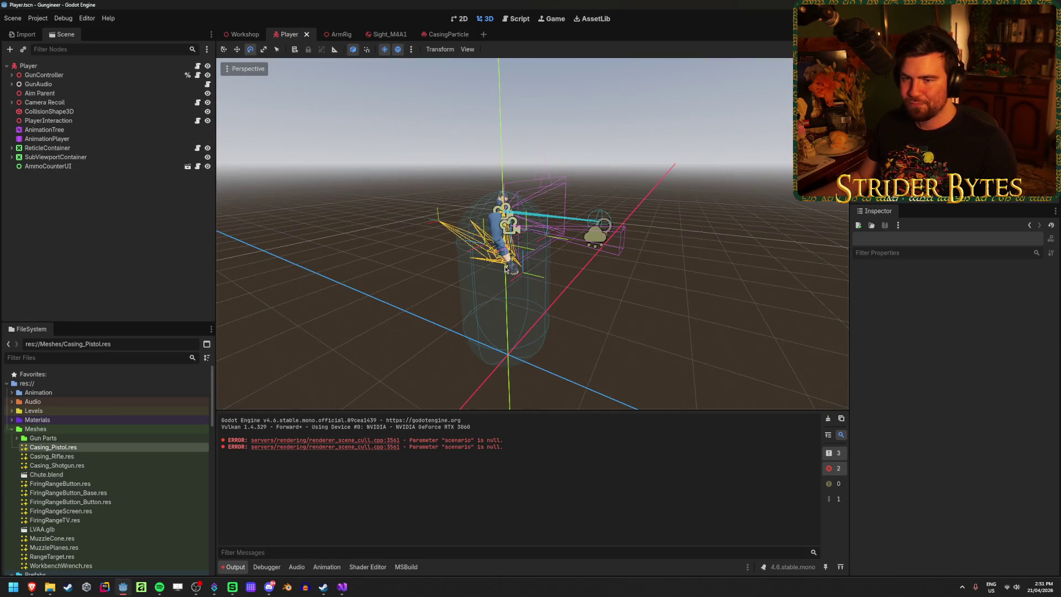
scroll(506, 269, "up", 5)
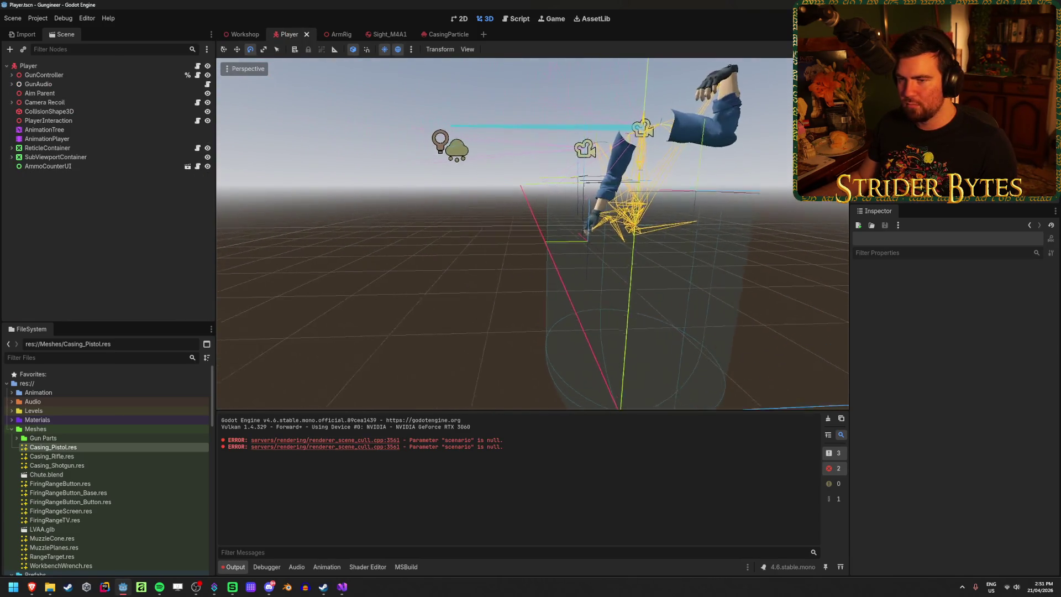
left_click(337, 34)
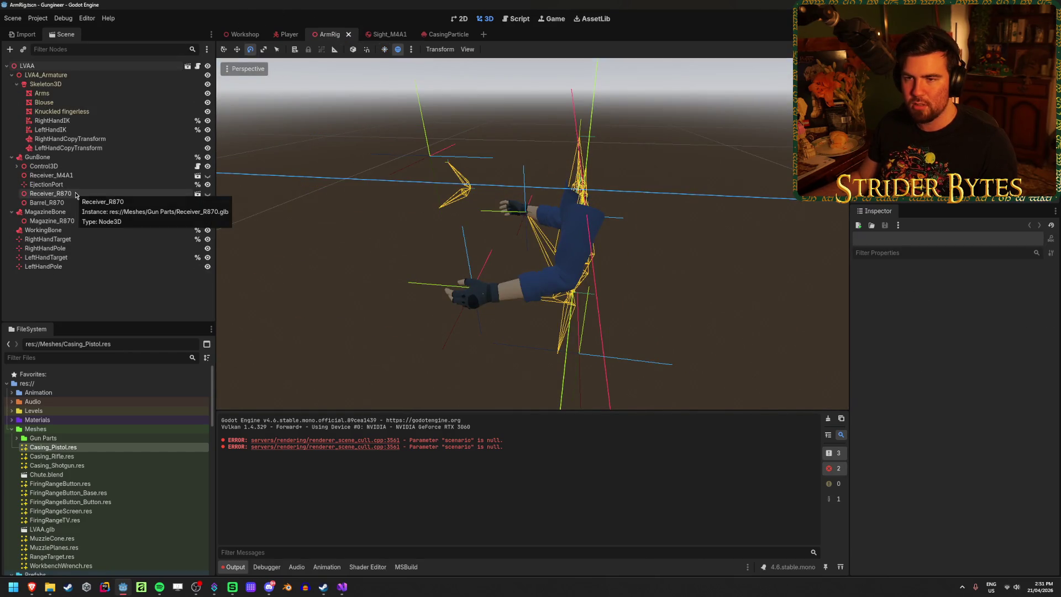
left_click(48, 230)
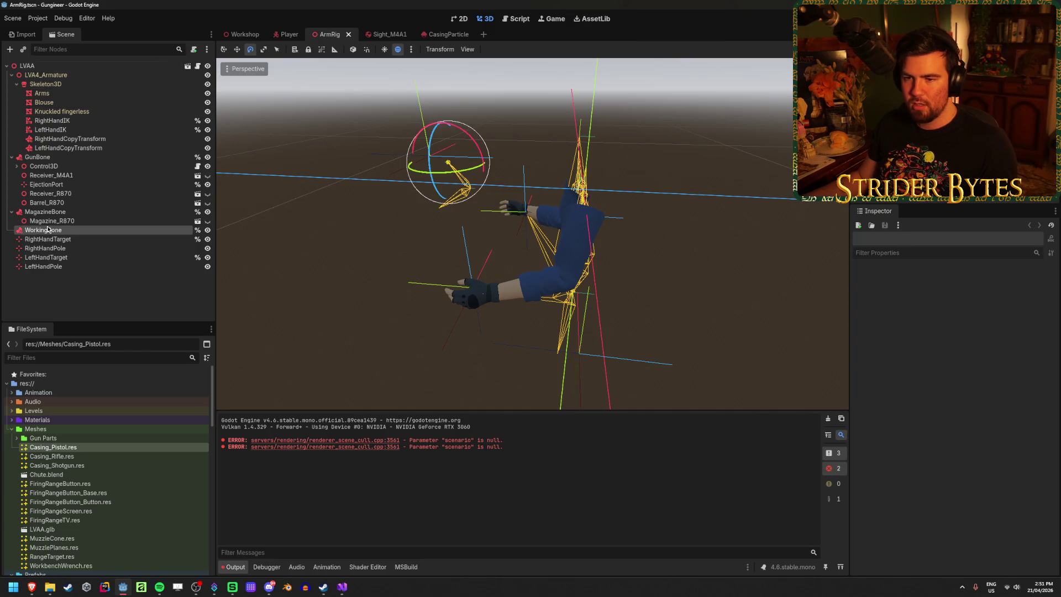
key("ctrl+d")
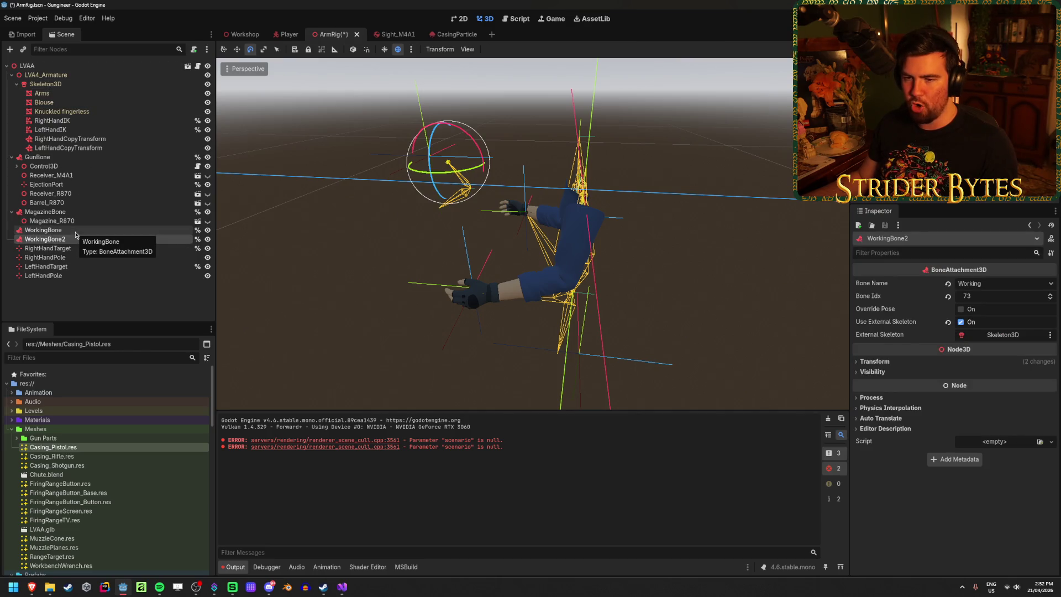
double_click(45, 239)
type("BulletBone")
key("Return")
key("ctrl+s")
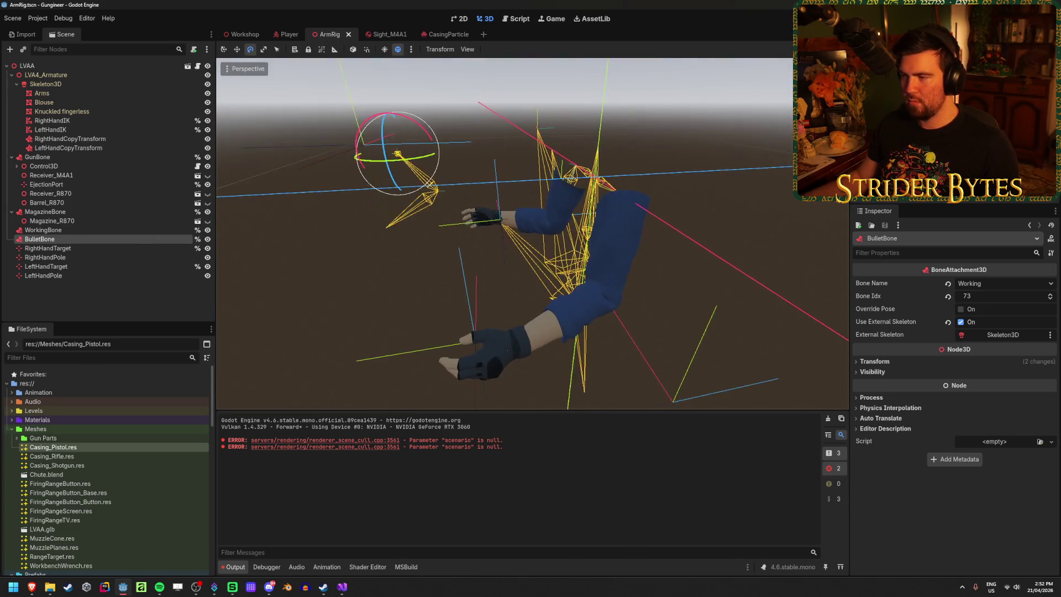
Step: Keep BulletBone attached to the Working bone, then launch Blender
left_click(1003, 283)
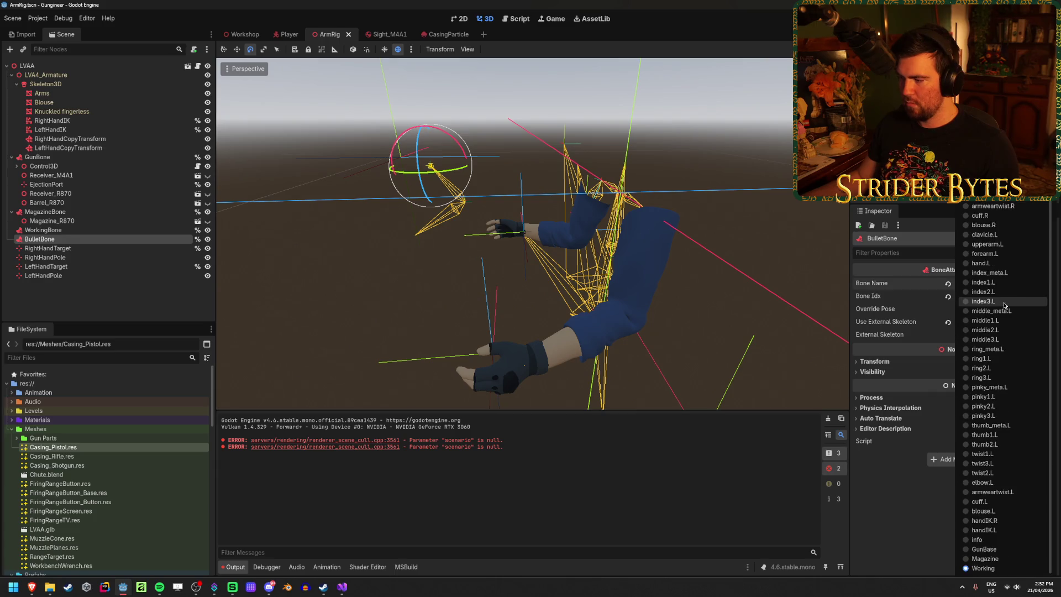
left_click(910, 512)
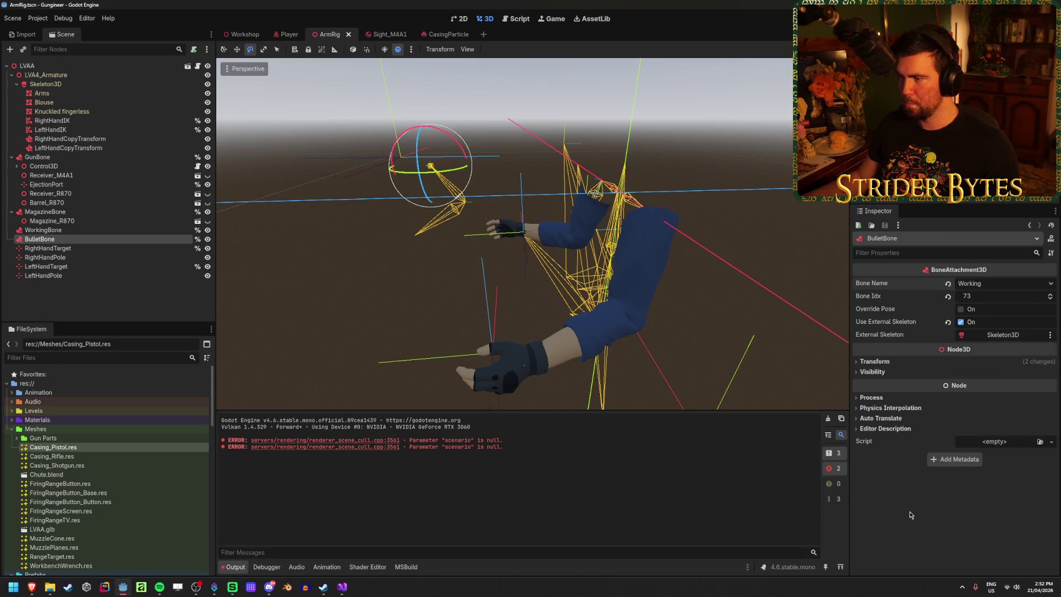
left_click(287, 587)
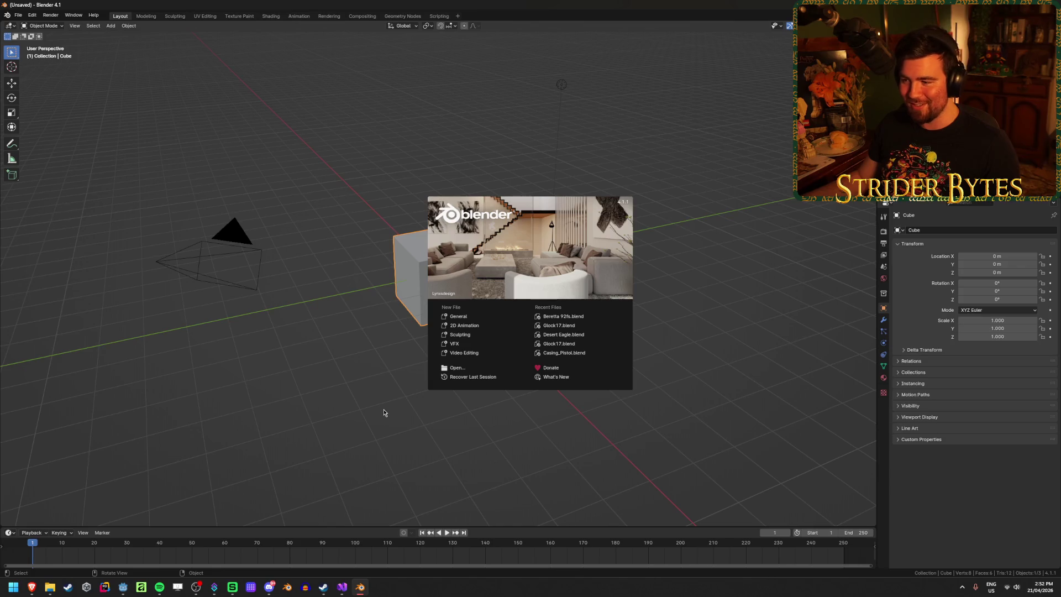
Step: Dismiss the Blender splash and delete all objects in the default scene
left_click(319, 411)
key("a")
key("x")
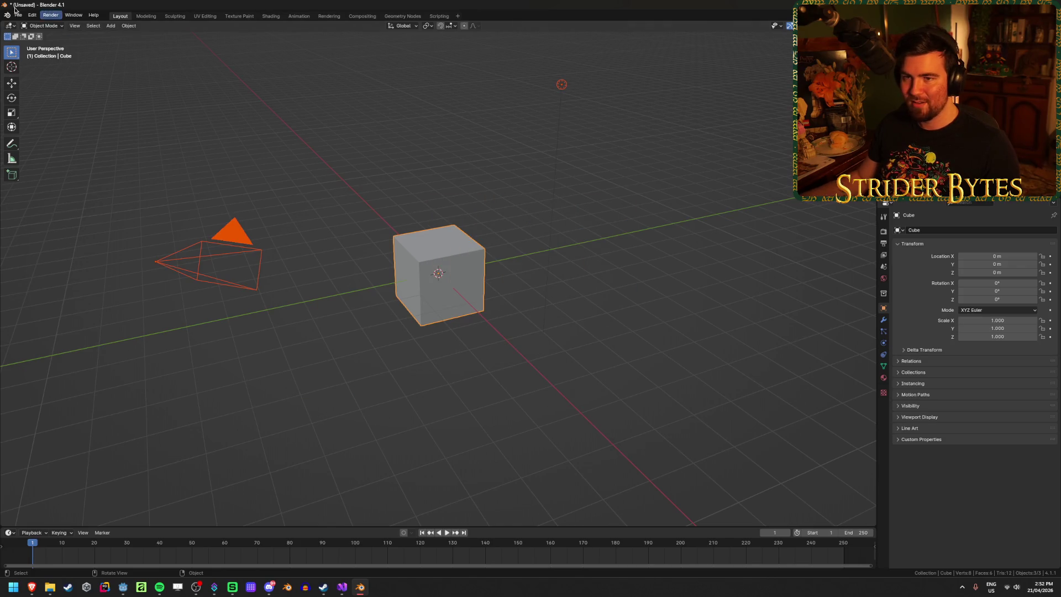
Step: Open ArmRig_Shotgun.blend from the File menu's recent files
left_click(18, 14)
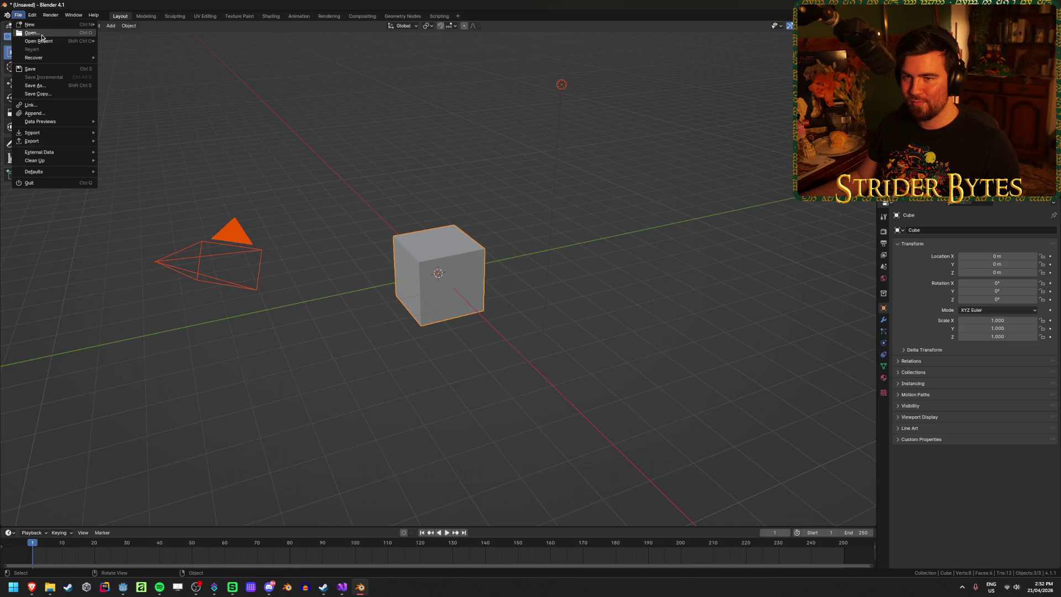
mouse_move(45, 42)
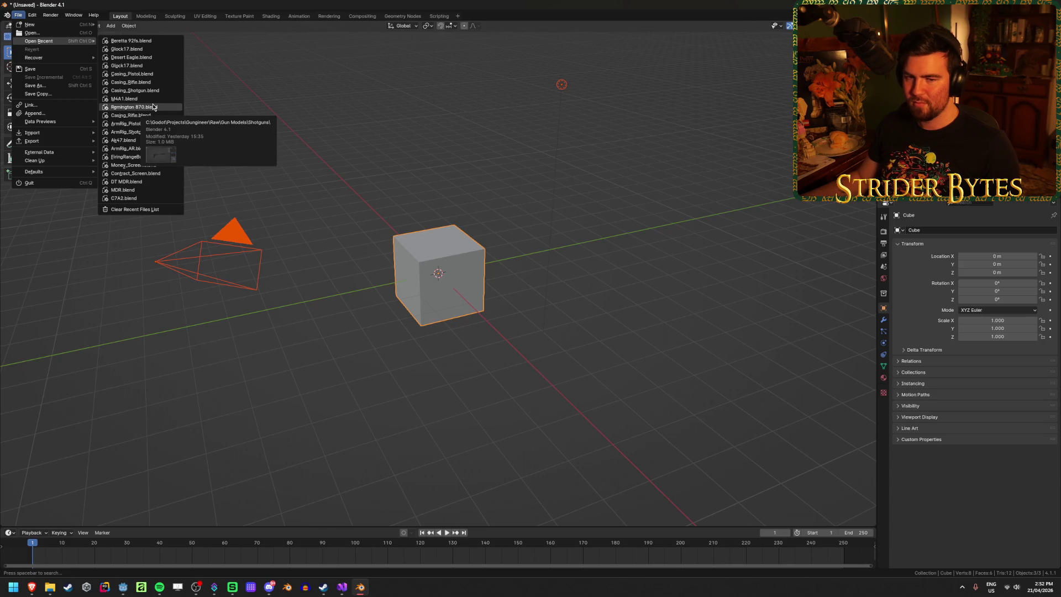
left_click(264, 349)
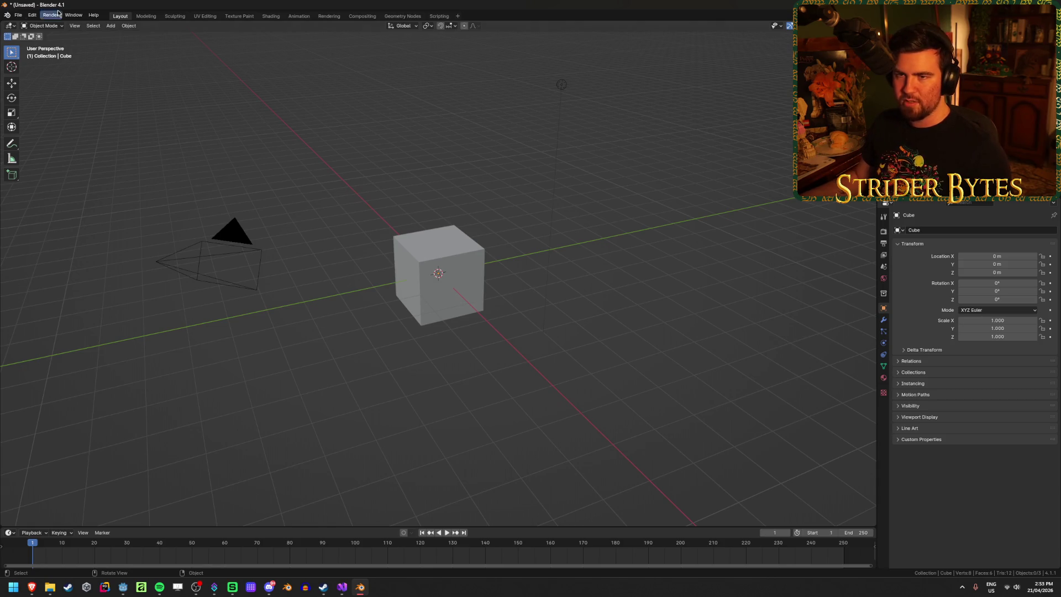
left_click(18, 16)
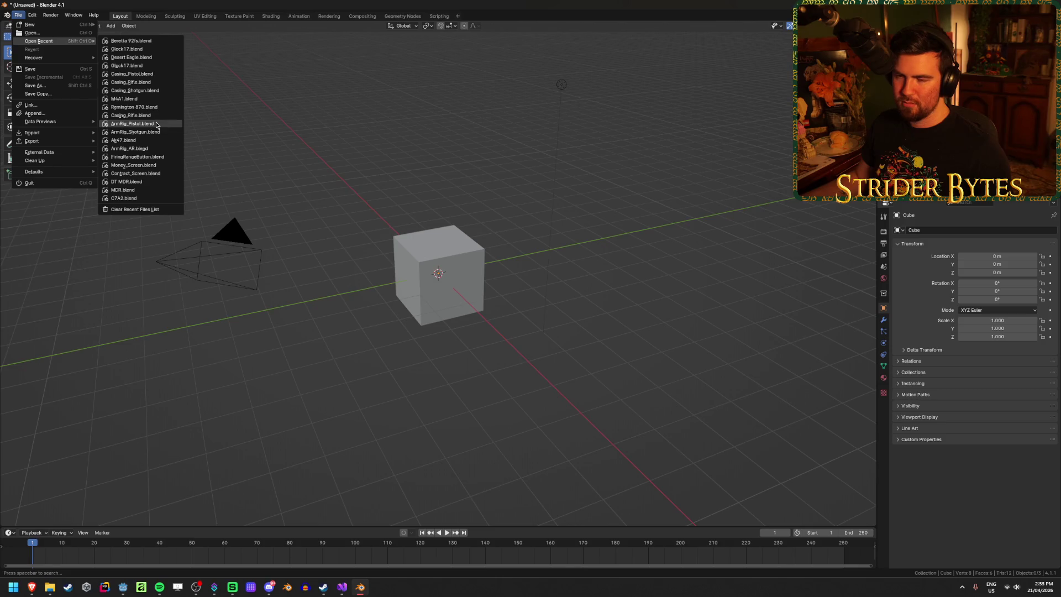
left_click(157, 133)
Step: Load ArmRig_Shotgun without saving the untitled scene and put the armature in Object Mode
left_click(546, 308)
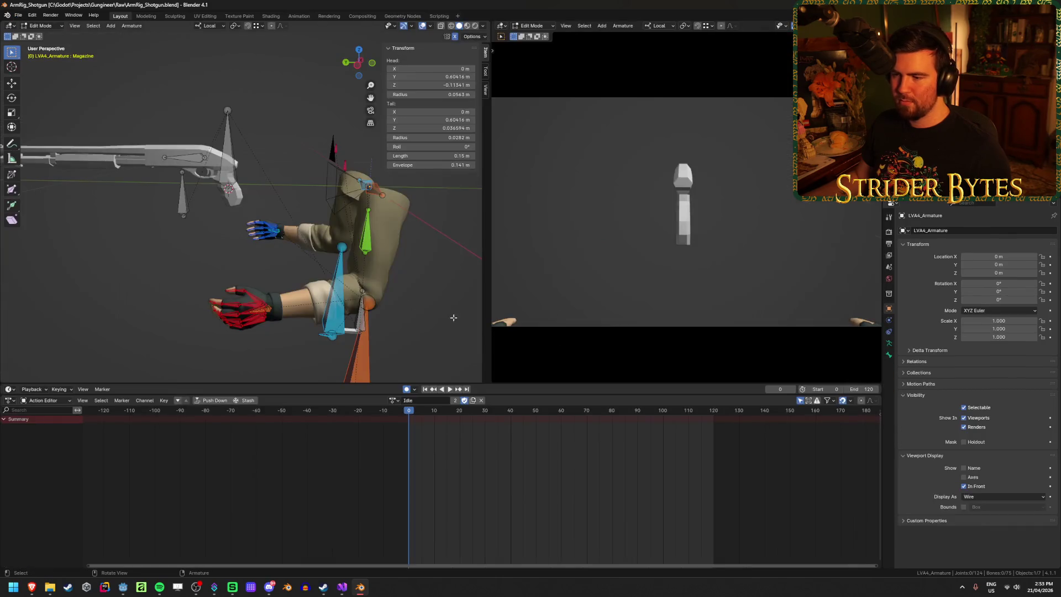
key("Tab")
key("Tab")
key("Tab")
key("Tab")
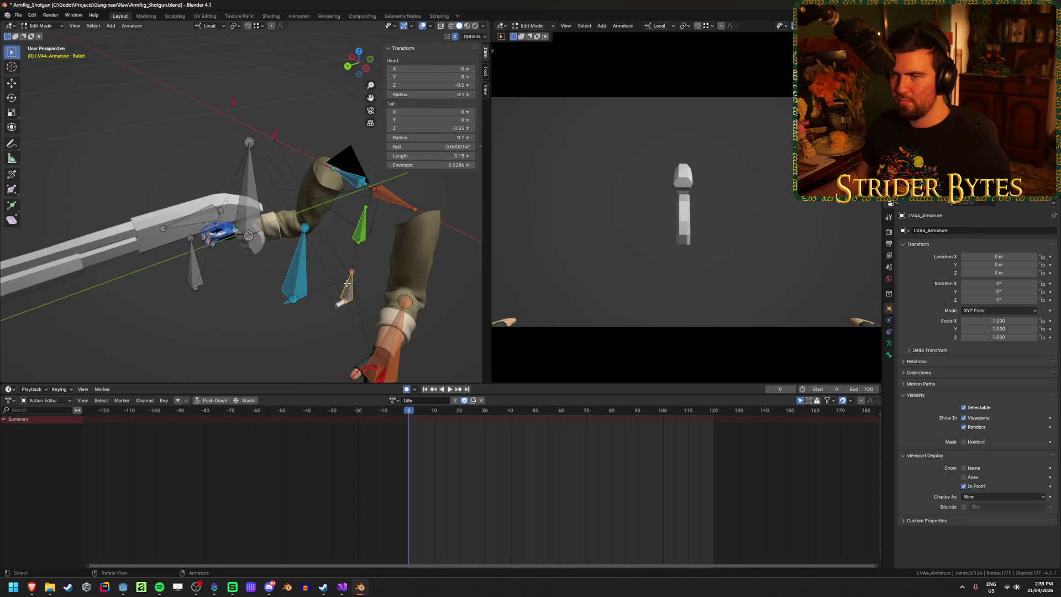
key("Tab")
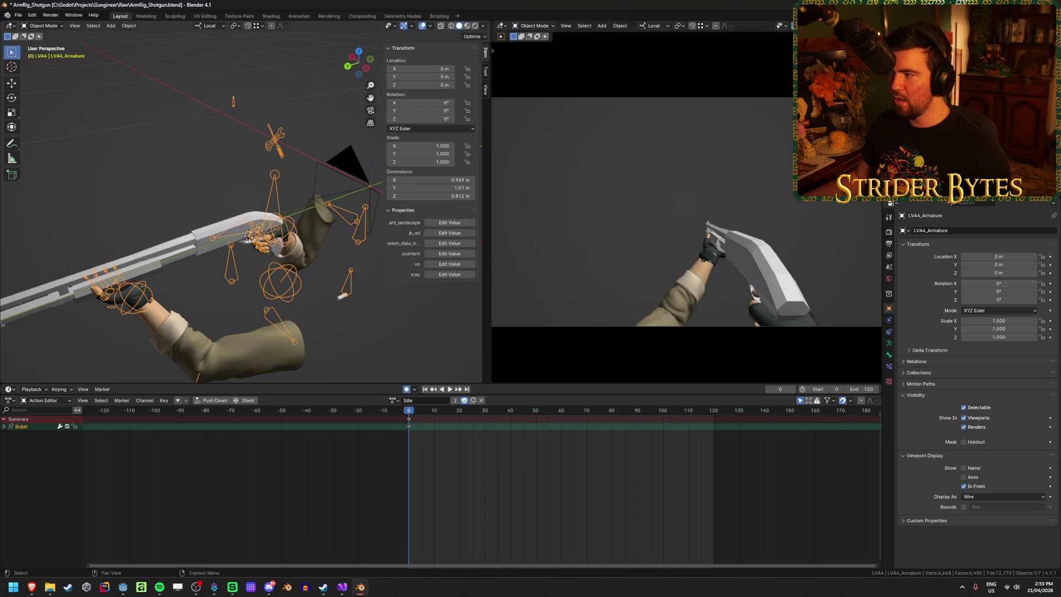
scroll(344, 235, "down", 3)
key("KP_4")
key("KP_4")
key("KP_4")
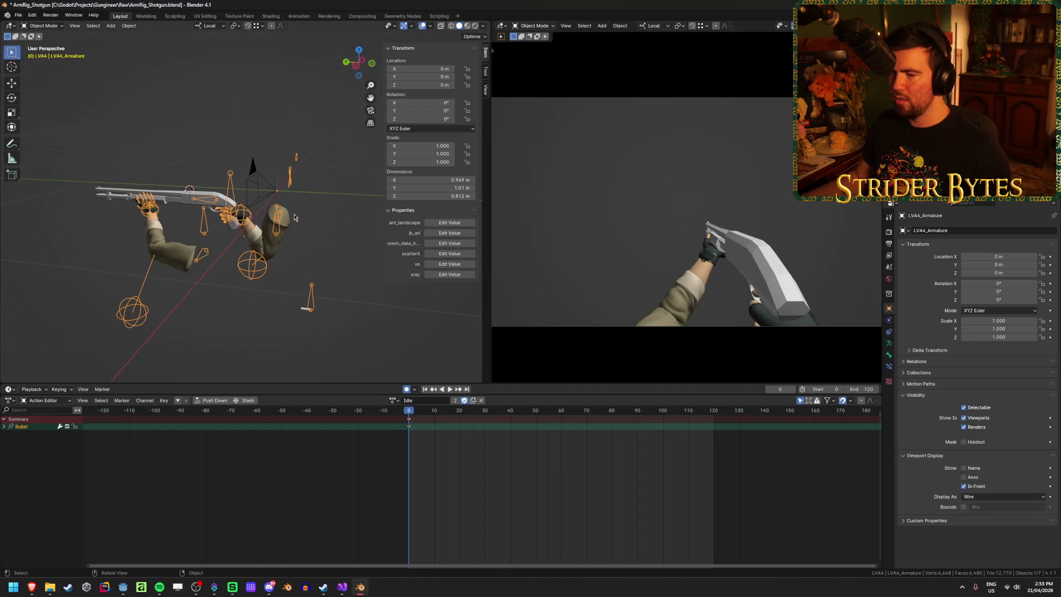
left_click(336, 232)
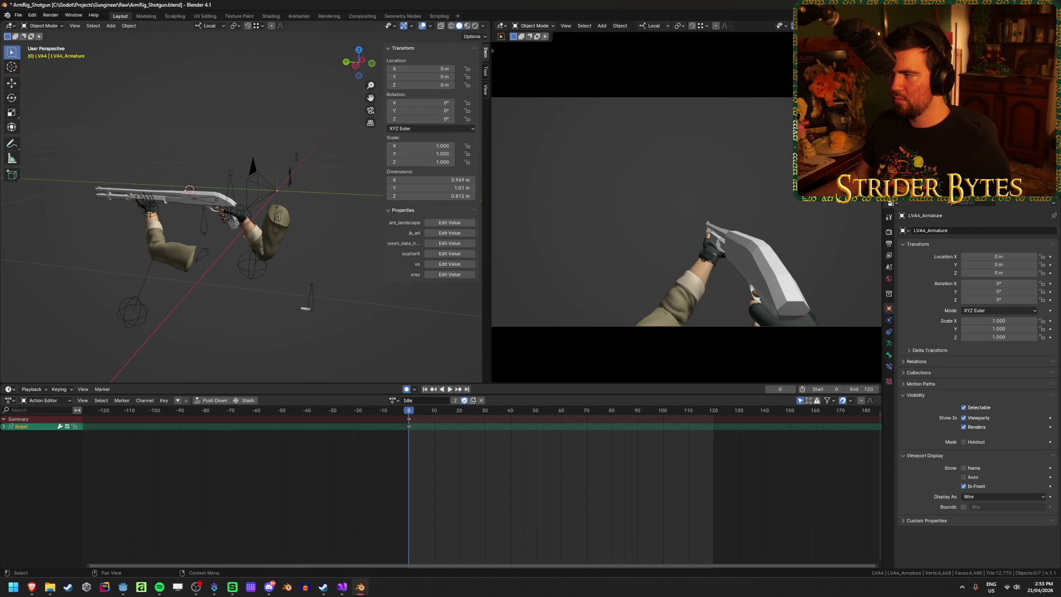
Step: Inspect the Bullet_Shotgun object, then restore the armature selection and deselect it
left_click(306, 308)
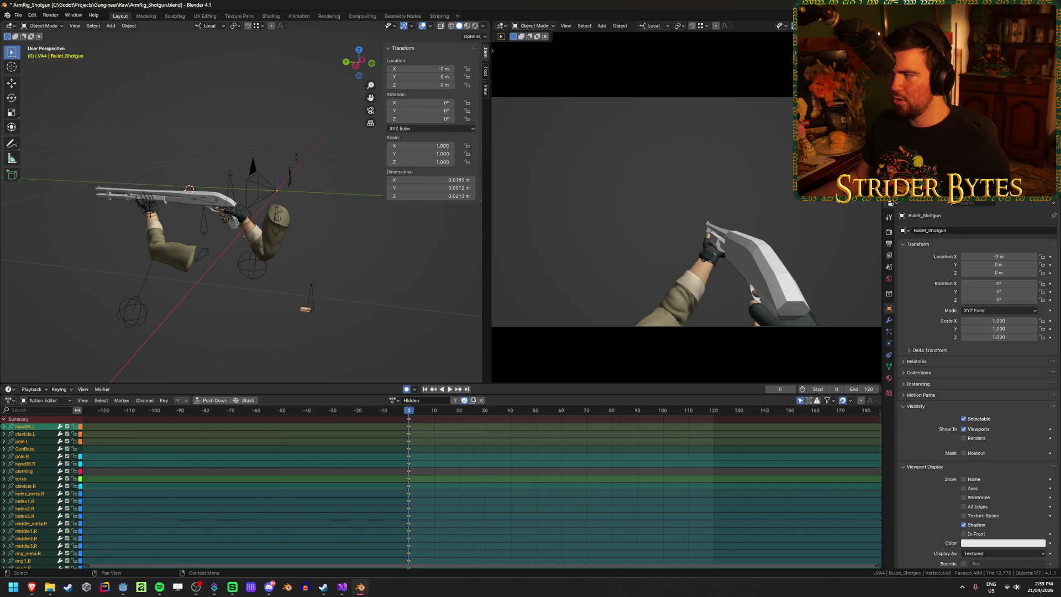
key("ctrl+z")
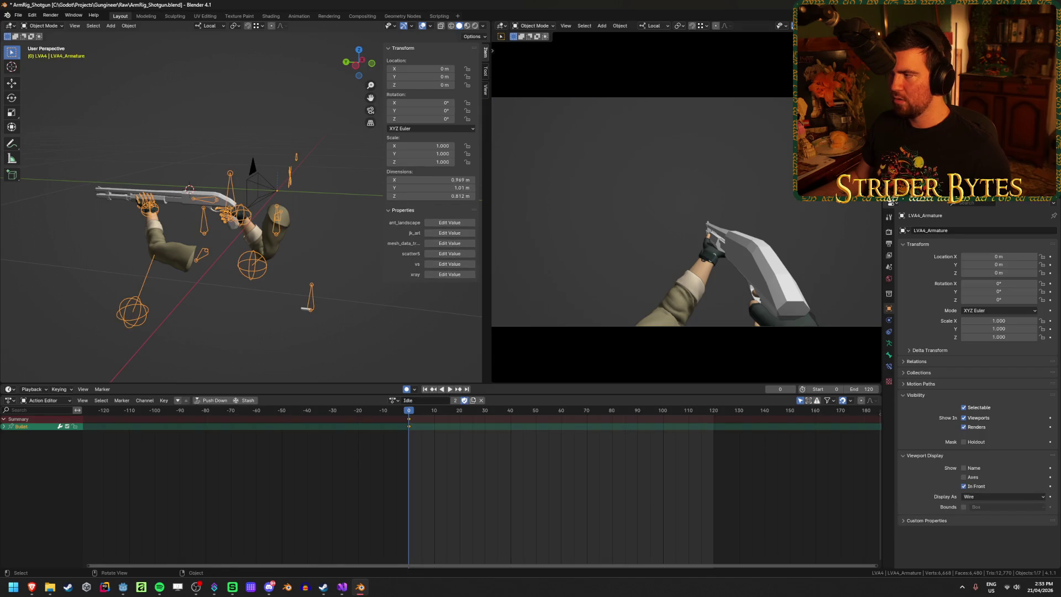
left_click(317, 223)
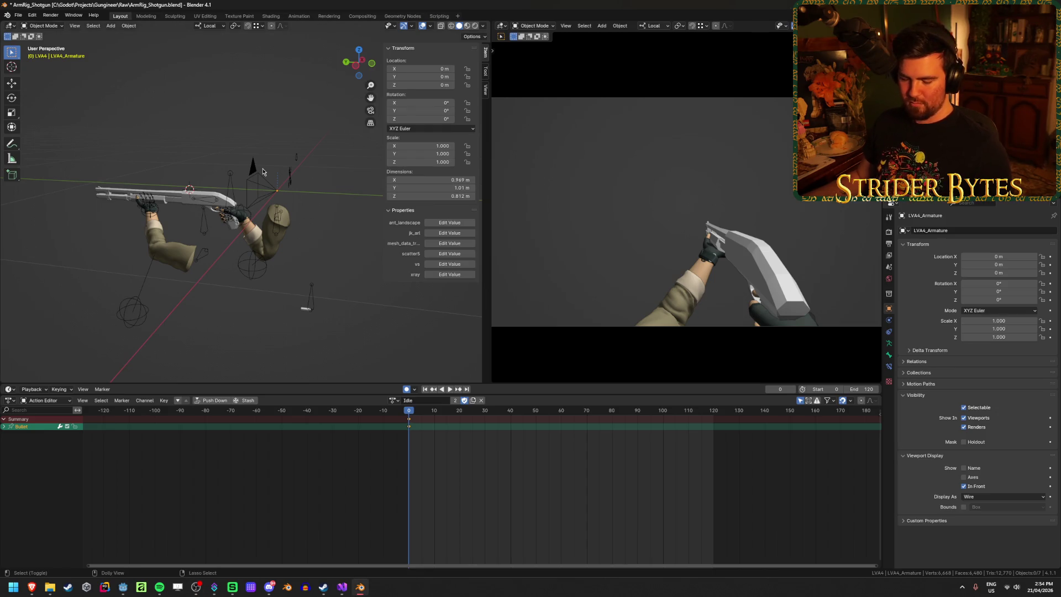
Step: Start a glTF export and target LVAA.glb in the Gungineer Meshes folder
key("shift+r")
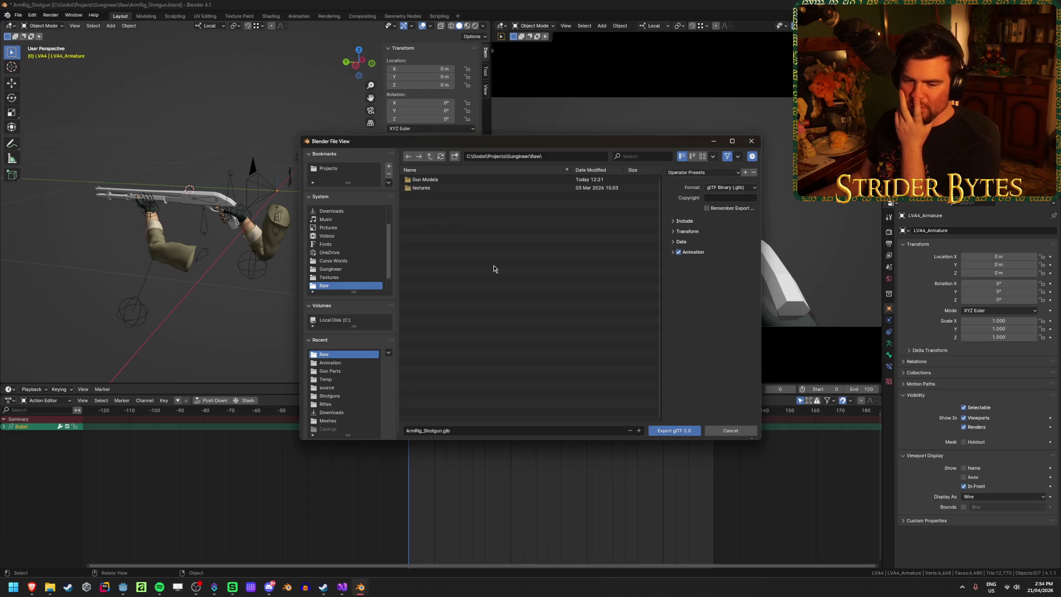
left_click(430, 156)
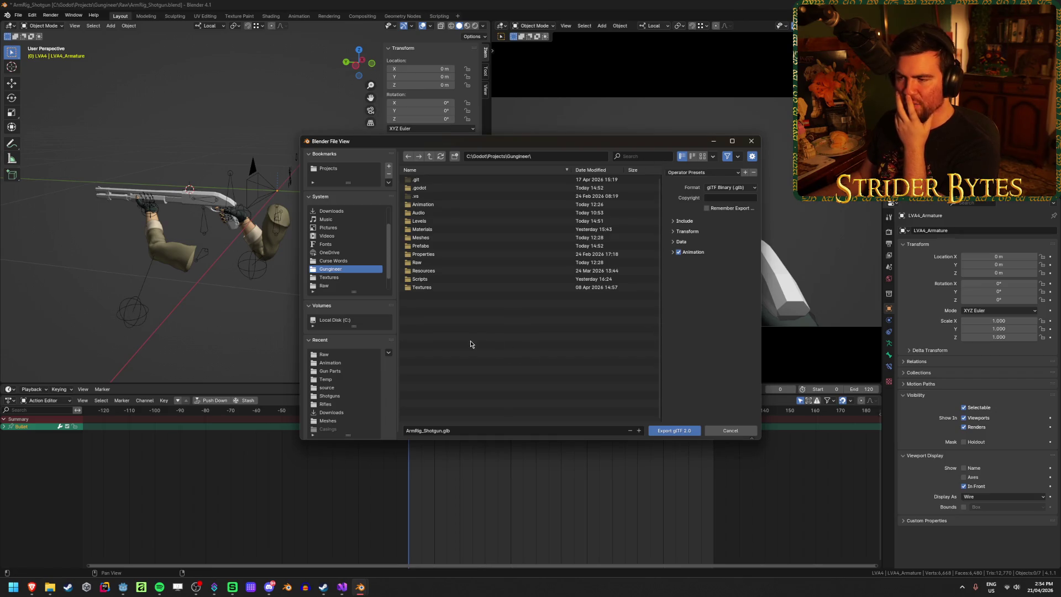
left_click(433, 222)
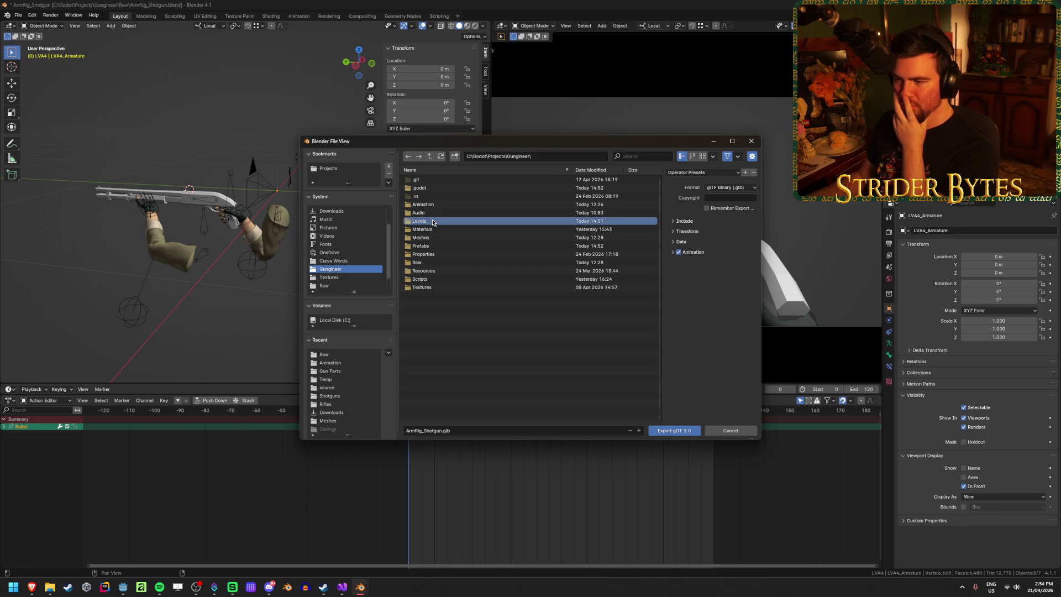
left_click(436, 229)
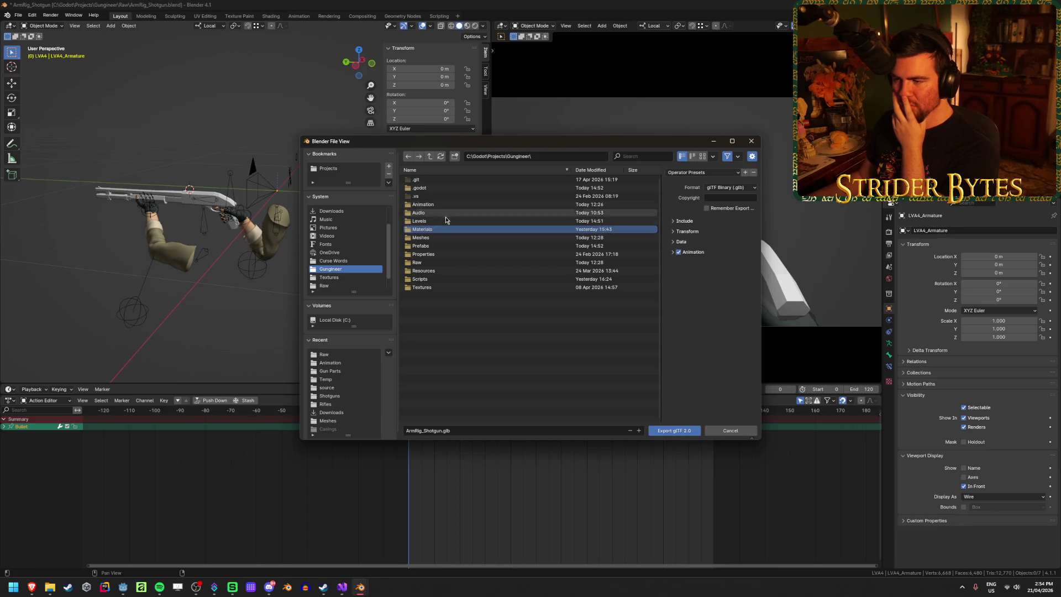
left_click(447, 239)
double_click(448, 239)
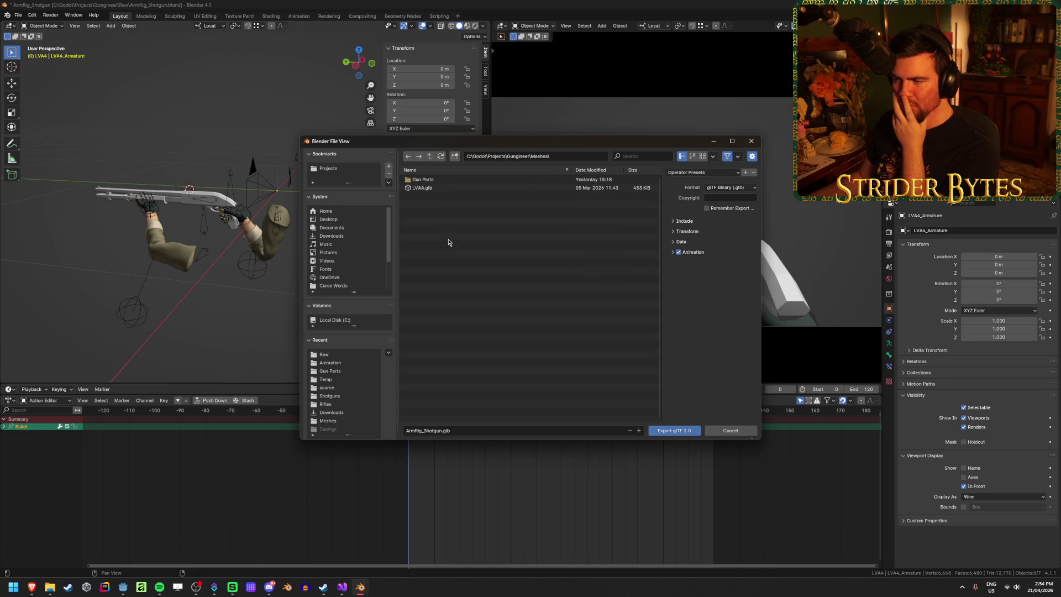
left_click(436, 188)
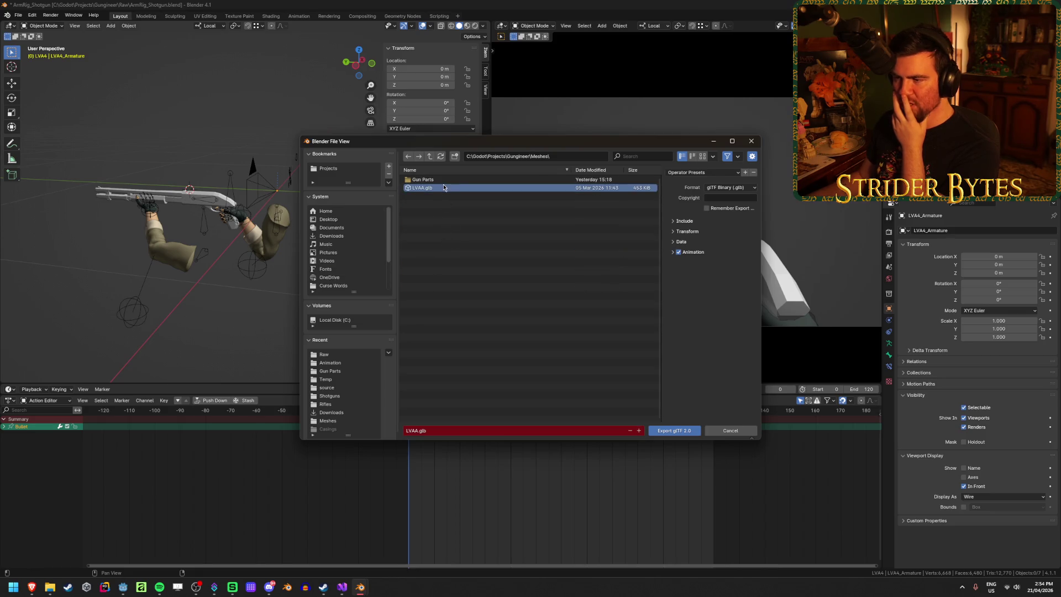
Step: Expand and review the Animation, Data and Include export options
left_click(673, 253)
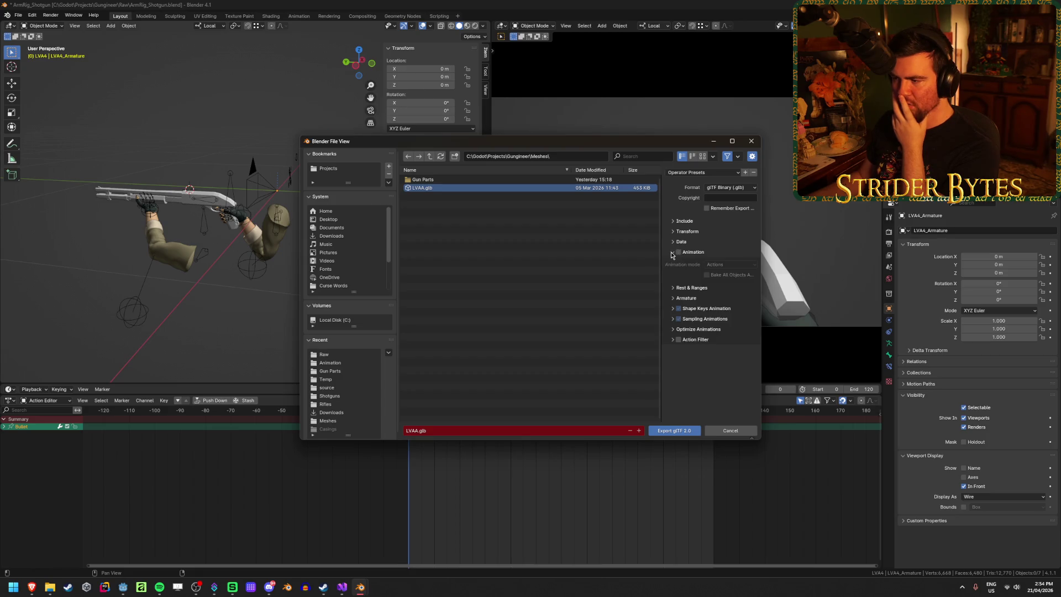
left_click(672, 253)
left_click(673, 243)
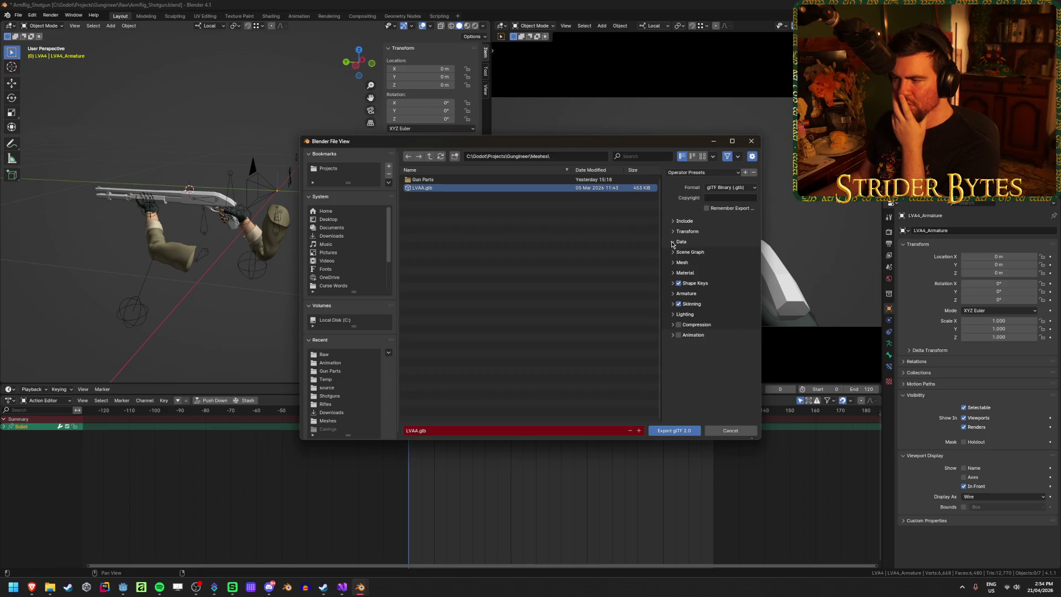
left_click(672, 243)
left_click(672, 243)
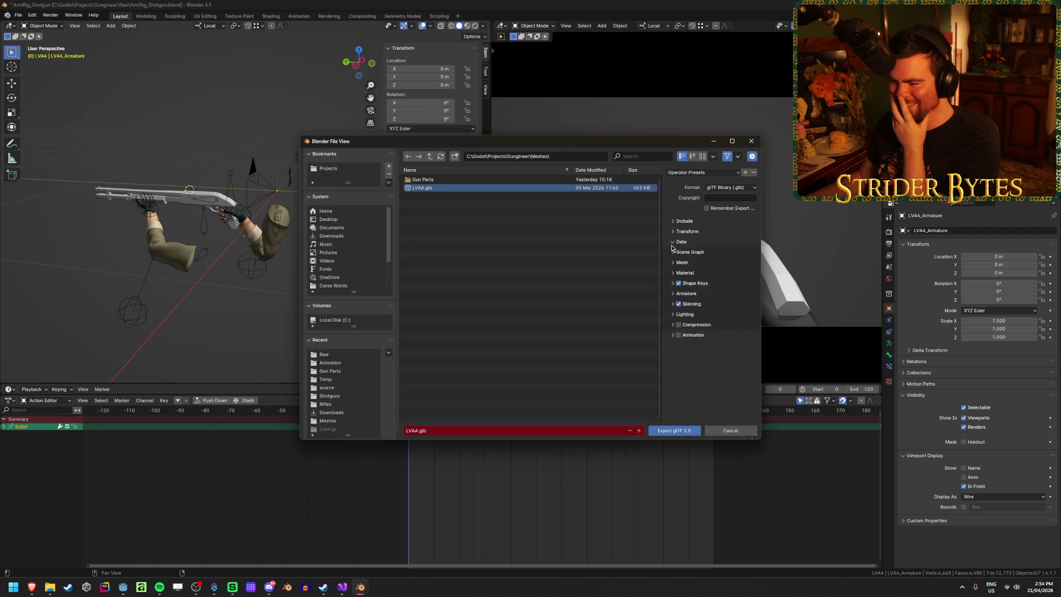
left_click(681, 243)
left_click(683, 222)
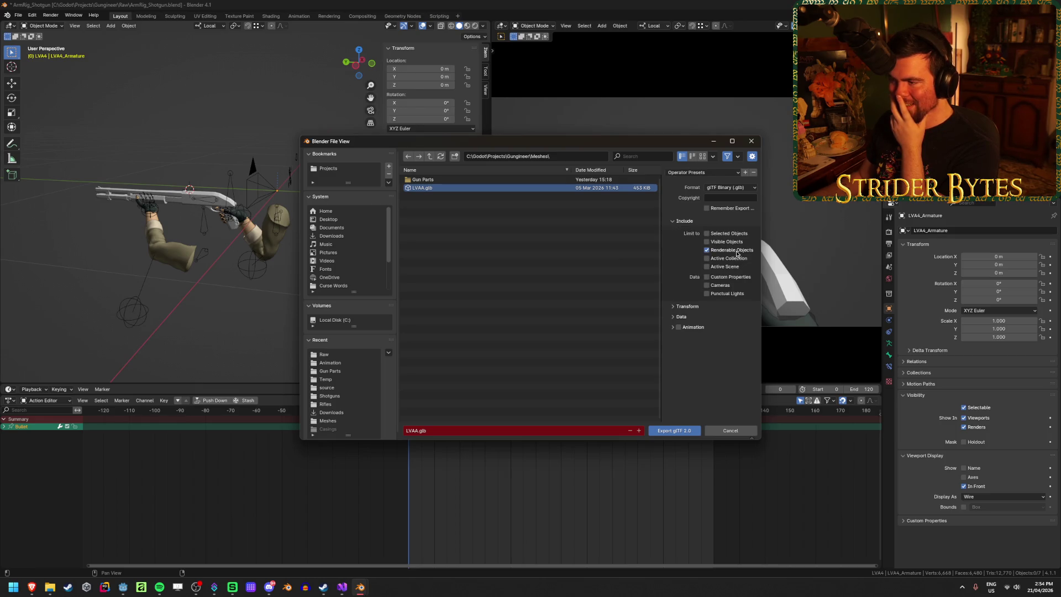
left_click(676, 221)
Step: Check the Armature and Mesh options, export over LVAA.glb, and return to Godot
left_click(675, 242)
left_click(677, 294)
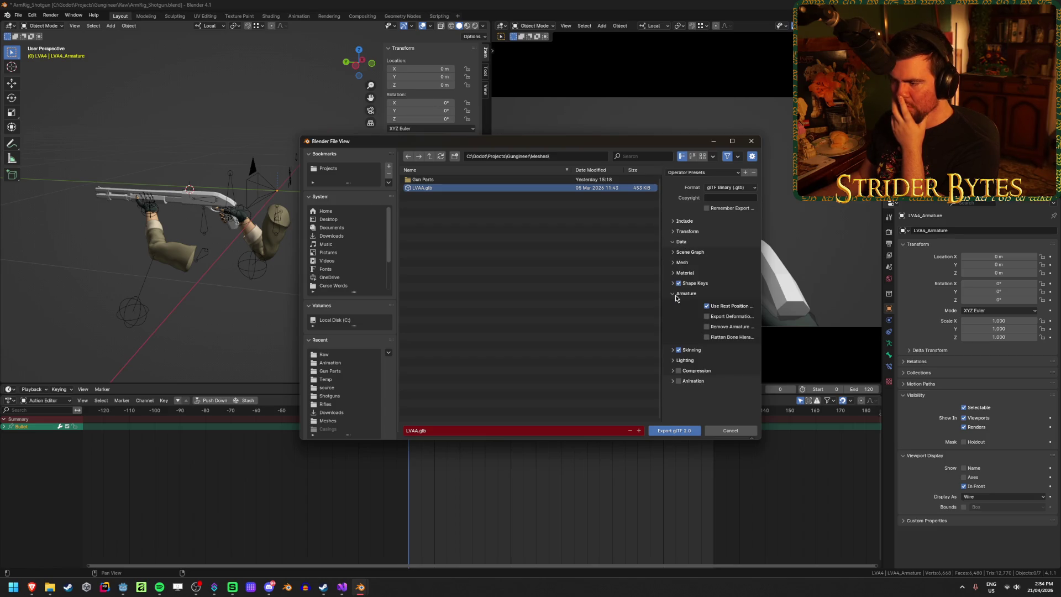
mouse_move(657, 295)
left_mouse_down()
mouse_move(594, 293)
mouse_move(626, 291)
left_mouse_up()
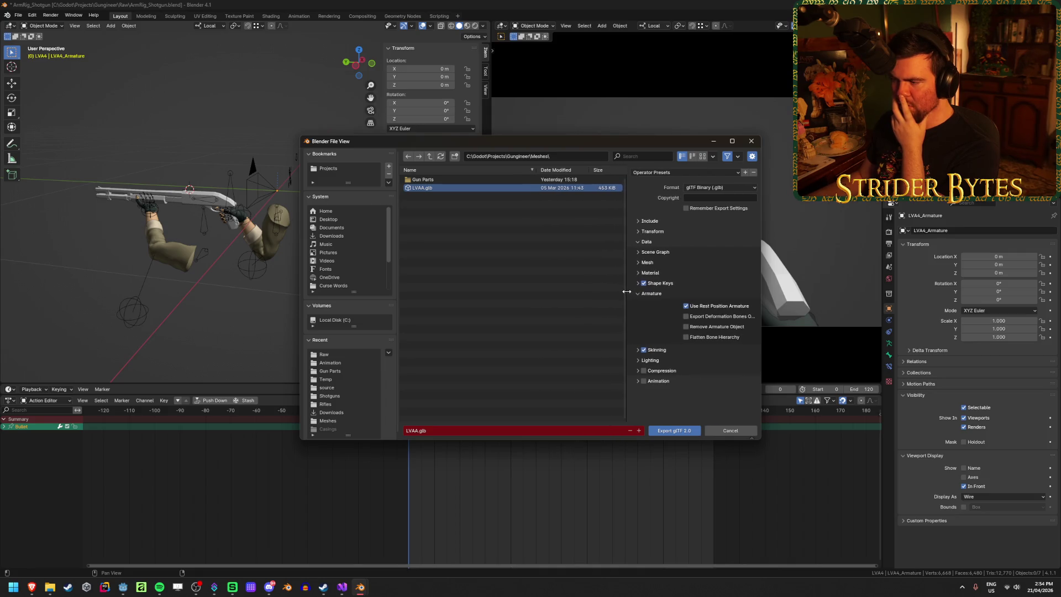
left_click(653, 265)
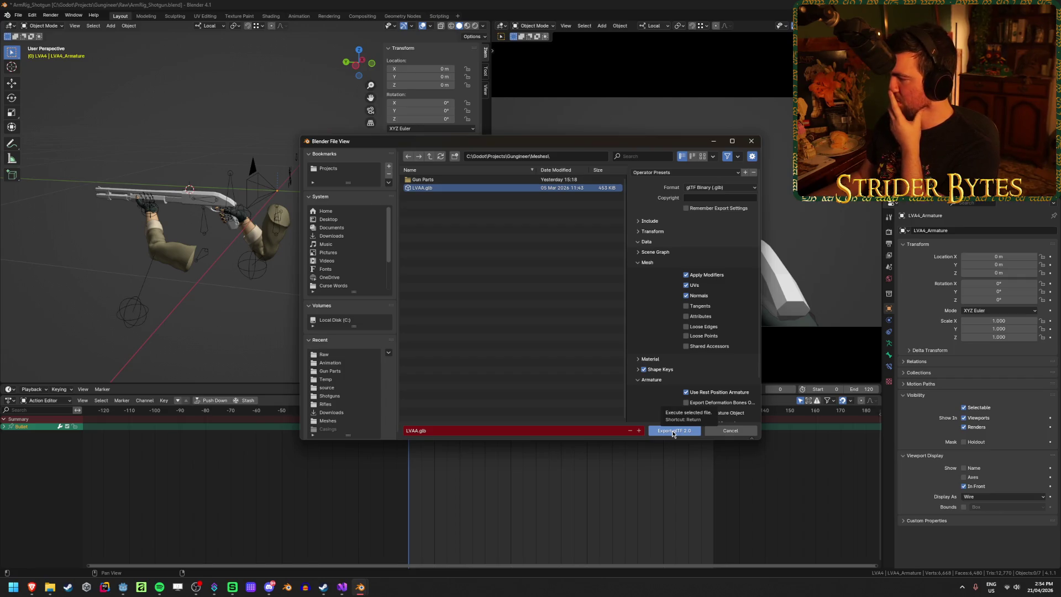
left_click(673, 433)
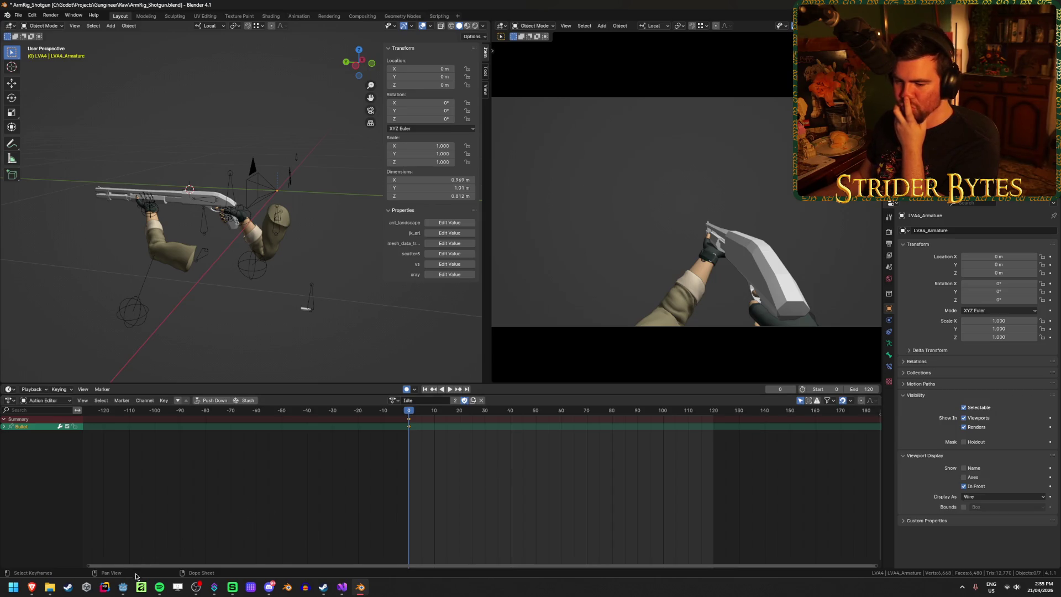
left_click(122, 587)
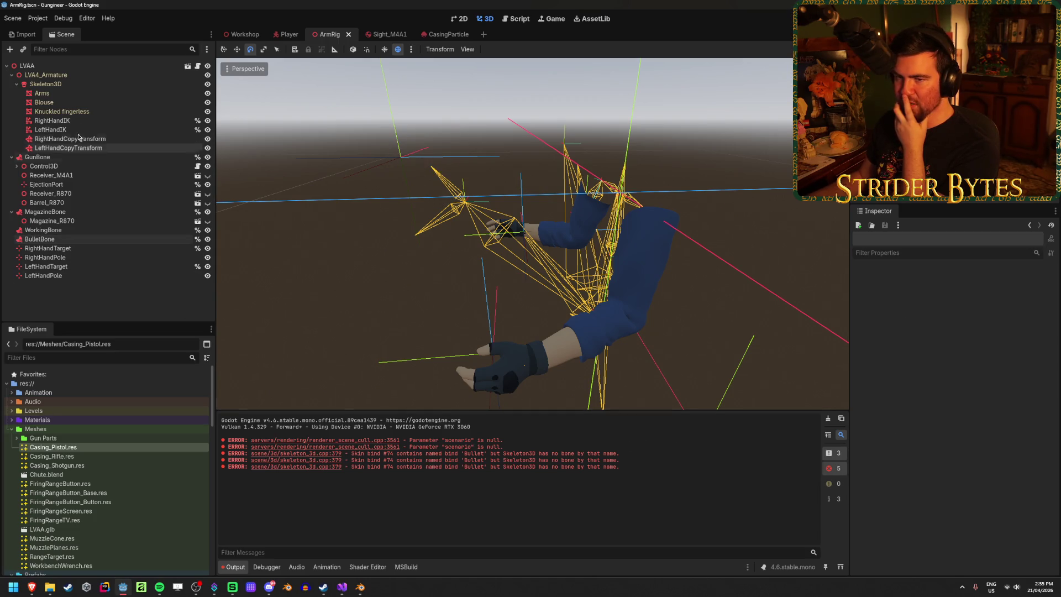
Step: Check the new Bullet bone's pose values in the Skeleton3D bone list
left_click(47, 84)
scroll(873, 353, "down", 10)
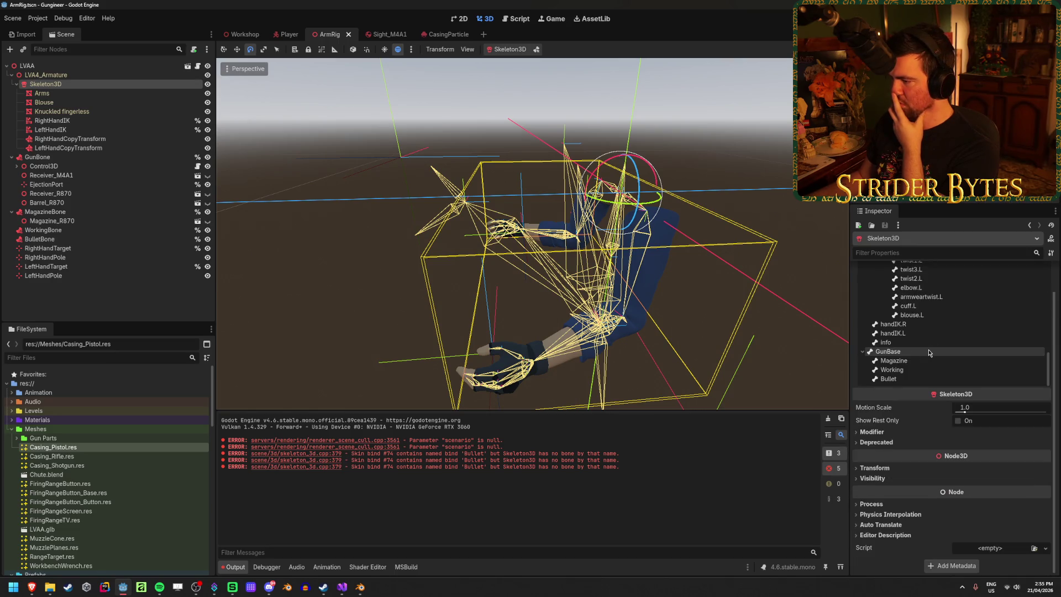
left_click(904, 379)
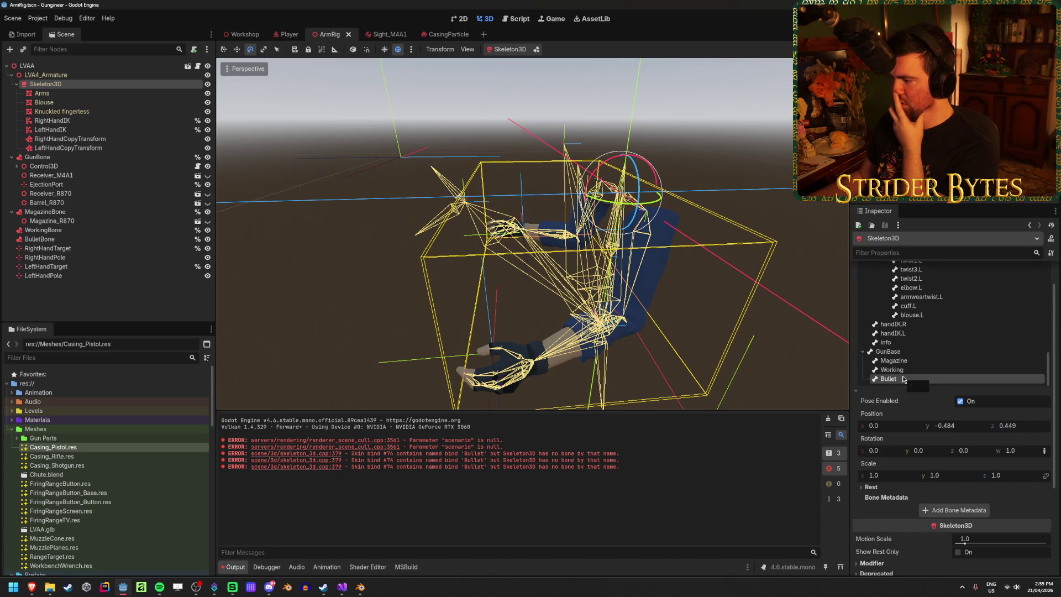
left_click(58, 67)
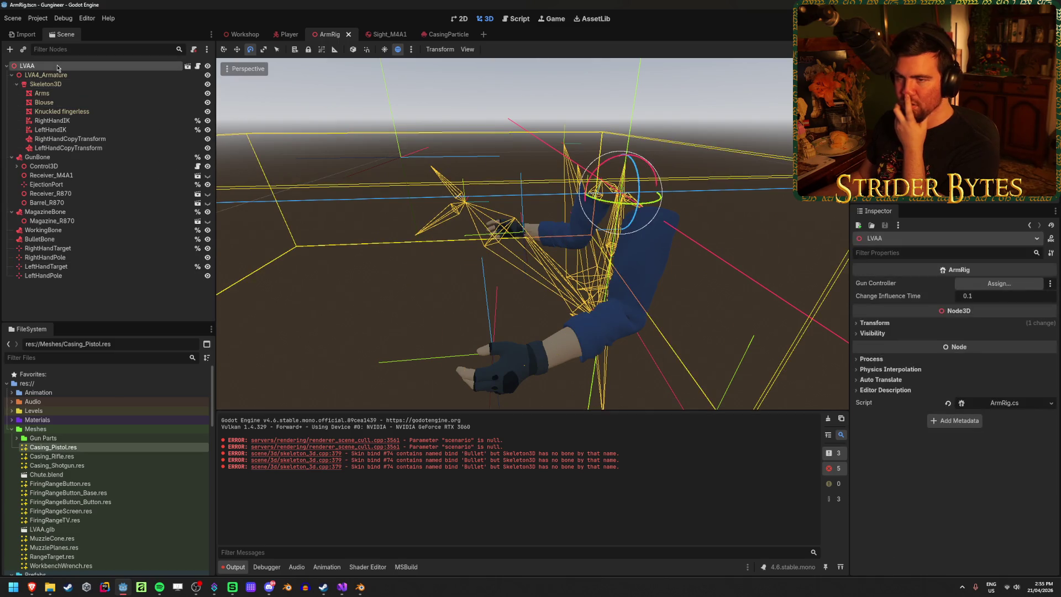
Step: Bind BulletBone to the Bullet bone (index 74) and save ArmRig
left_click(63, 238)
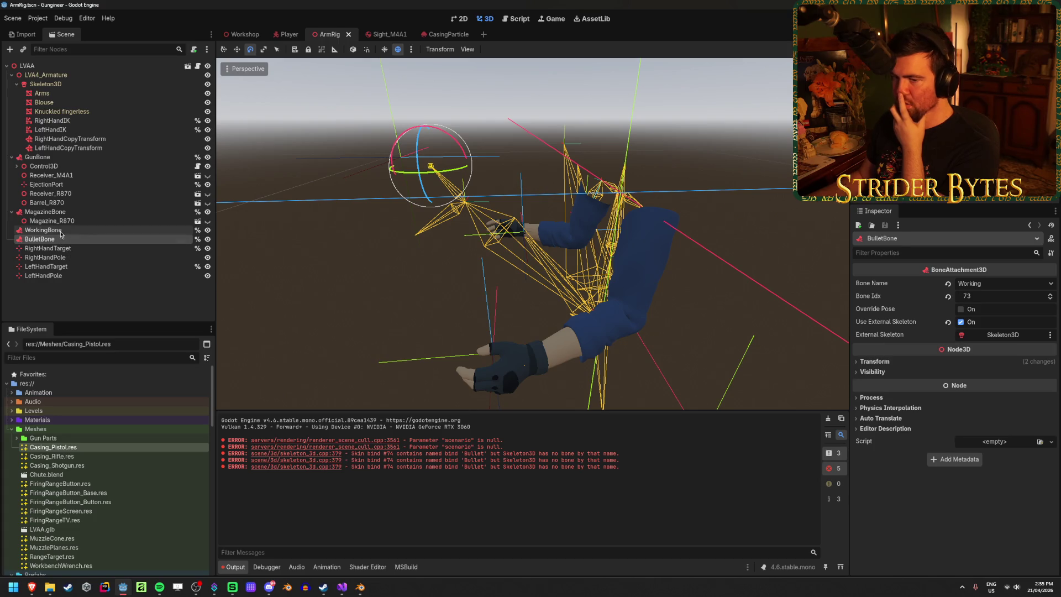
left_click(990, 284)
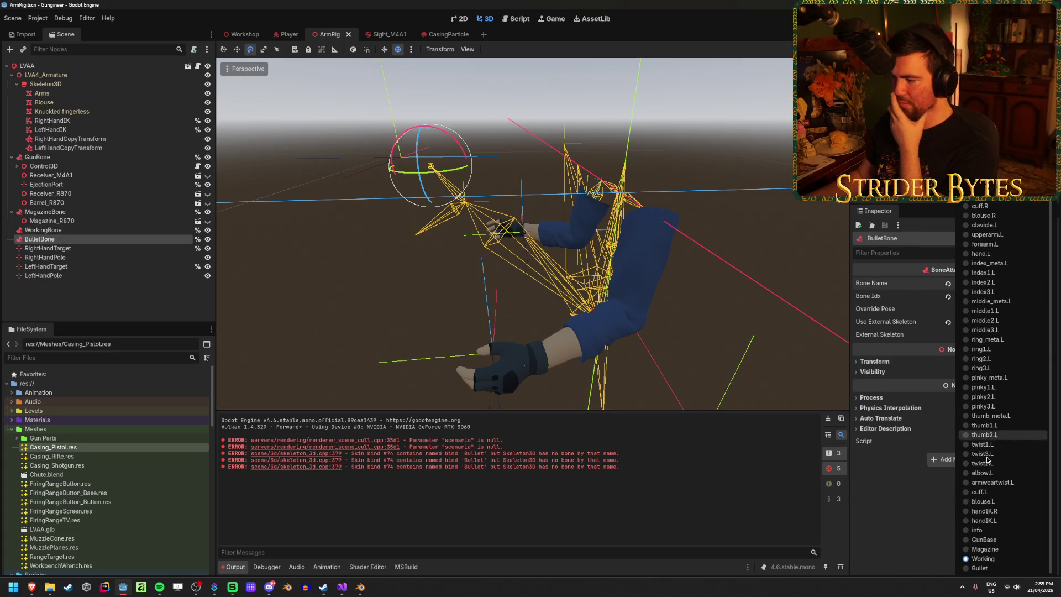
left_click(995, 563)
mouse_move(558, 345)
left_mouse_down()
mouse_move(552, 331)
mouse_move(516, 334)
left_mouse_up()
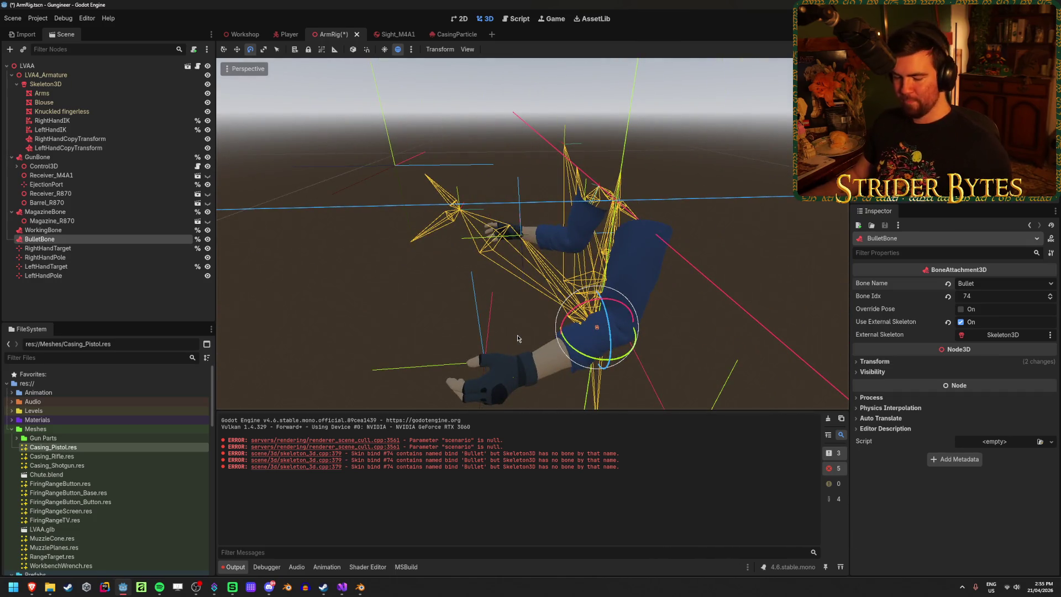
key("w")
left_click(147, 290)
key("ctrl+s")
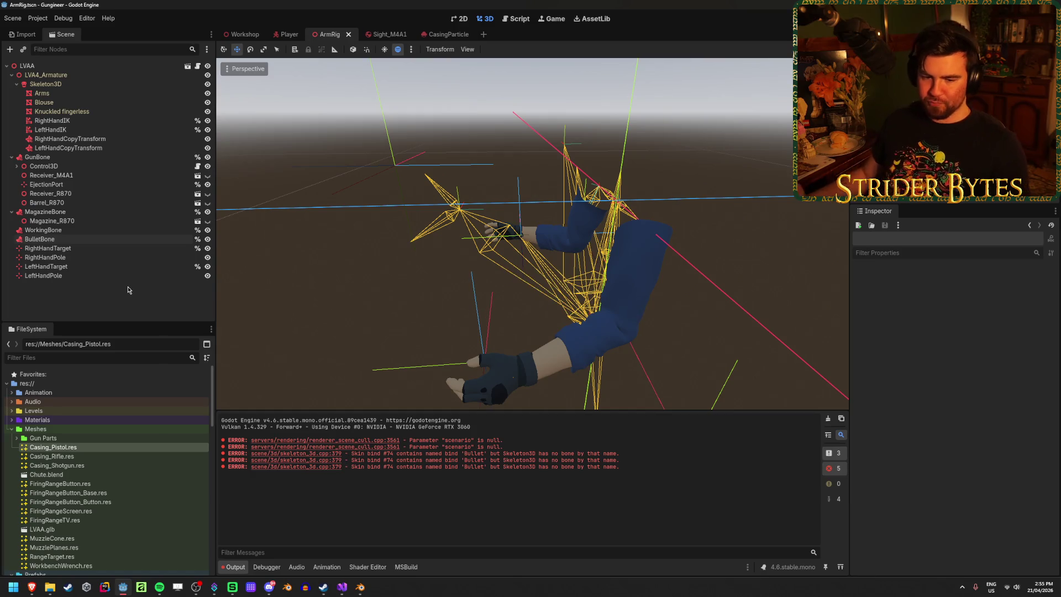
Step: Orbit the rig and review BulletBone's BoneAttachment3D settings in the Inspector
mouse_move(523, 298)
left_mouse_down()
mouse_move(401, 281)
mouse_move(429, 291)
left_mouse_up()
left_click(40, 238)
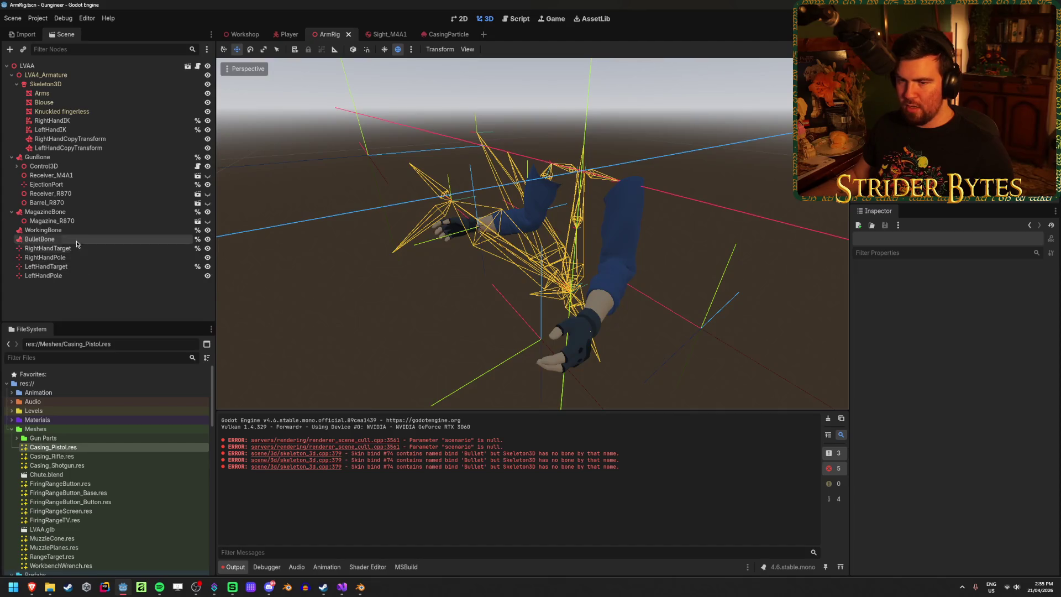
scroll(137, 497, "down", 10)
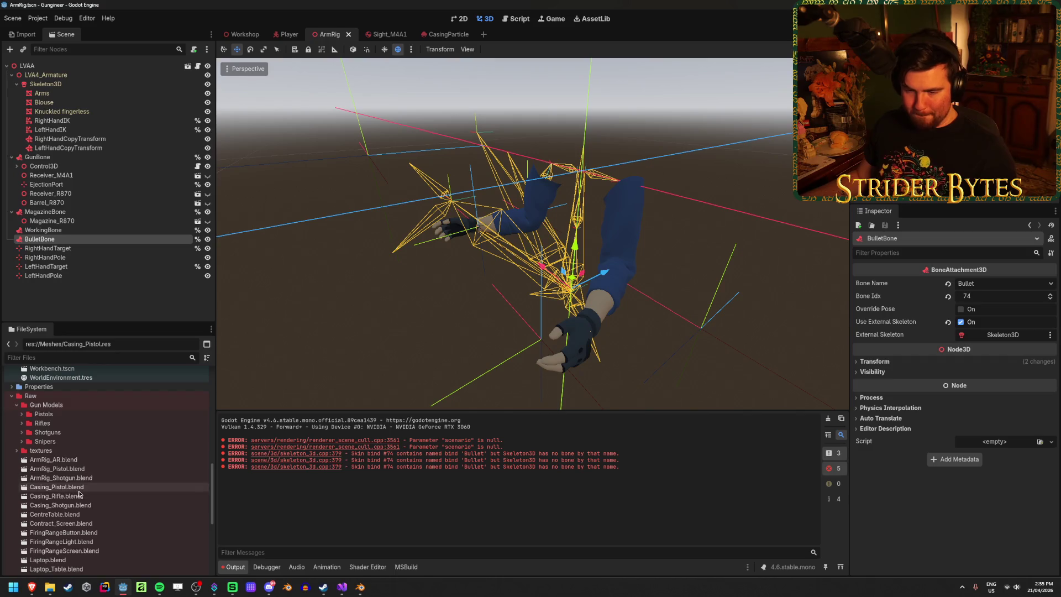
Step: Attach the shotgun, rifle and pistol casing models under BulletBone and save
left_click_drag(55, 505, 55, 244)
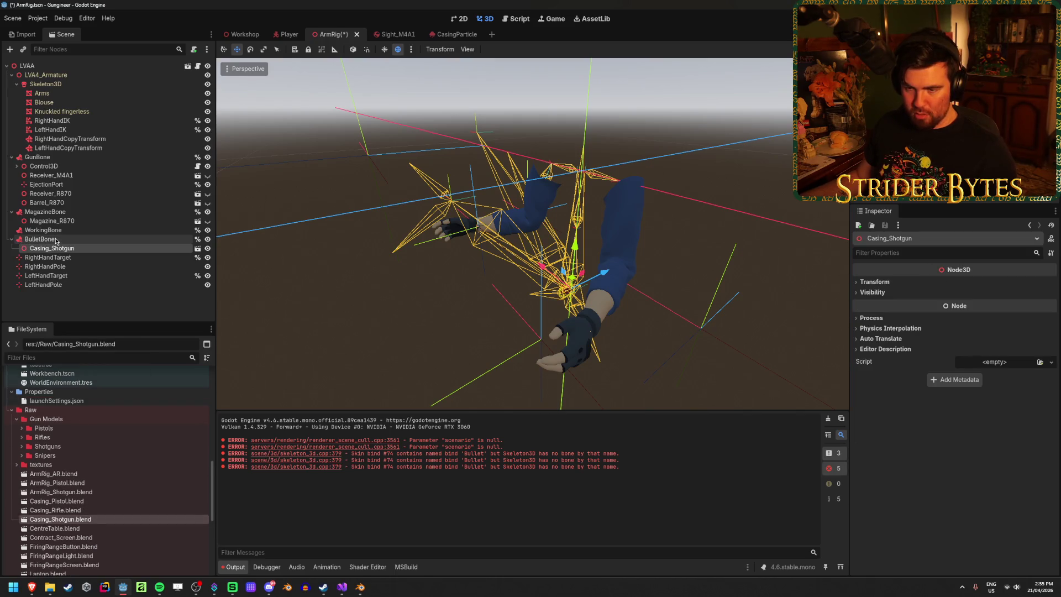
left_click(55, 501)
left_click_drag(57, 510, 55, 241)
left_click_drag(56, 504, 51, 241)
key("ctrl+s")
Step: Hide the rifle and pistol casings so only the shotgun casing shows, and save
key("f")
scroll(572, 310, "up", 5)
scroll(573, 311, "down", 3)
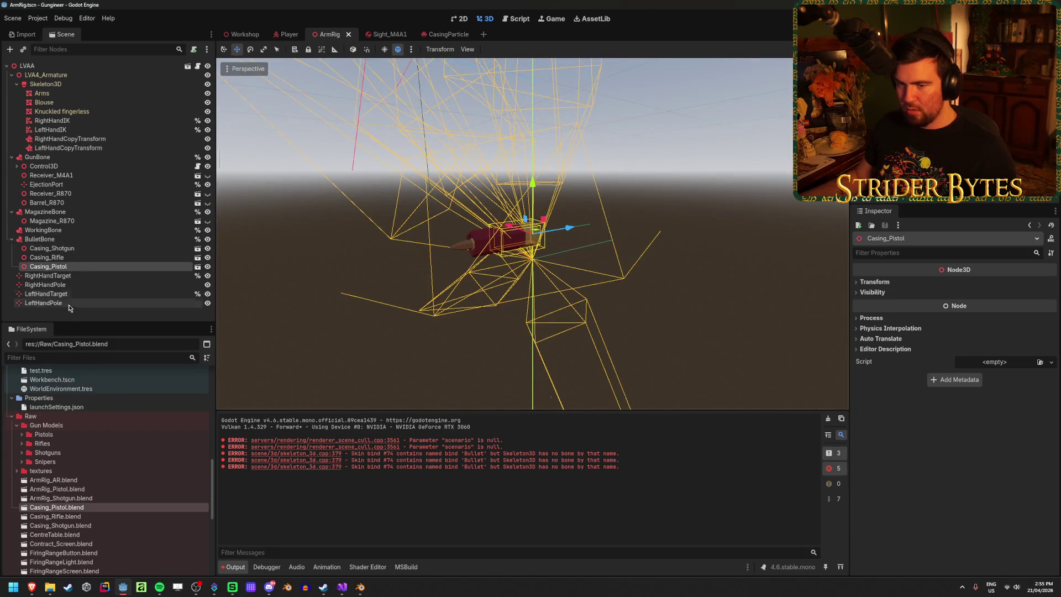
left_click(68, 311)
left_click(78, 257)
left_click(82, 247)
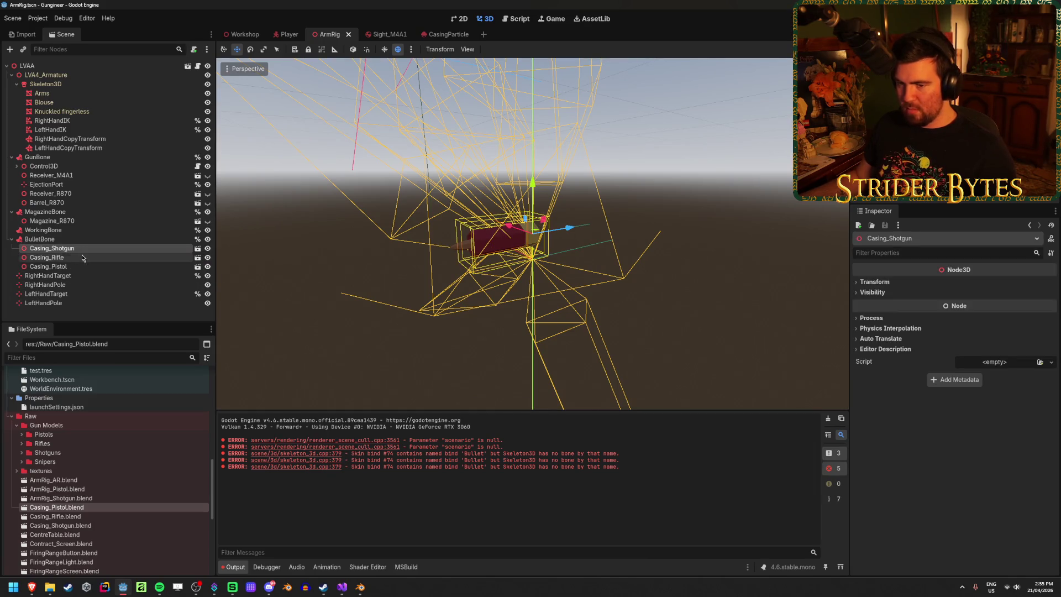
left_click(83, 257)
left_click(207, 258)
left_click(207, 267)
key("ctrl+s")
Step: Check the pistol casing, save ArmRig again, and run the game
left_click(448, 315)
scroll(448, 315, "up", 3)
left_click(49, 267)
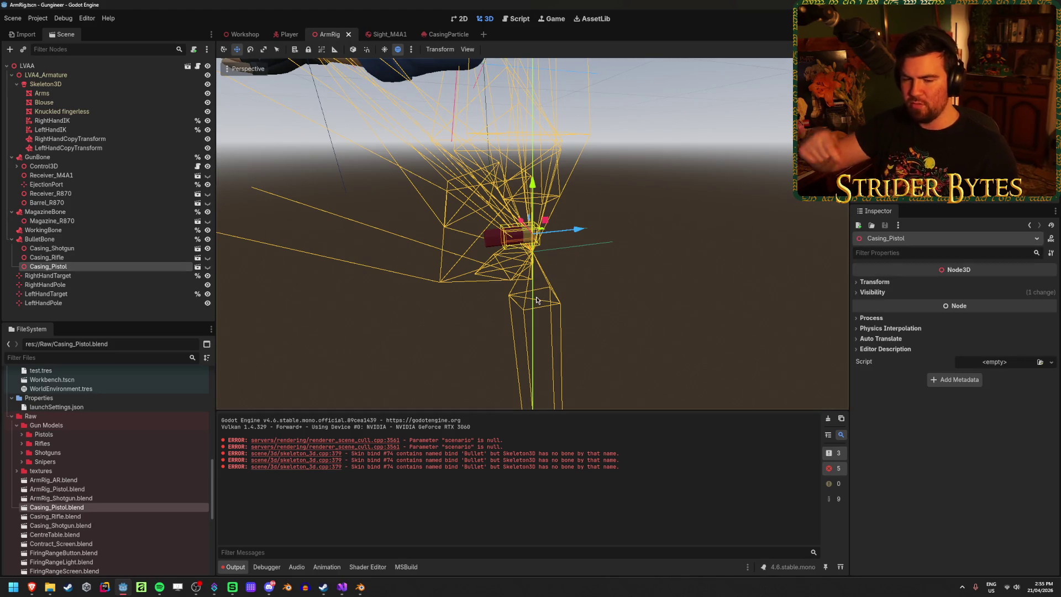
key("ctrl+s")
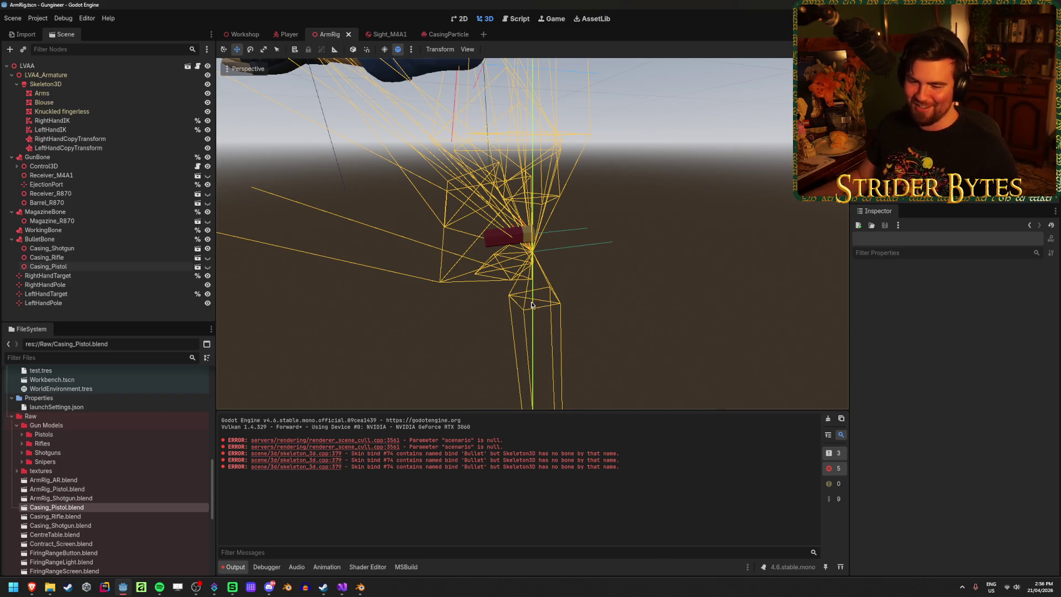
scroll(513, 300, "down", 3)
scroll(389, 269, "down", 2)
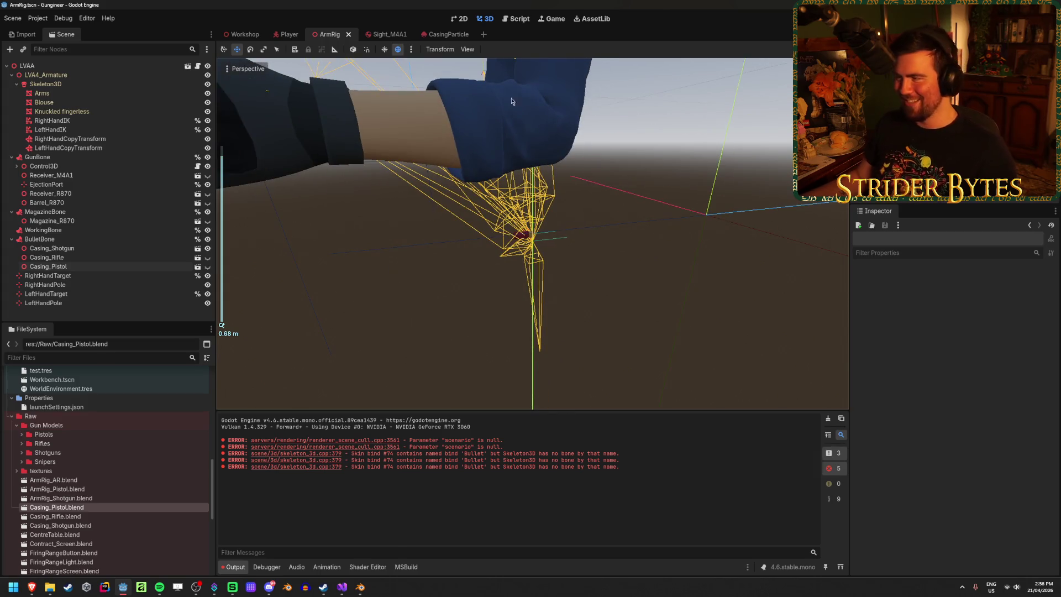
key("F5")
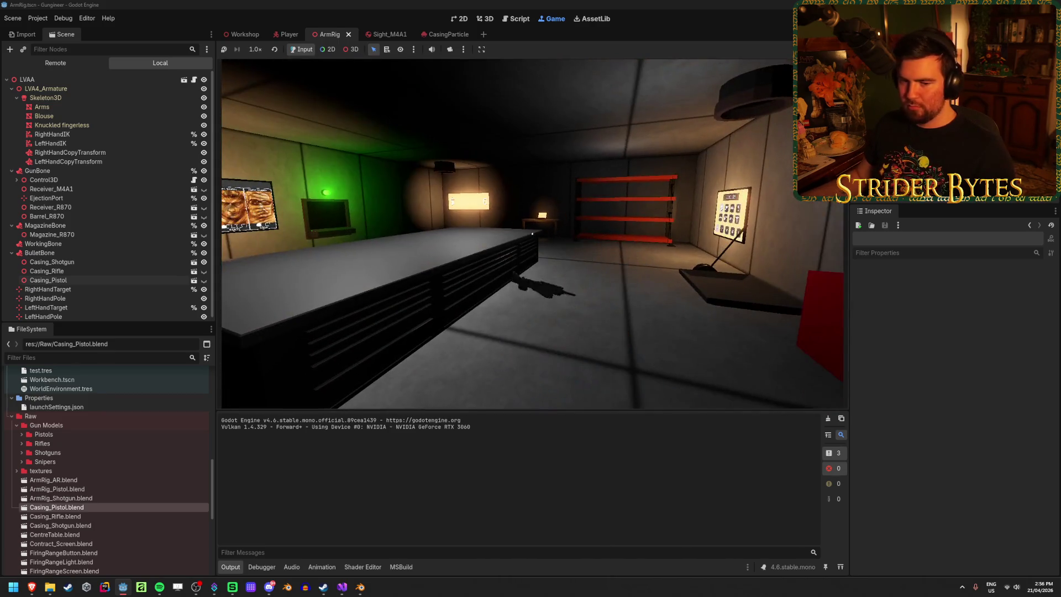
mouse_move(532, 233)
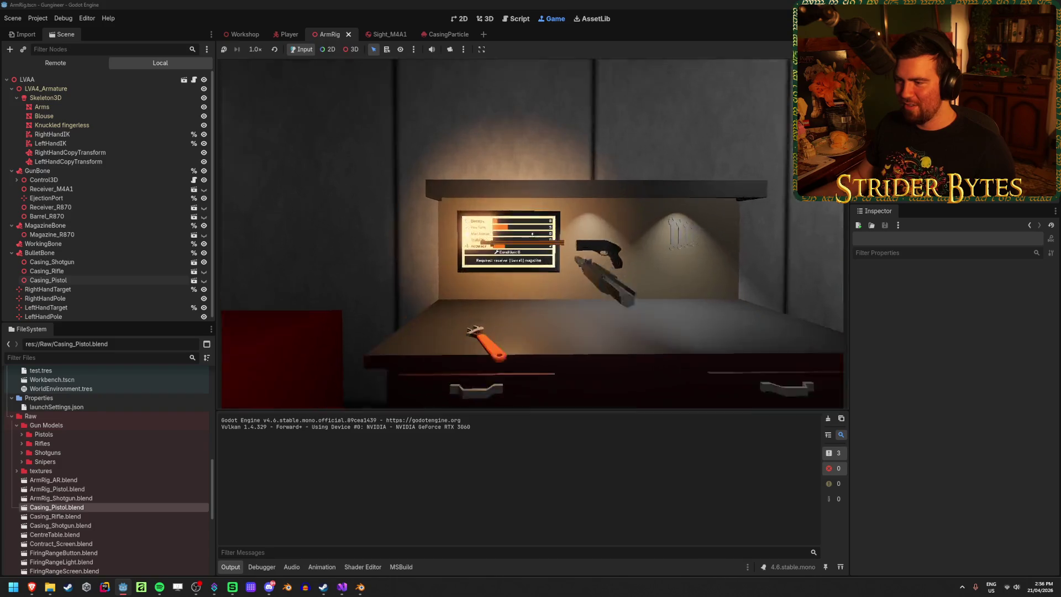
key("e")
left_click(532, 233)
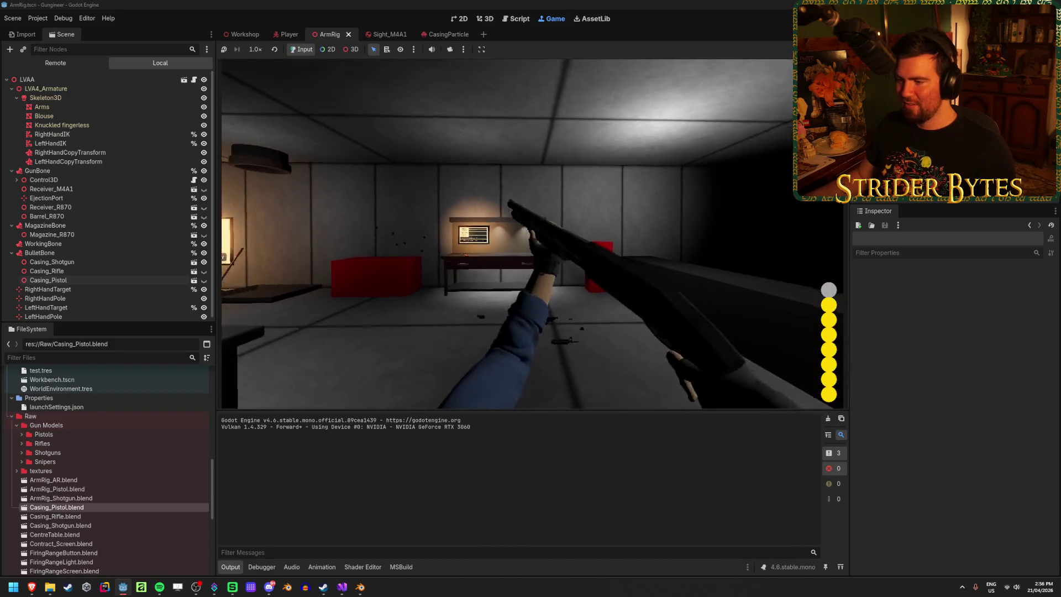
key("r")
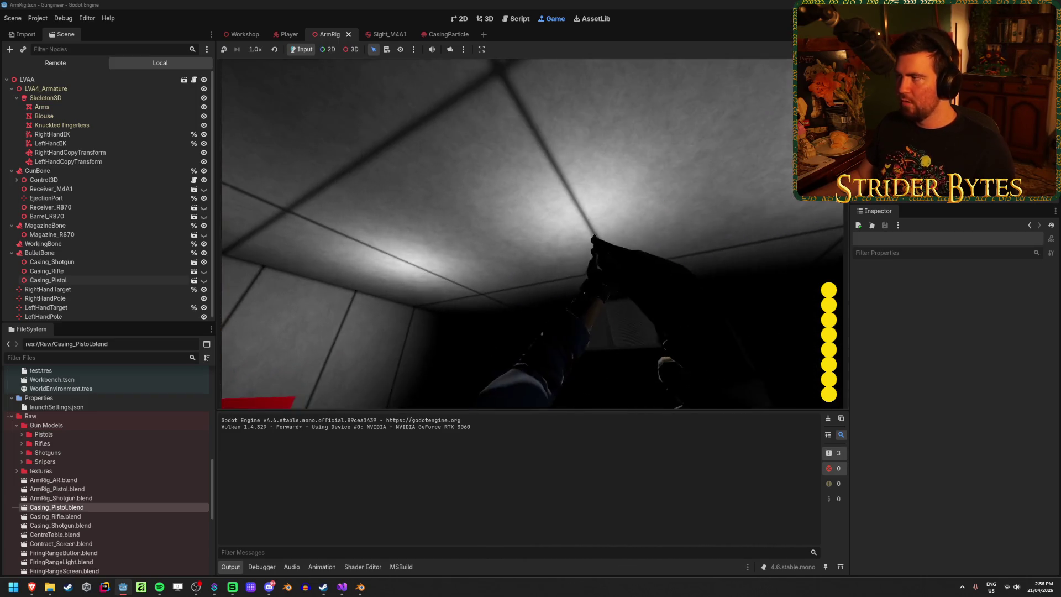
key("F8")
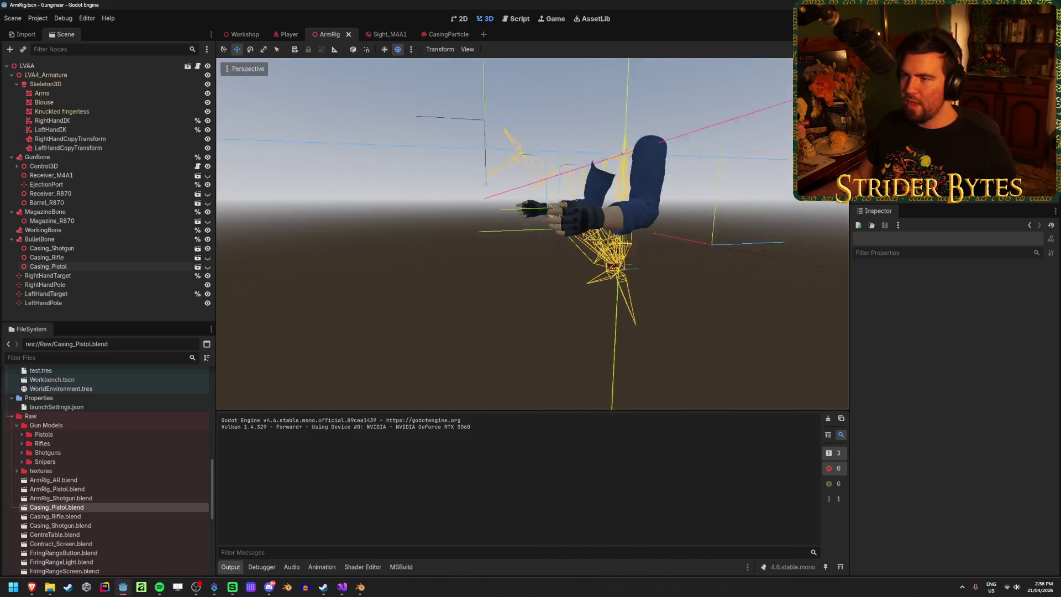
Step: Inspect the Player's AnimationPlayer and GunEffects nodes and the ArmRig's LVAA root
left_click(283, 34)
left_click(47, 139)
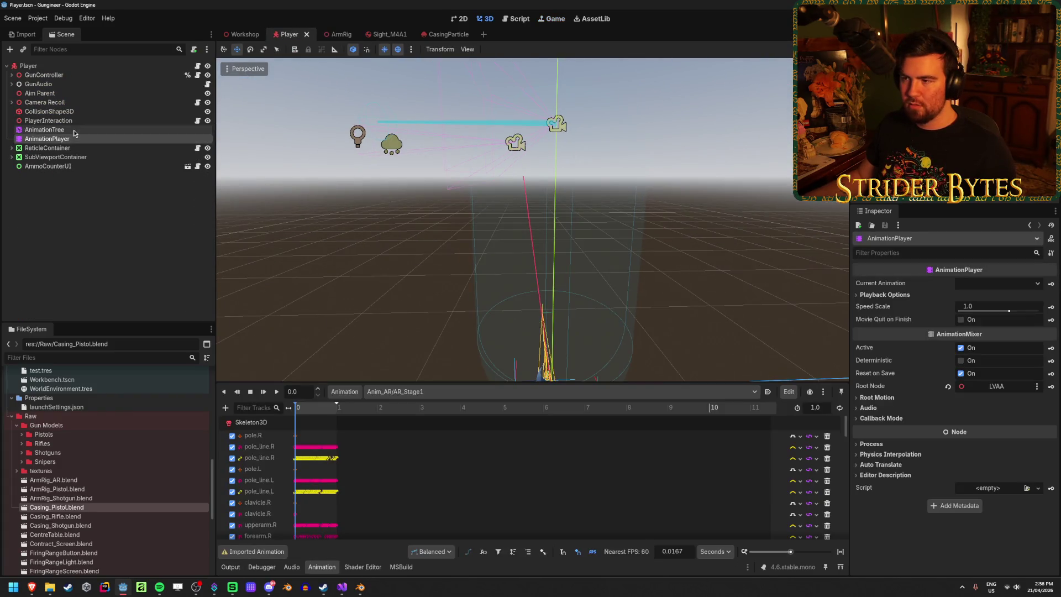
left_click(12, 75)
left_click(27, 85)
left_click(337, 34)
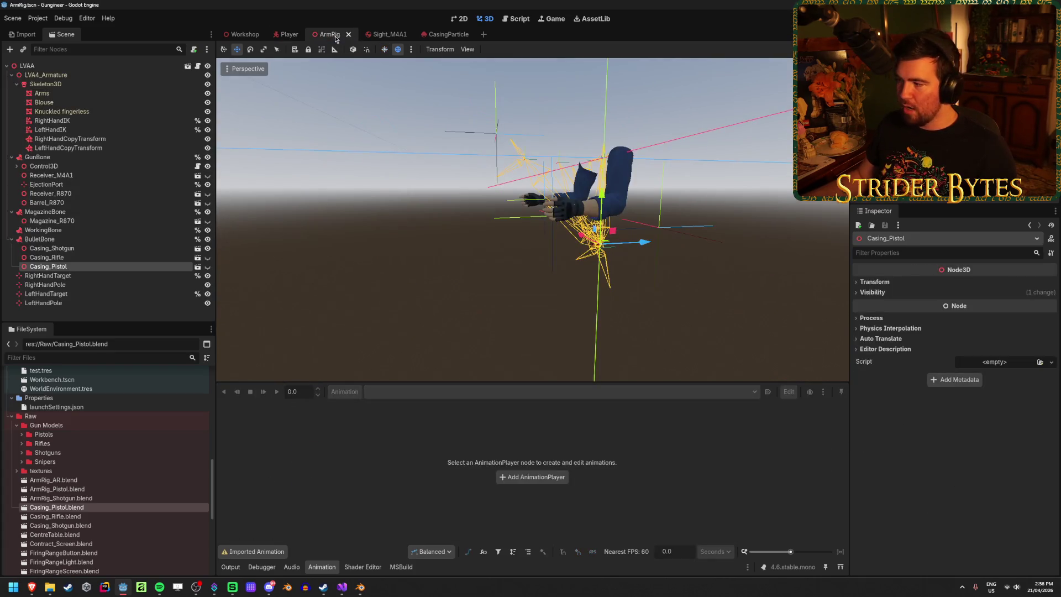
left_click(82, 67)
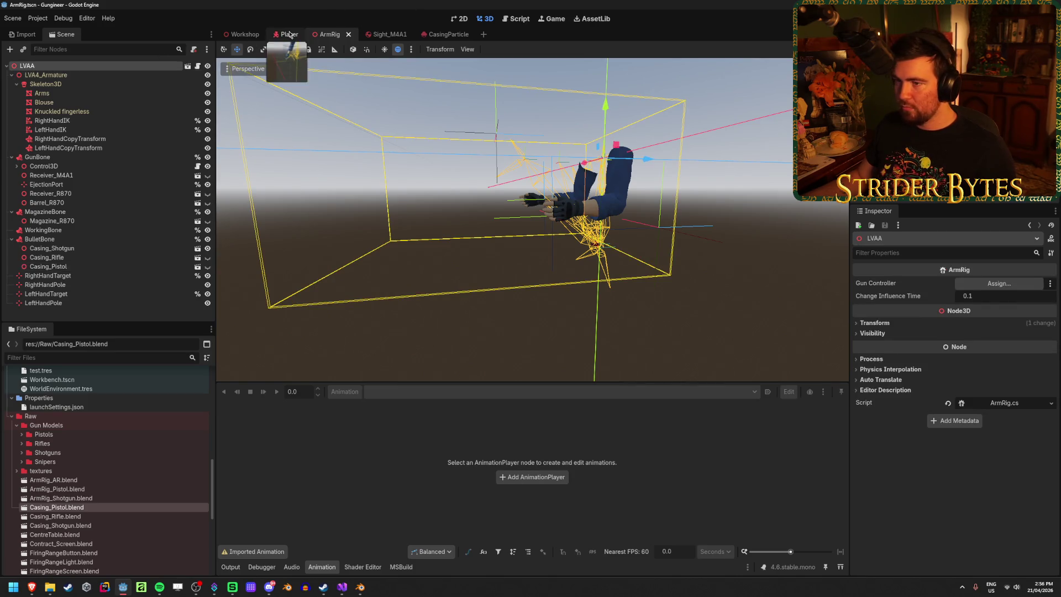
left_click(288, 34)
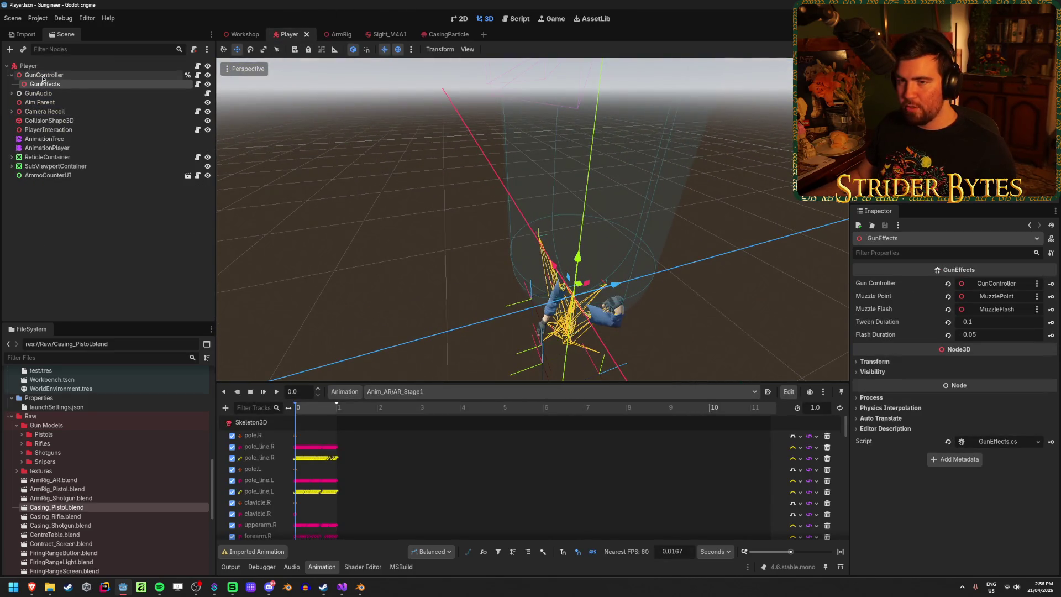
Step: Change the Player's LVAA arm rig Y position from -1.8 to 0
left_click(12, 111)
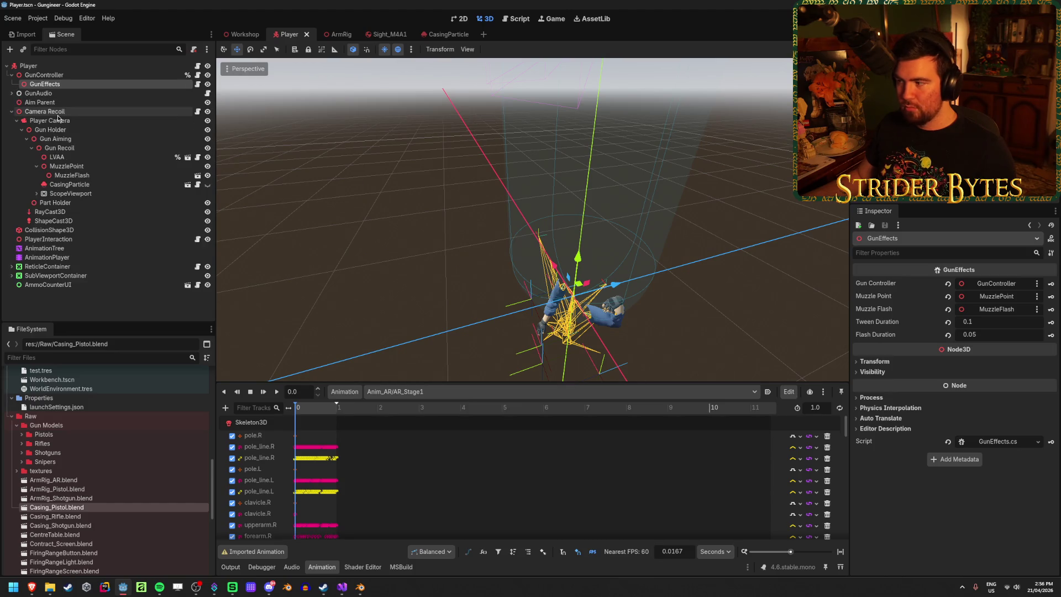
left_click(904, 363)
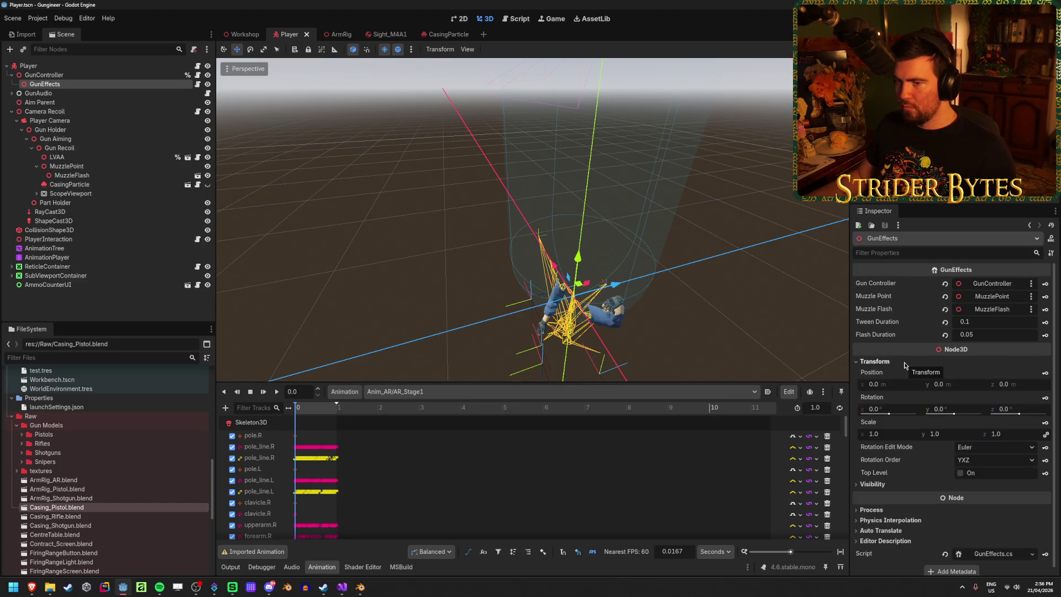
key("Down")
key("Down")
key("Down")
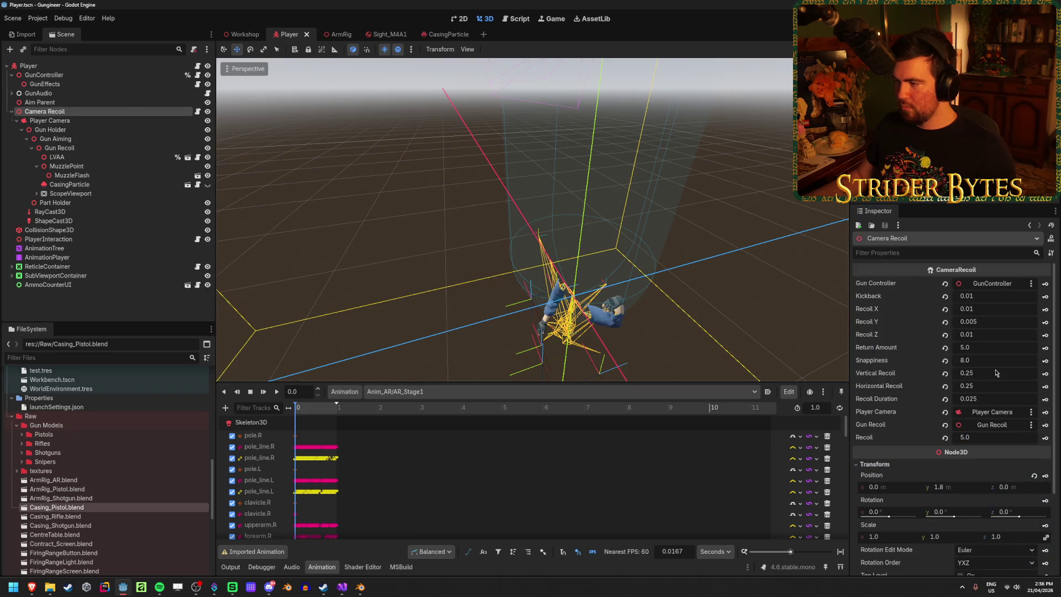
left_click(57, 157)
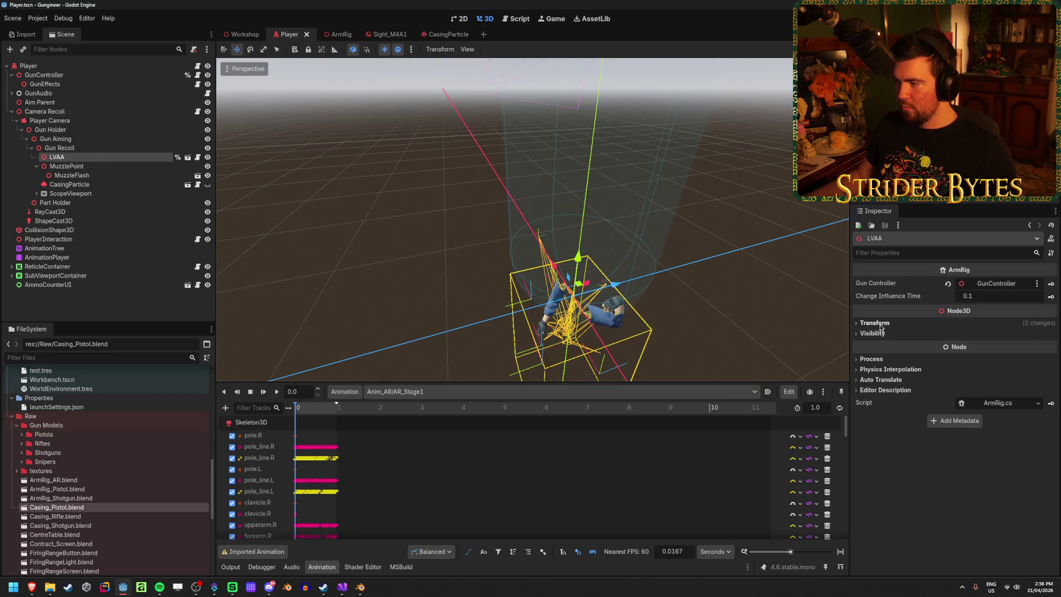
left_click(880, 326)
left_click(968, 346)
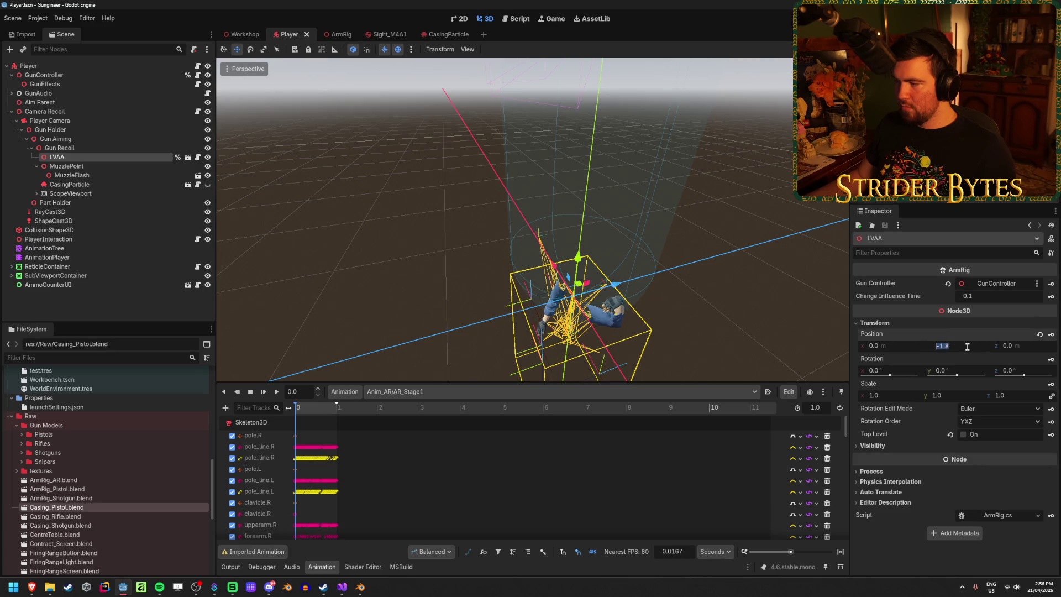
type("0")
key("Return")
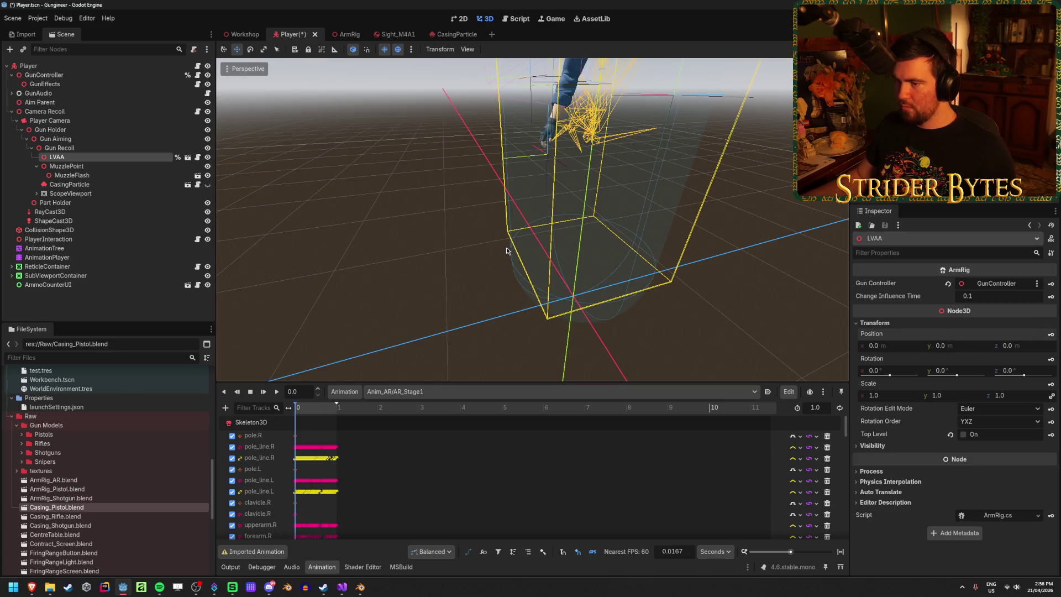
key("f")
left_click_drag(249, 210, 394, 231)
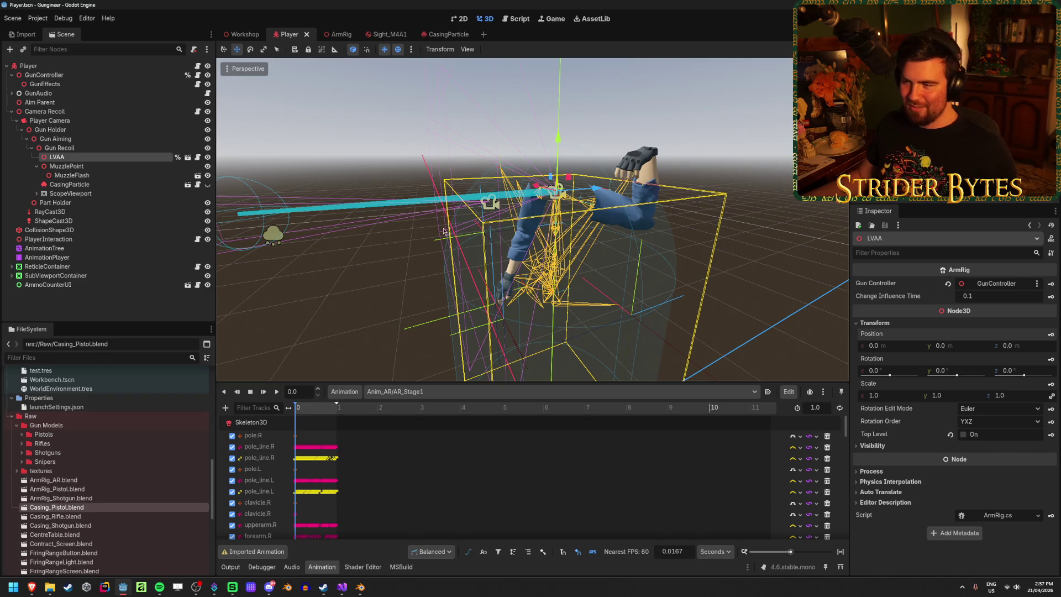
left_click(378, 297)
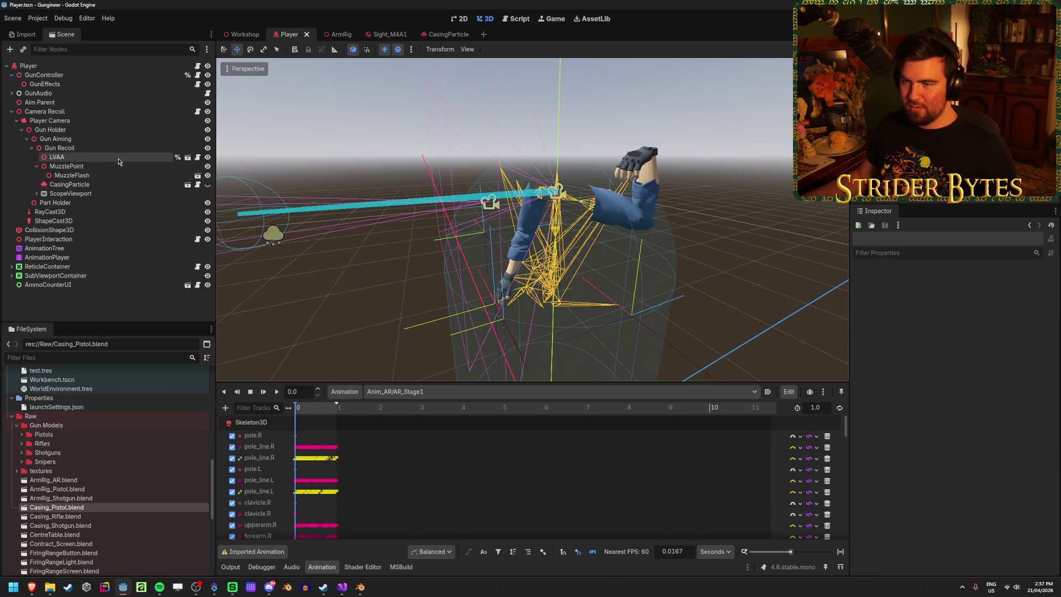
Step: Preview Pump_Stage2_Normal on the AnimationPlayer, then return to the ArmRig scene
left_click(70, 249)
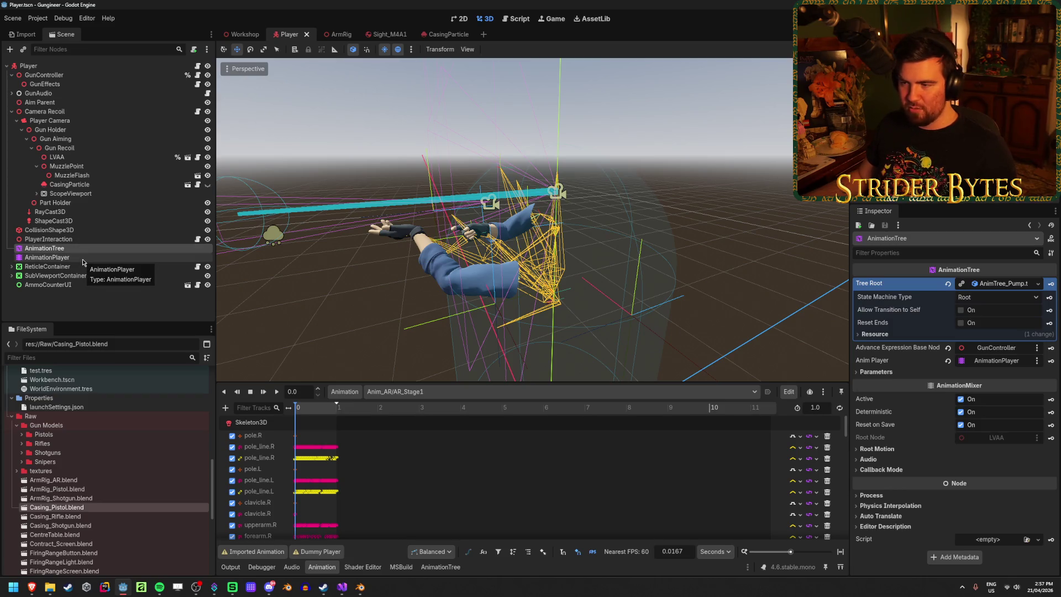
left_click(83, 259)
mouse_move(303, 410)
left_mouse_down()
mouse_move(335, 413)
mouse_move(307, 413)
left_mouse_up()
left_click(387, 392)
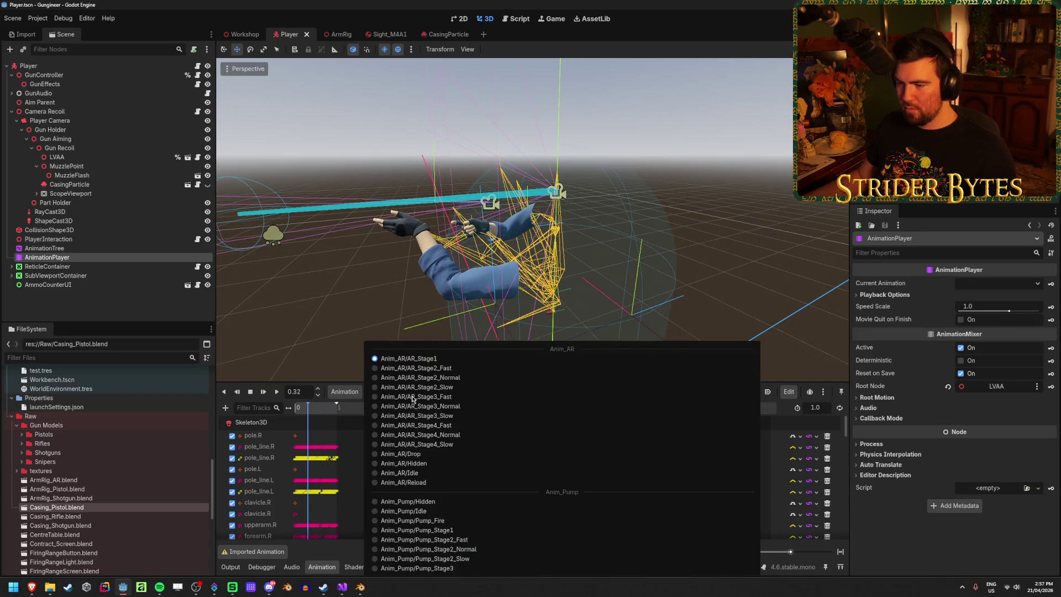
left_click(469, 549)
left_click_drag(313, 407, 332, 407)
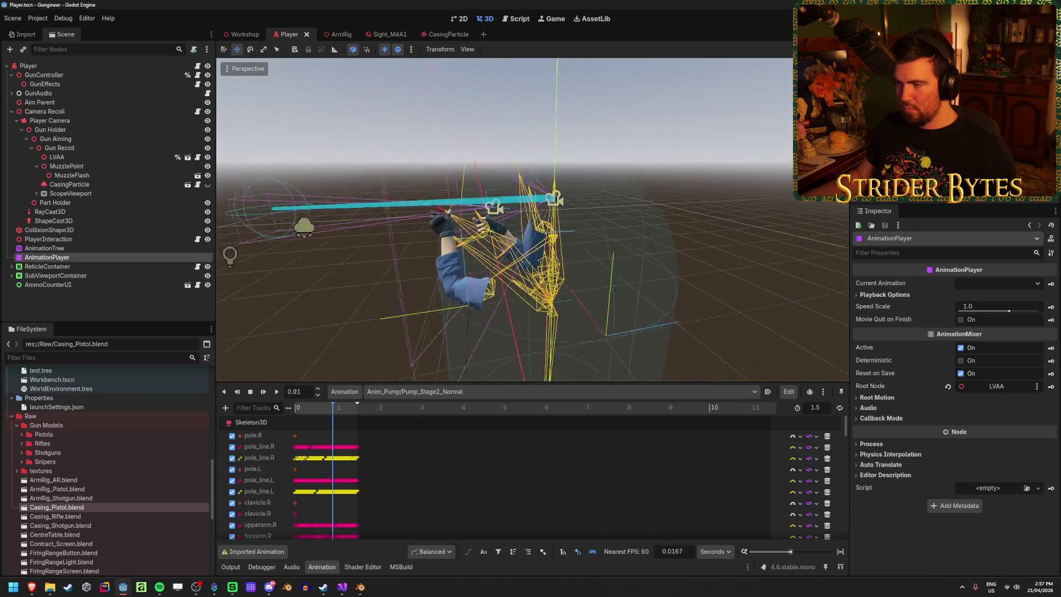
left_click_drag(532, 219, 487, 224)
mouse_move(333, 407)
left_mouse_down()
mouse_move(360, 414)
mouse_move(327, 414)
left_mouse_up()
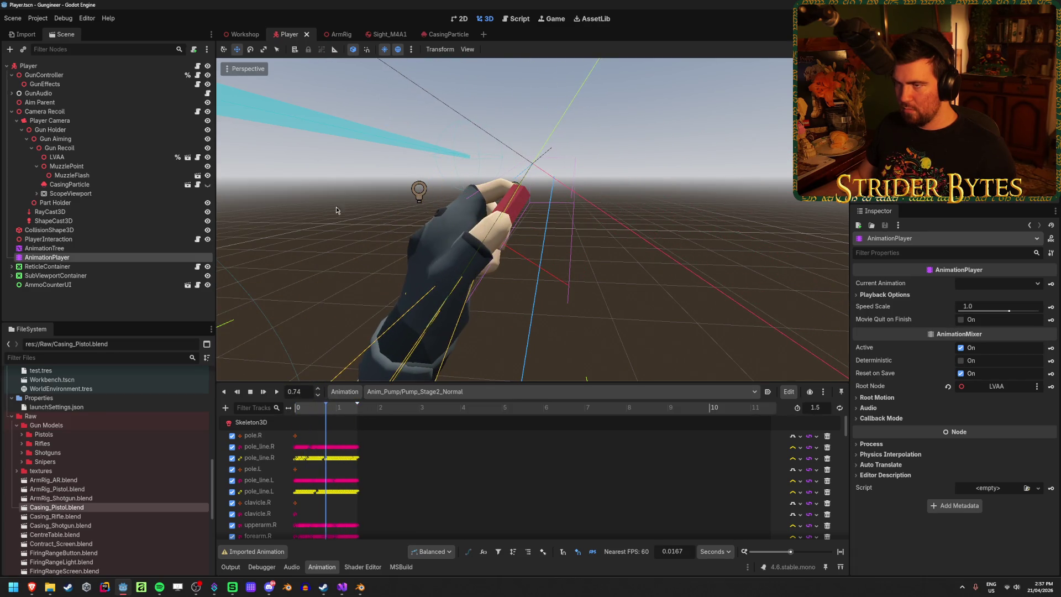
left_click(338, 37)
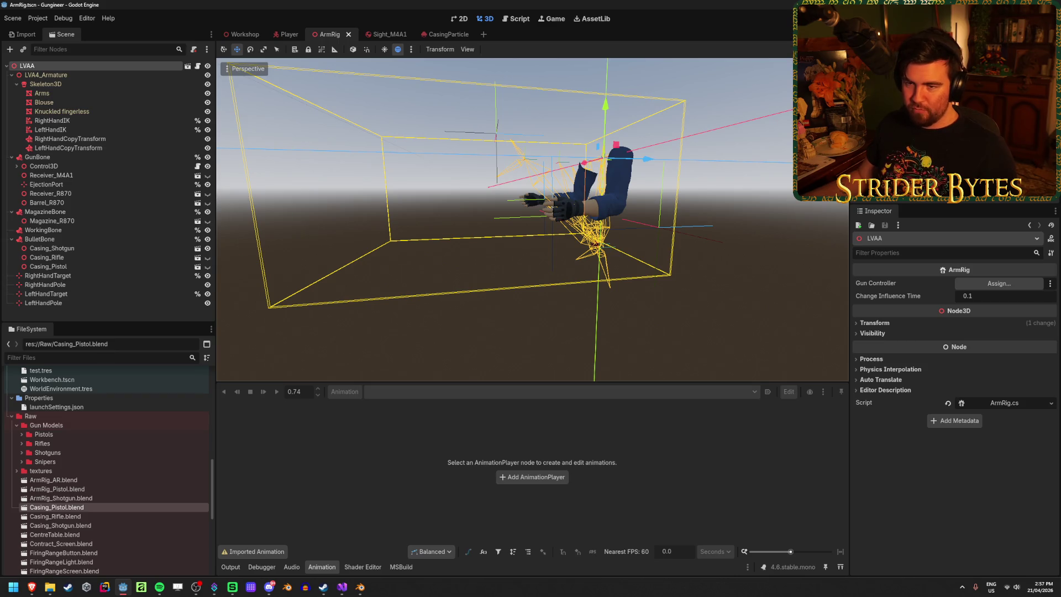
Step: Show the R870 receiver, barrel and magazine, and save the ArmRig scene
left_click(207, 193)
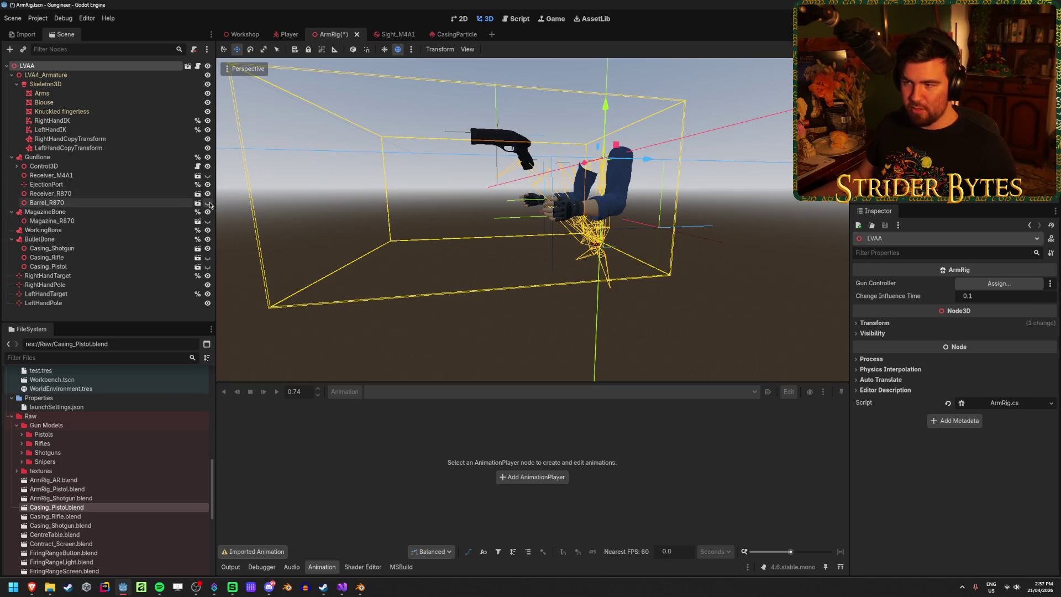
left_click(209, 203)
left_click(208, 221)
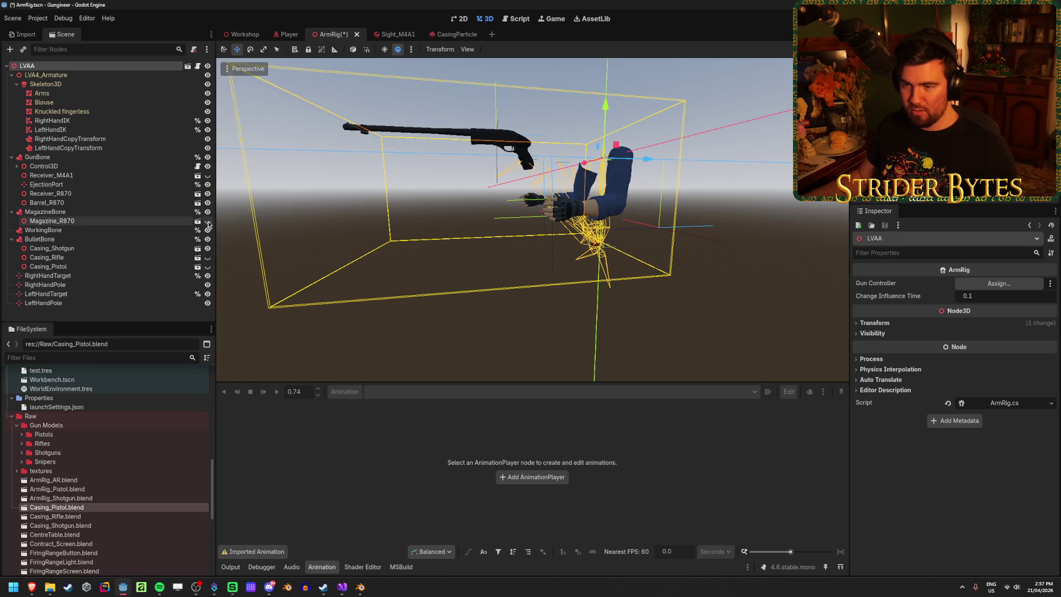
key("ctrl+s")
Step: In the Player scene, scrub the pump animation to about 1.2 s, then back to about 0.8 s
left_click(289, 34)
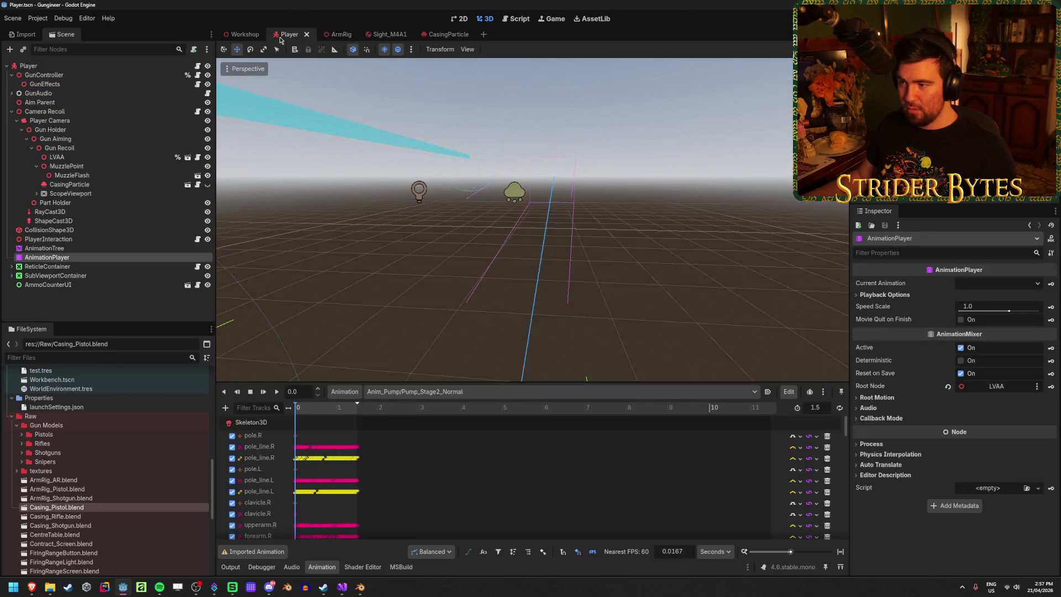
left_click(78, 248)
left_click(49, 257)
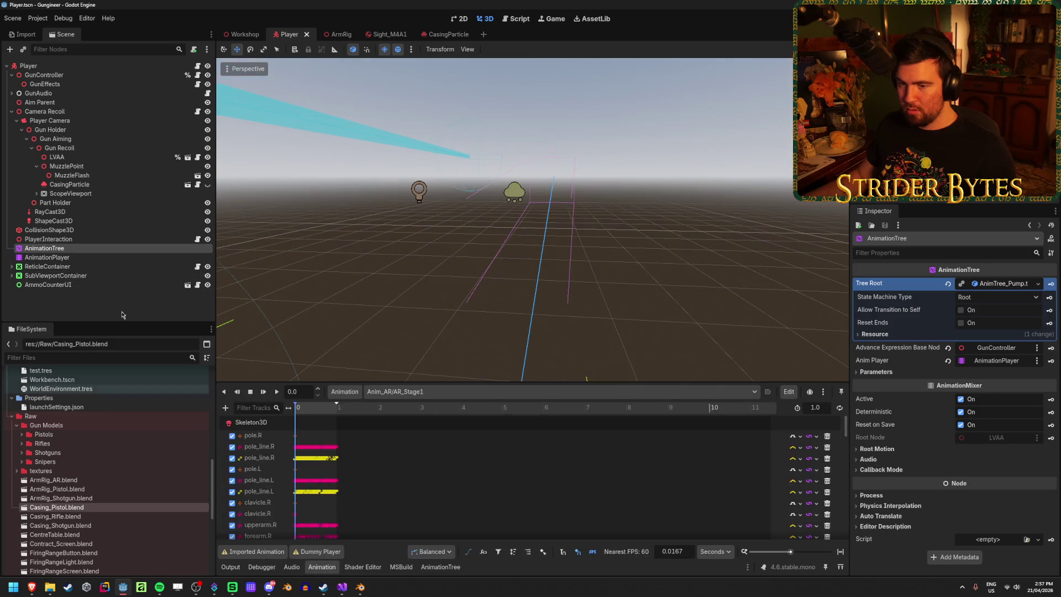
left_click_drag(313, 406, 349, 412)
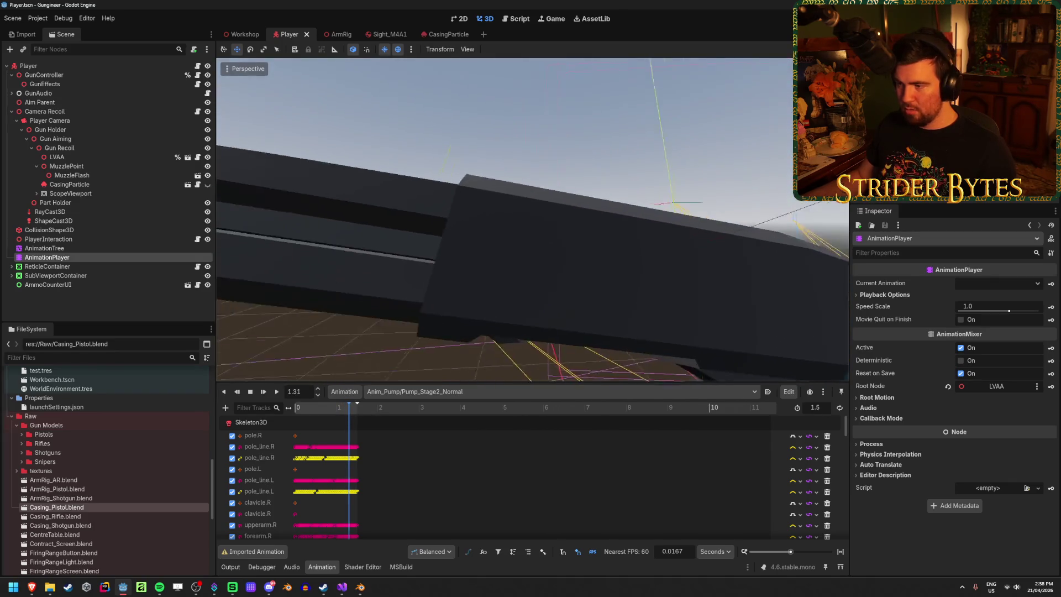
scroll(469, 207, "up", 3)
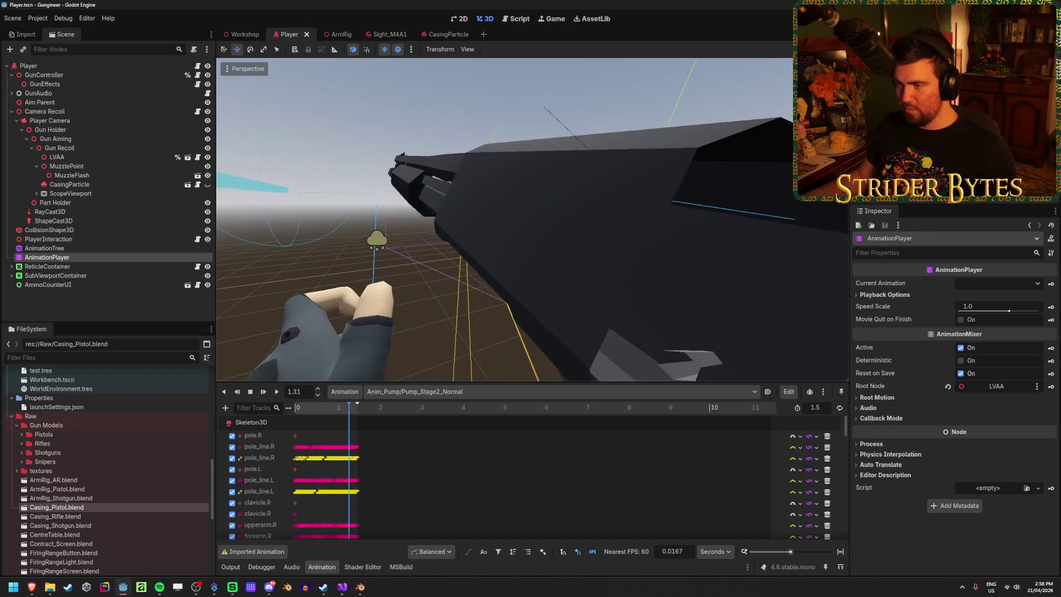
mouse_move(349, 408)
left_mouse_down()
mouse_move(325, 413)
mouse_move(364, 410)
left_mouse_up()
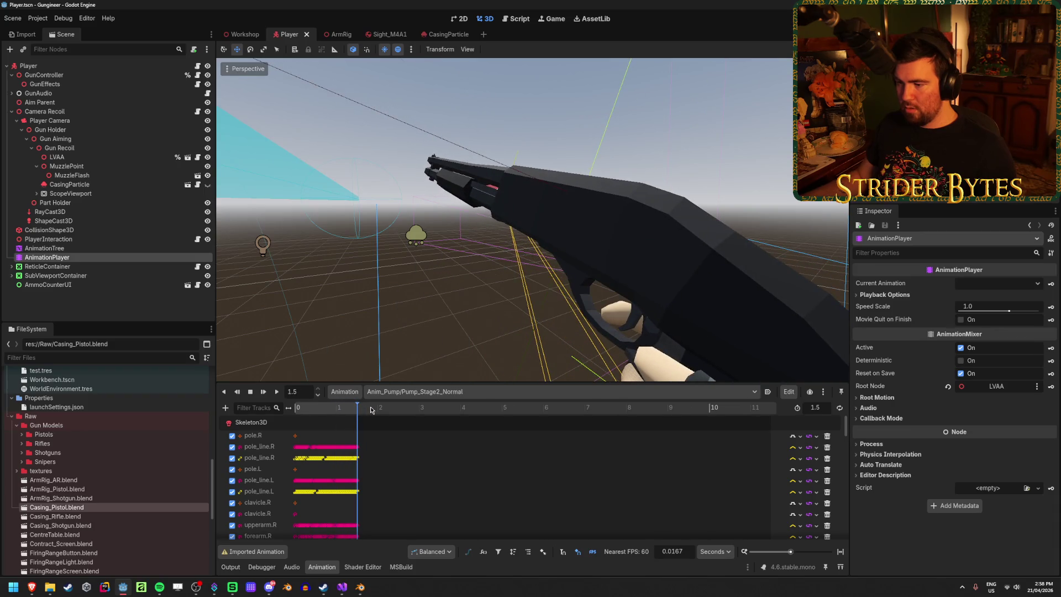
Step: Back in ArmRig, hide the R870 receiver and barrel, save, and run the game
left_click(338, 34)
left_click(207, 202)
left_click(207, 193)
key("ctrl+s")
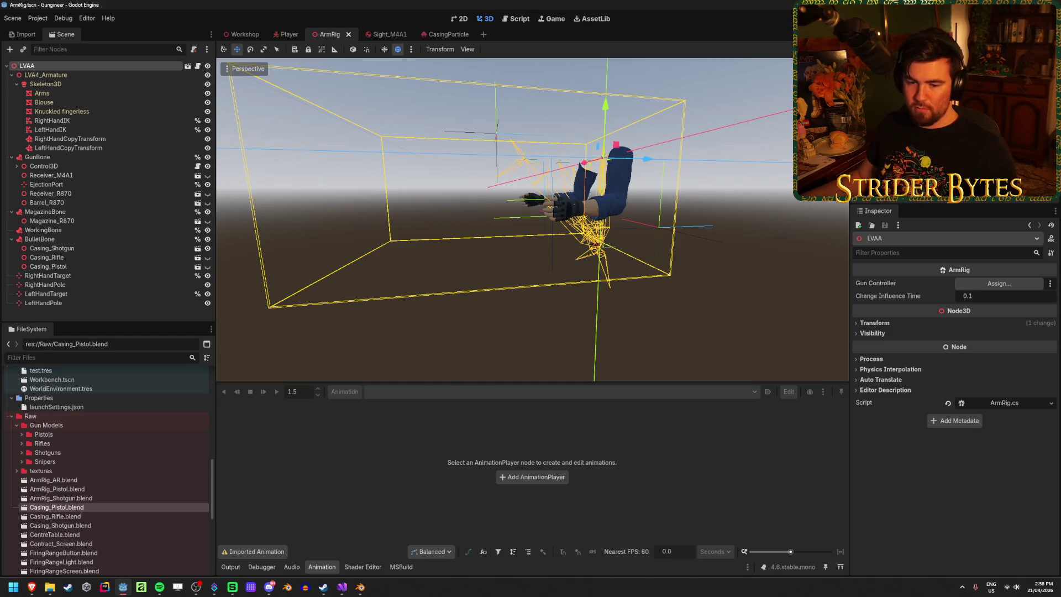
key("F5")
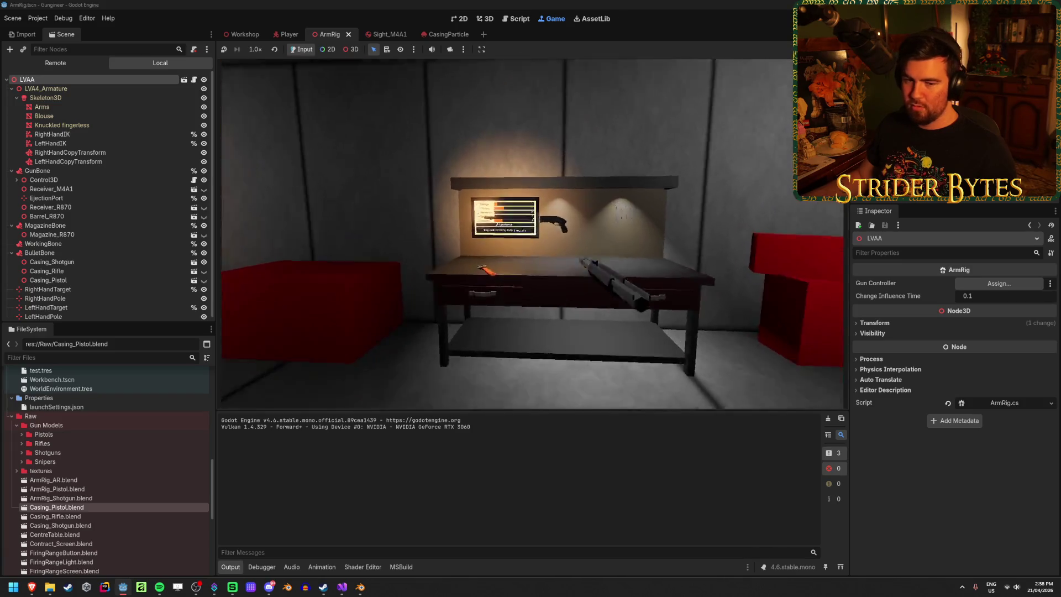
key("e")
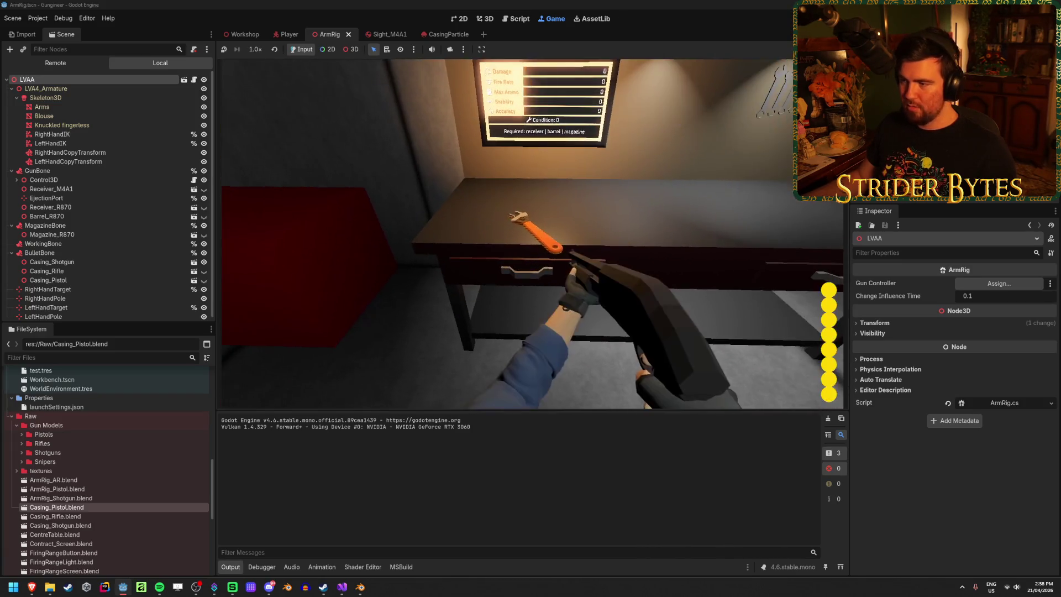
left_click(532, 234)
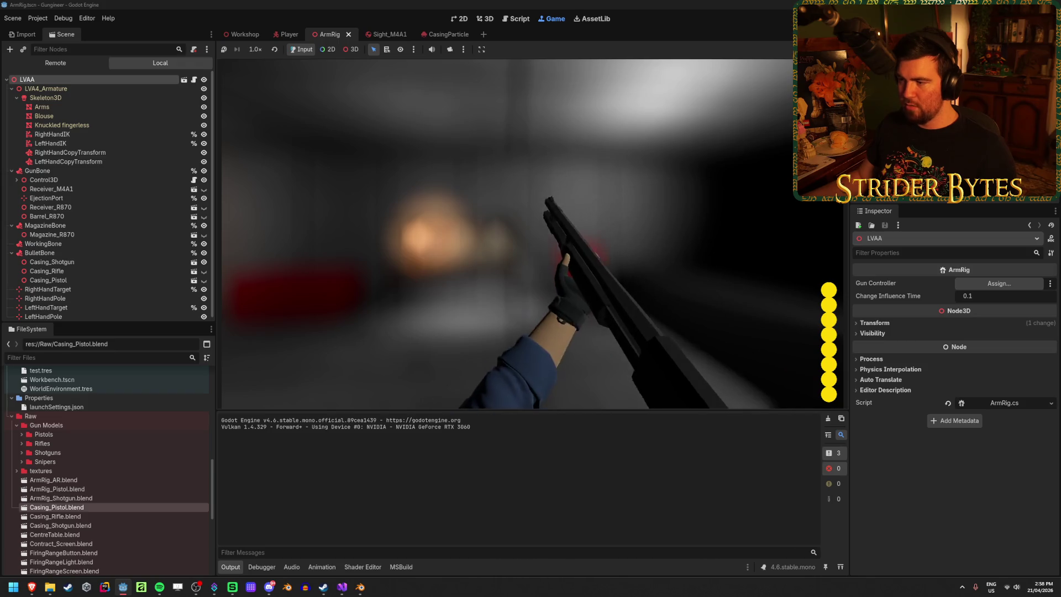
left_click(533, 234)
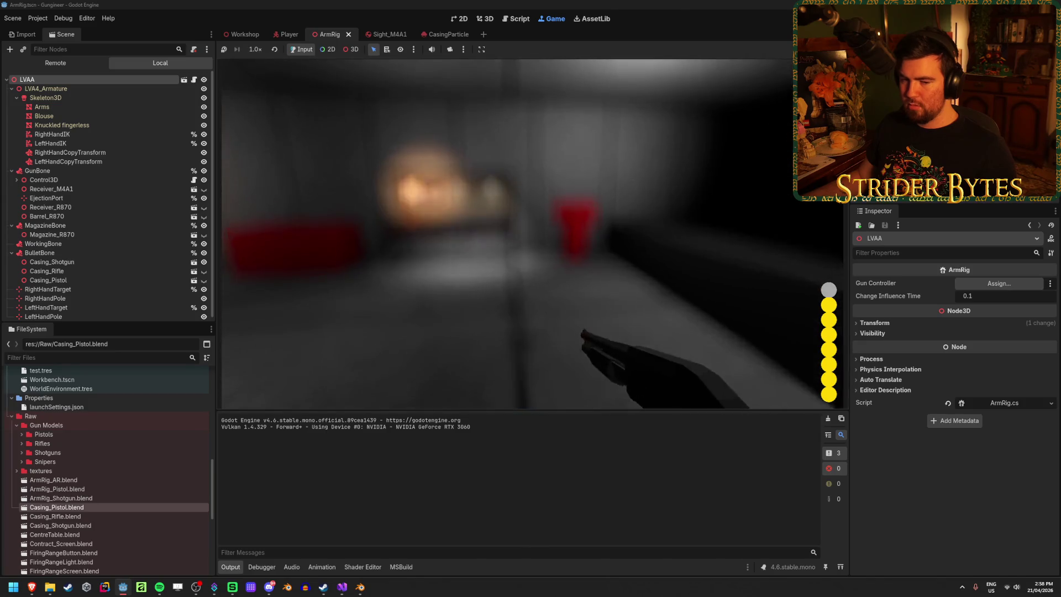
key("r")
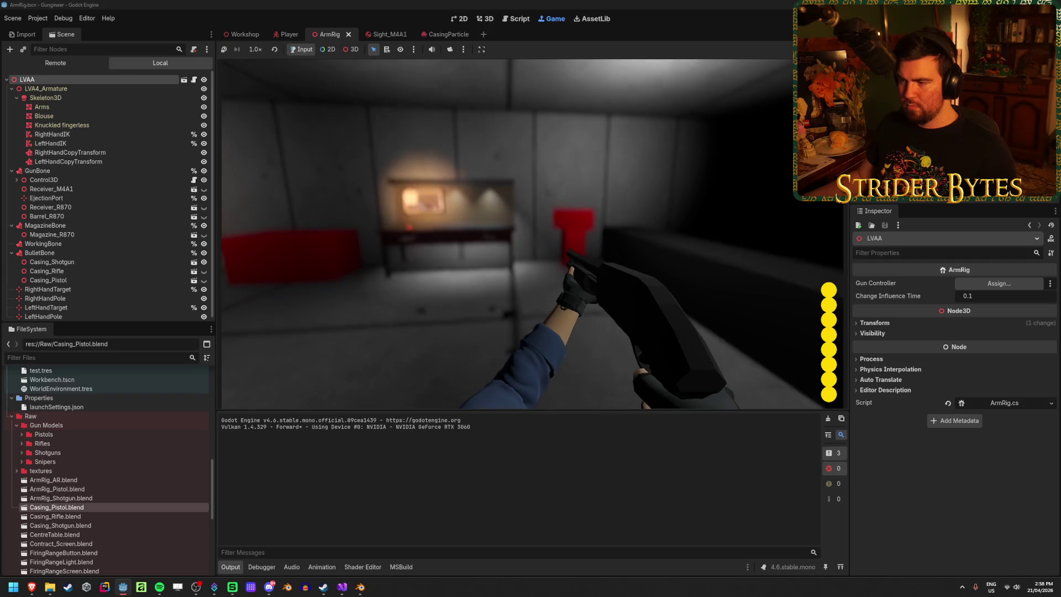
key("F8")
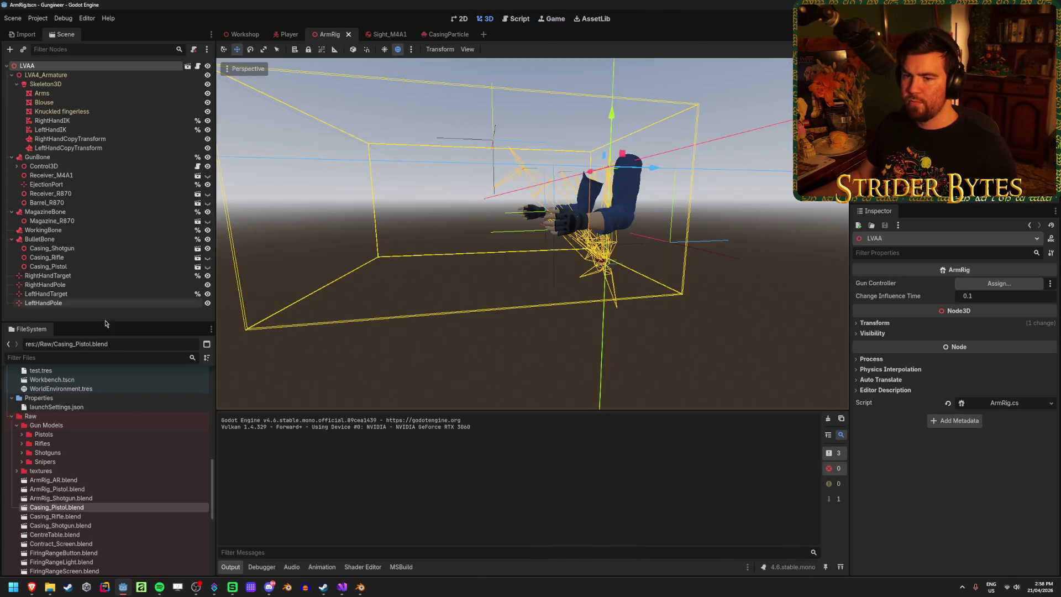
Step: Select Casing_Shotgun, frame it in the viewport and orbit to a side view of the arm
left_click(88, 248)
left_click(893, 282)
left_click(896, 282)
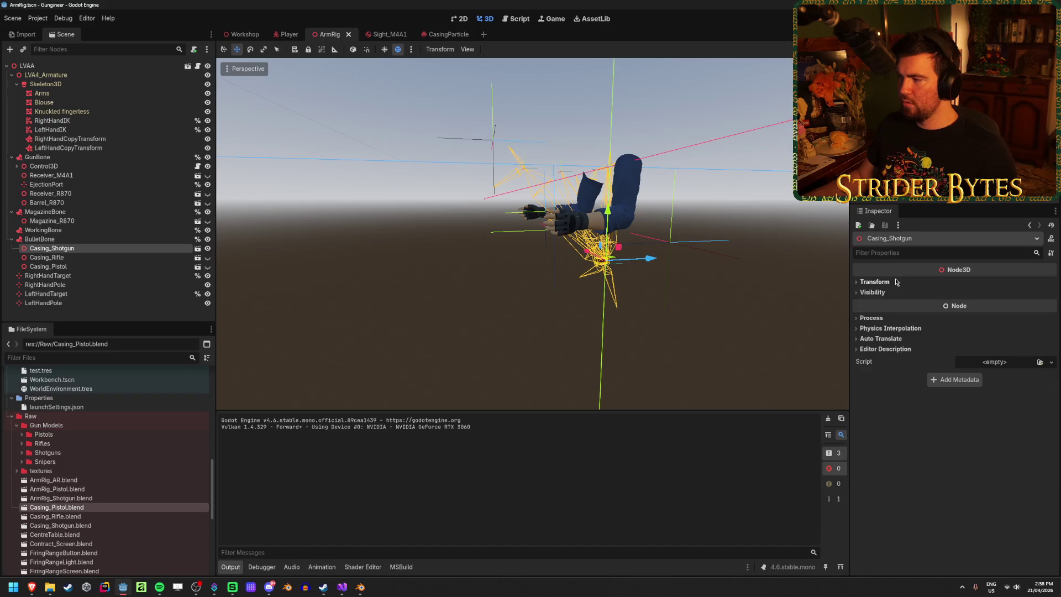
double_click(52, 248)
scroll(585, 265, "down", 8)
mouse_move(582, 263)
left_mouse_down()
mouse_move(379, 284)
mouse_move(400, 295)
left_mouse_up()
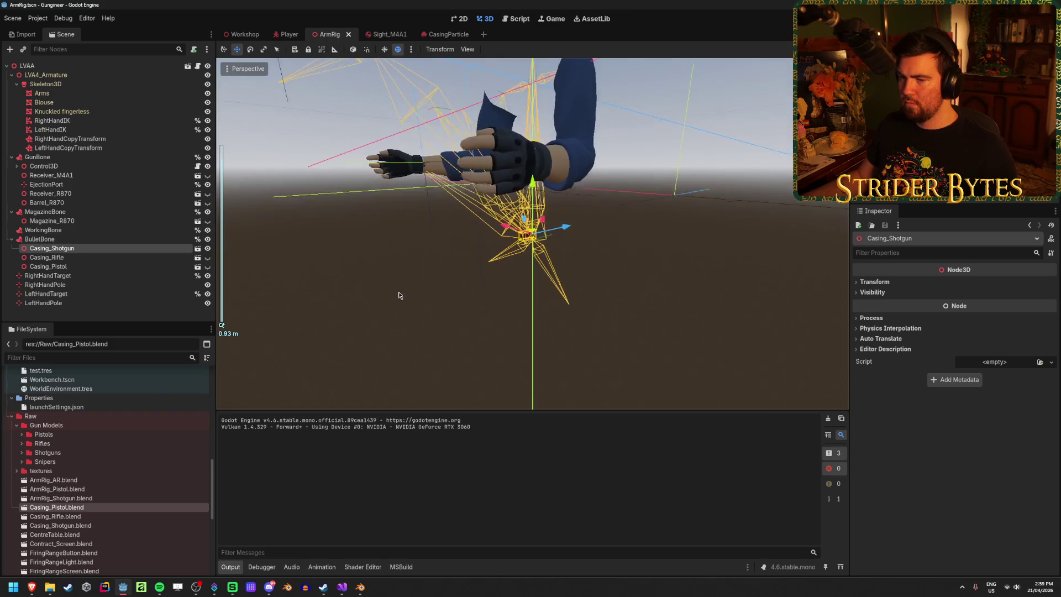
Step: Set BulletBone's transform Position Y to -0.5 and save the ArmRig scene
left_click(40, 239)
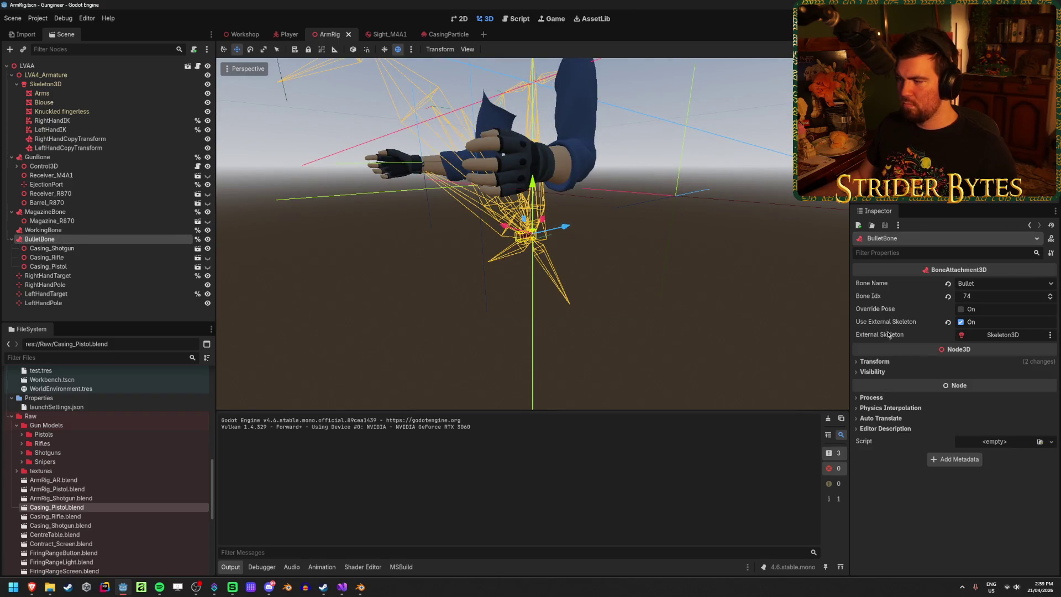
left_click(873, 372)
left_click(876, 361)
left_click(958, 387)
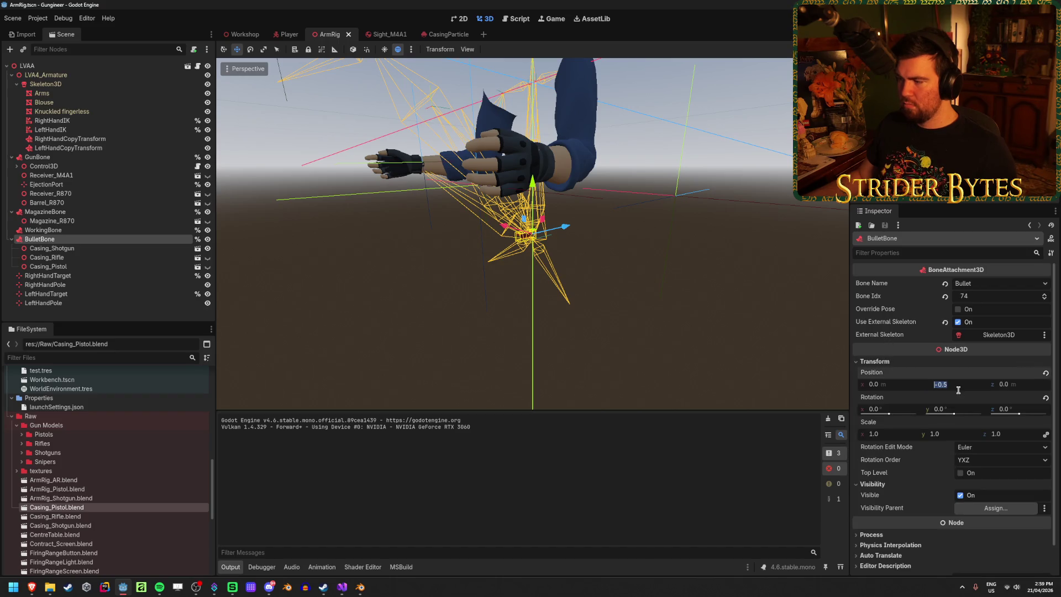
type("0-0.5")
key("Return")
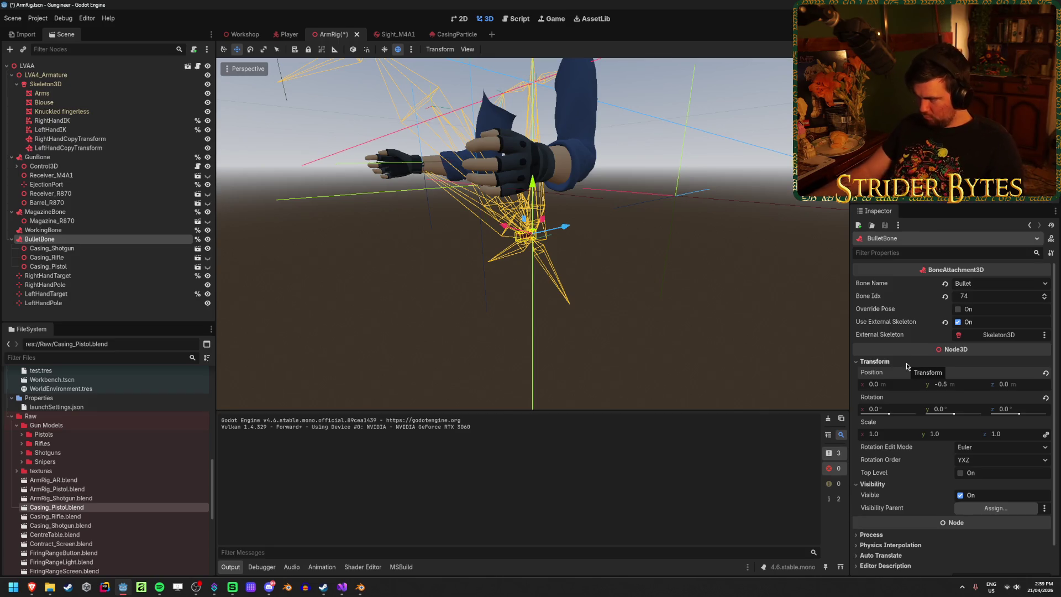
left_click(907, 366)
key("ctrl+s")
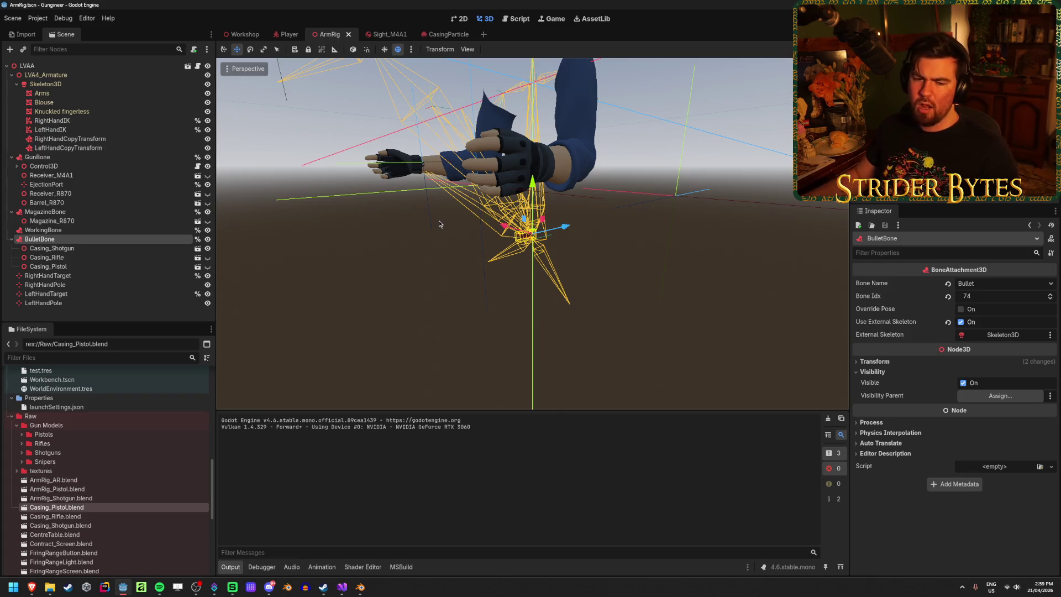
Step: Scrub the Player's AnimationPlayer pump animation from 0.5 to about 1.2 s, then go to Sight_M4A1
left_click(282, 36)
left_click(44, 248)
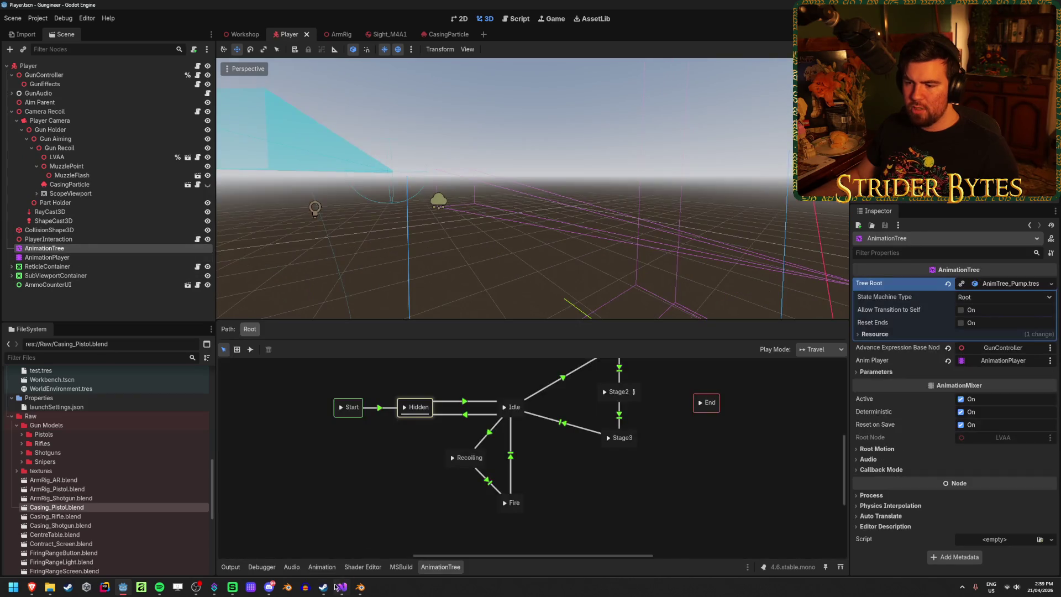
left_click(323, 569)
left_click(47, 257)
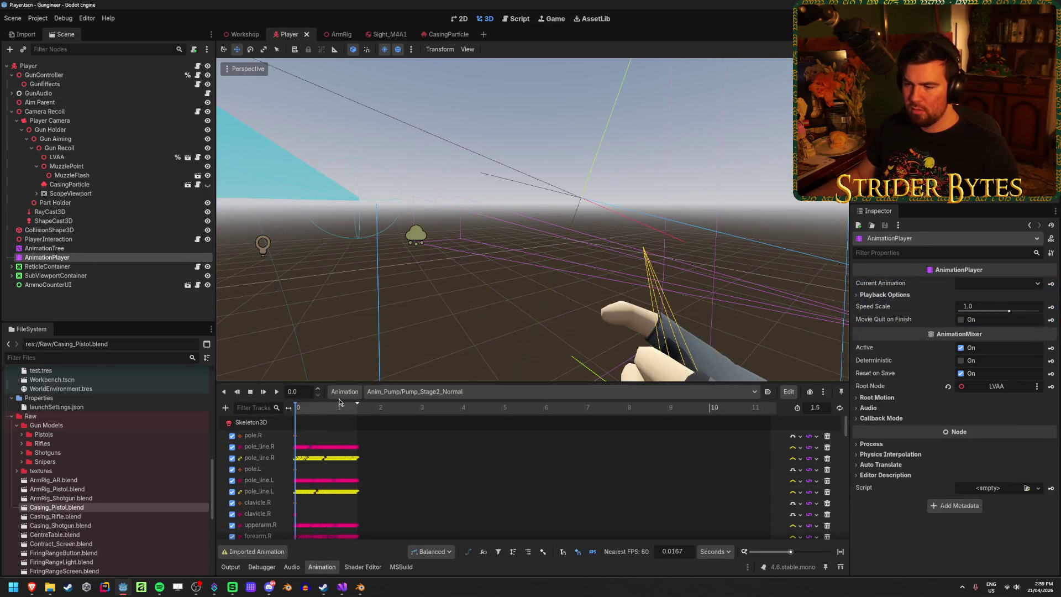
left_click(317, 409)
mouse_move(318, 409)
left_mouse_down()
mouse_move(354, 412)
mouse_move(319, 411)
left_mouse_up()
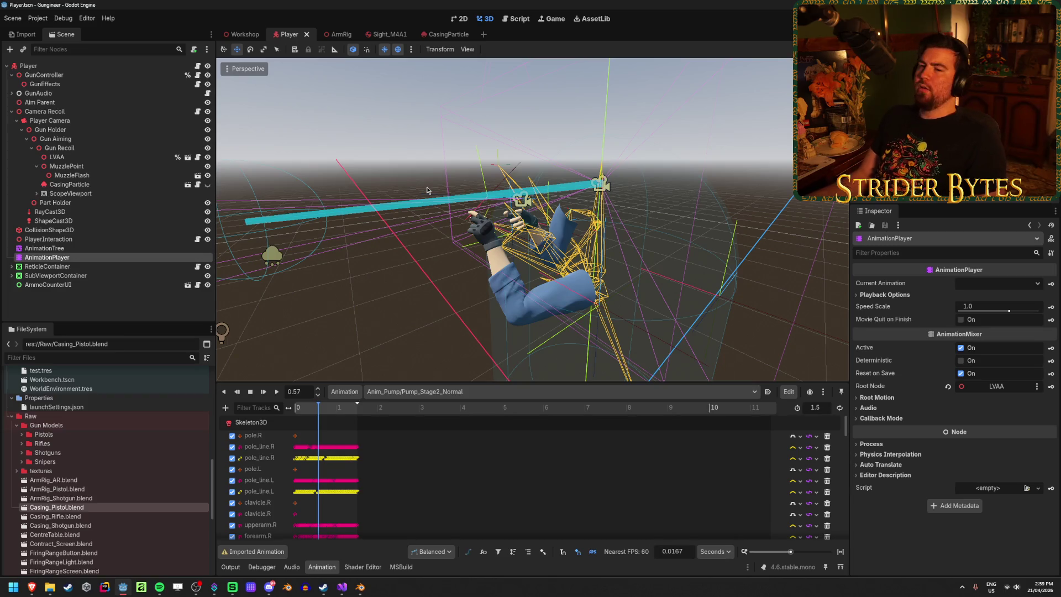
left_click(375, 35)
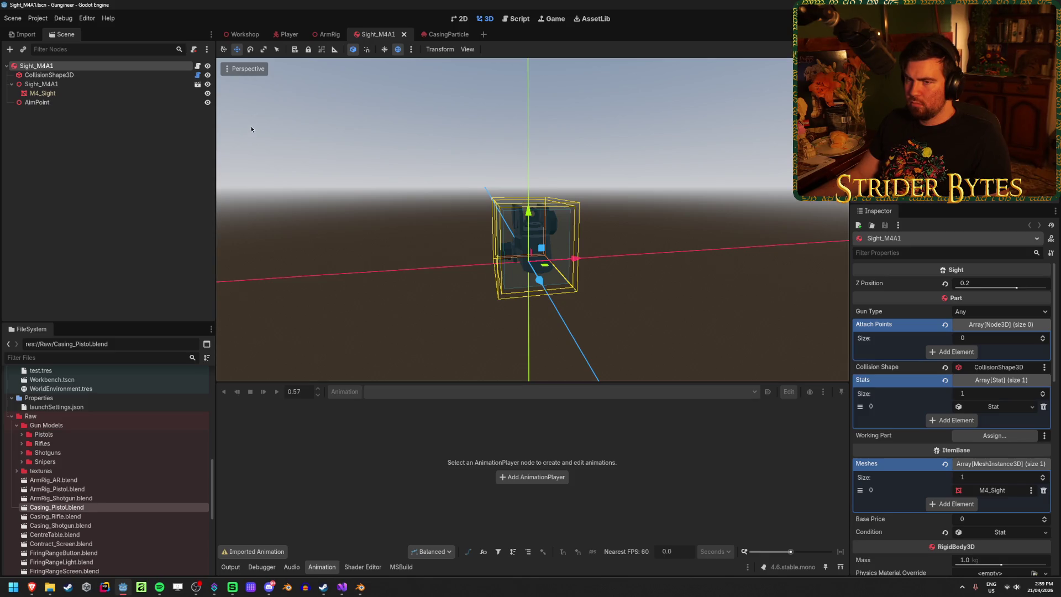
Step: Return to ArmRig and close the Sight_M4A1 and CasingParticle scene tabs
left_click(128, 165)
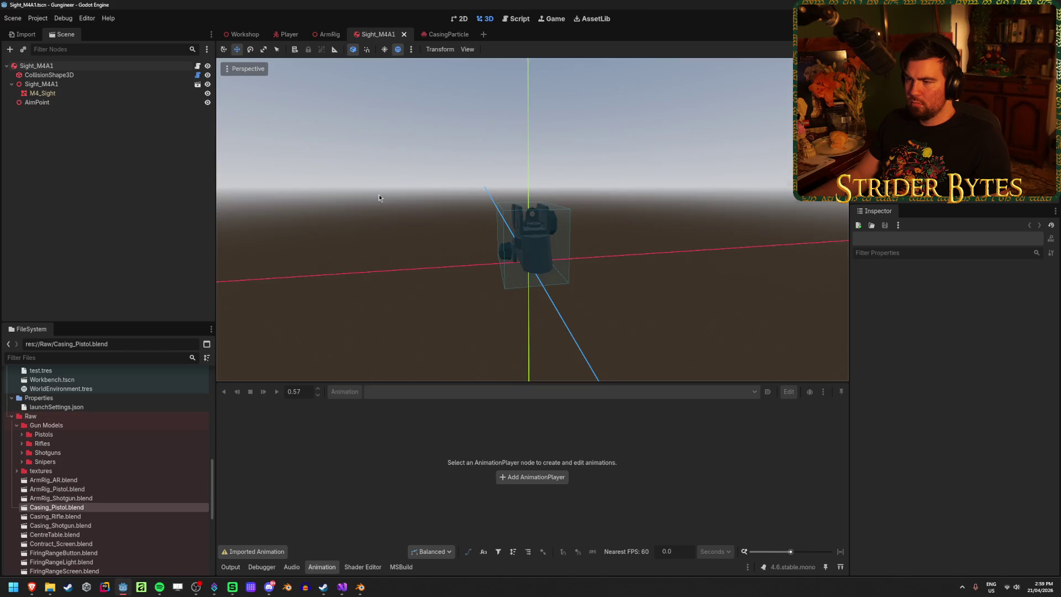
left_click(327, 34)
middle_click(396, 36)
middle_click(396, 36)
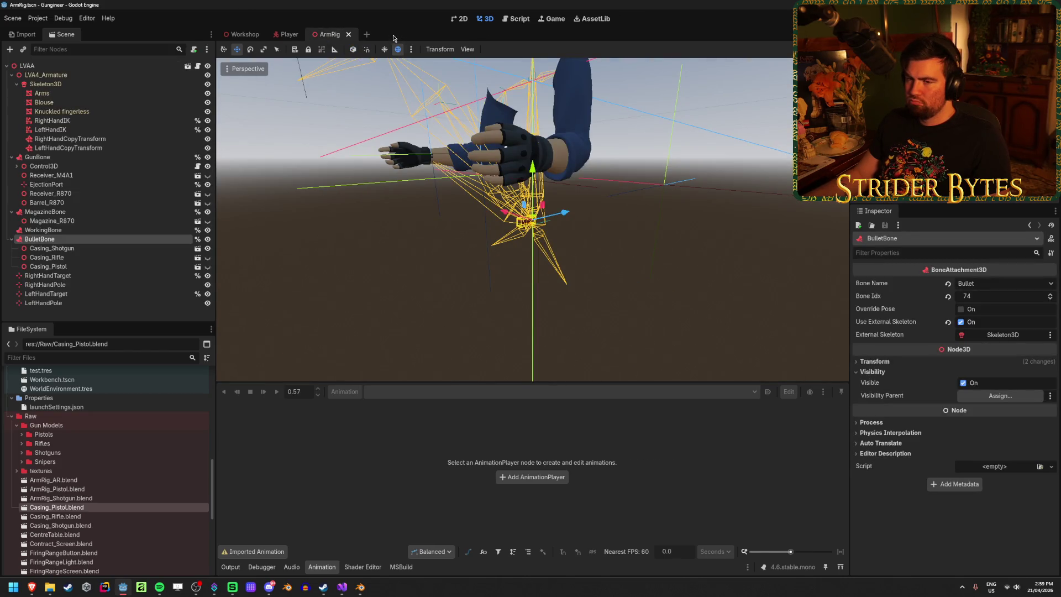
Step: Select and deselect the Casing_Shotgun node several times to examine it
left_click(100, 250)
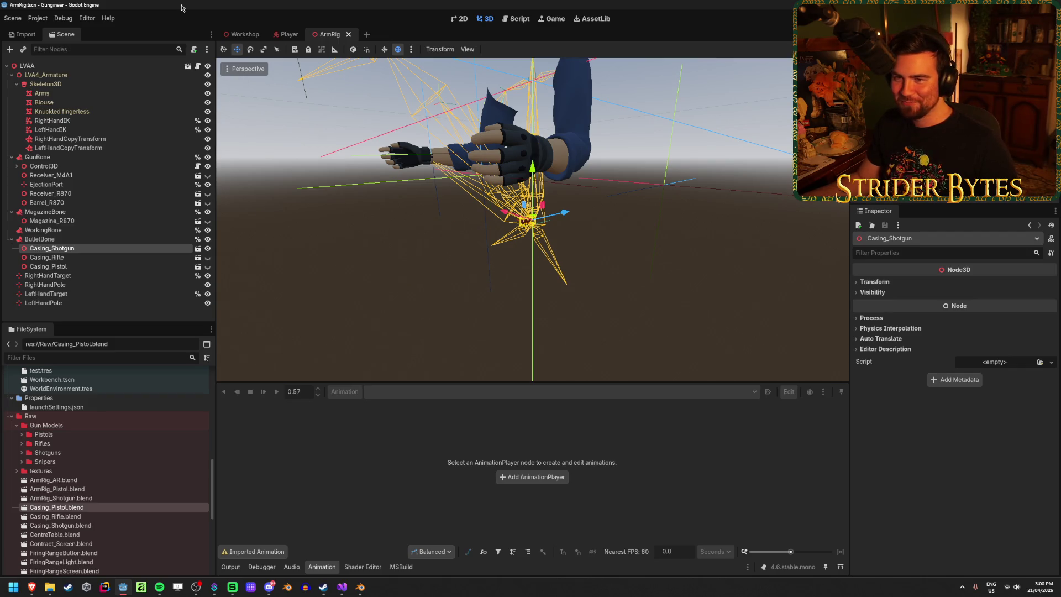
left_click(449, 313)
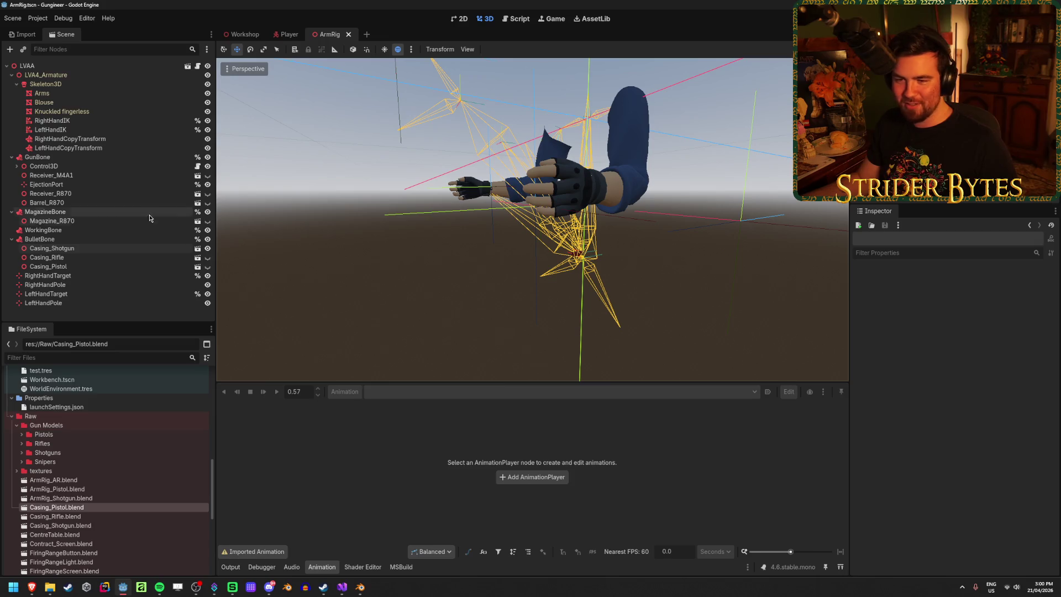
left_click(97, 249)
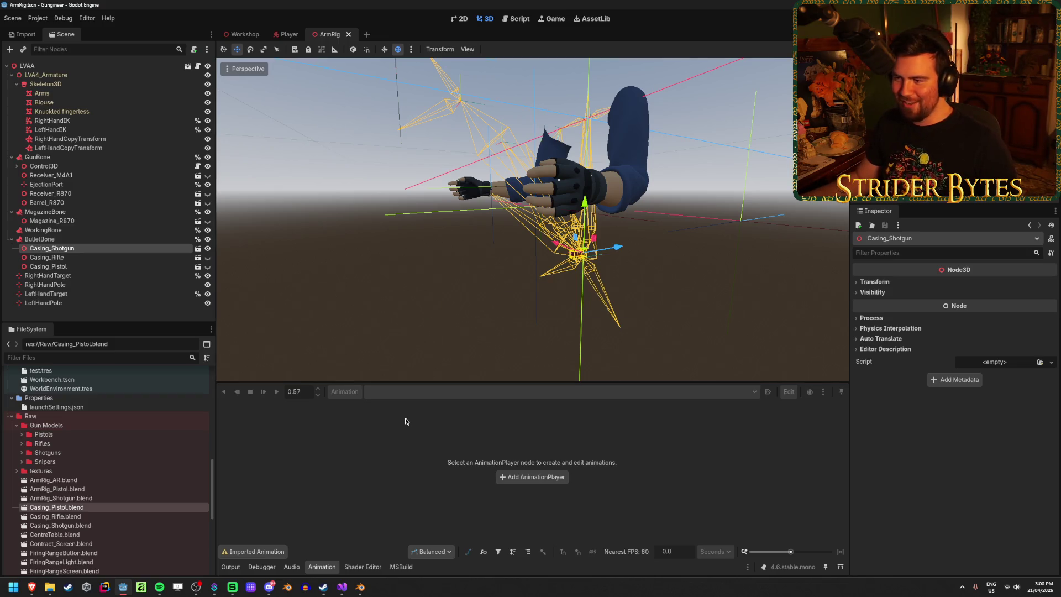
left_click(411, 299)
left_click(459, 299)
left_click(468, 314)
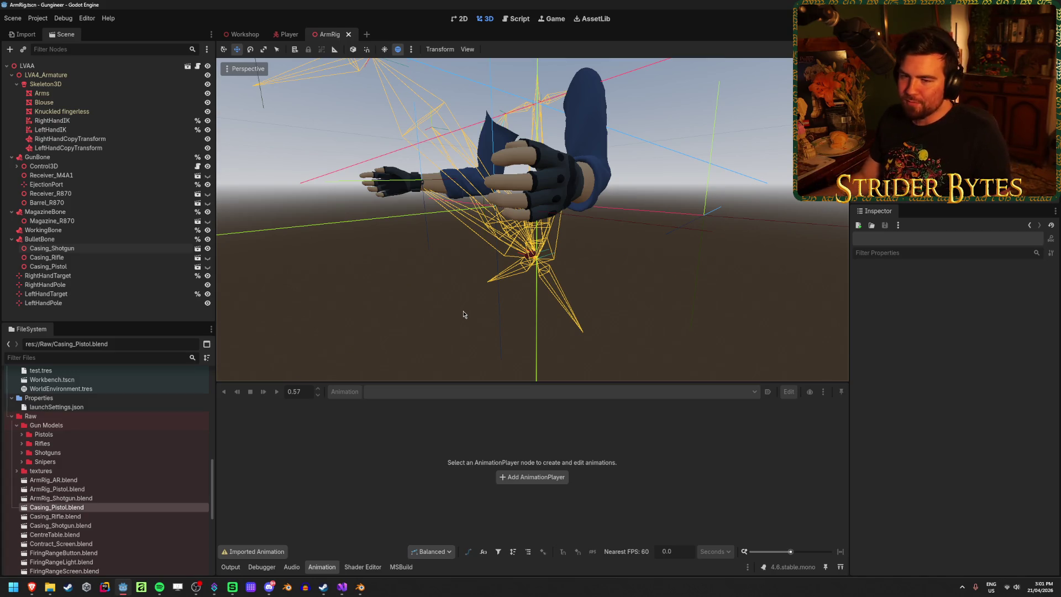
Step: Reselect Casing_Shotgun and build and run the project with F5
left_click(101, 247)
left_click(101, 240)
left_click(100, 246)
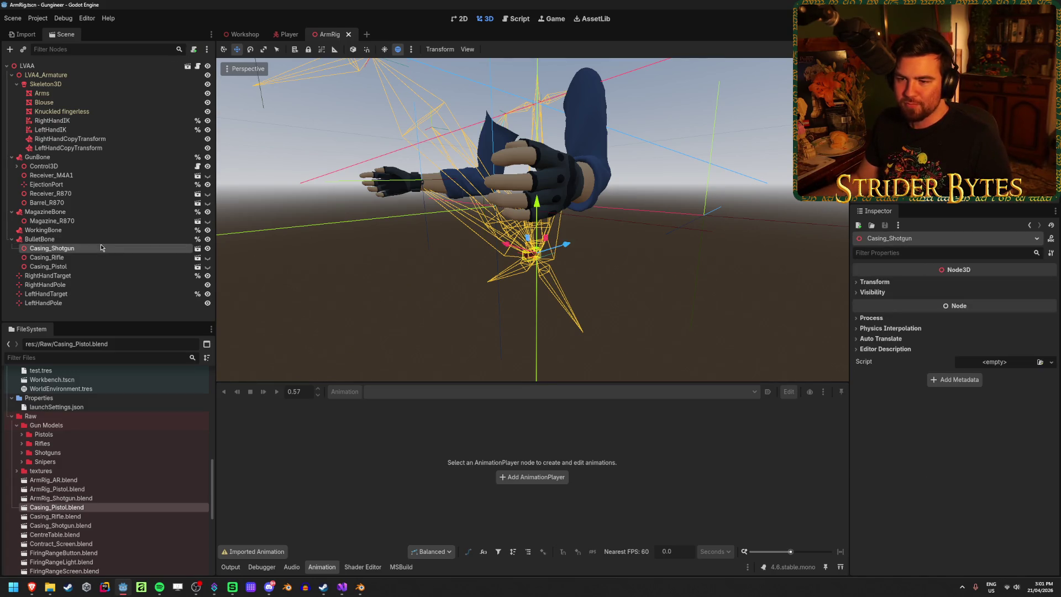
left_click(388, 305)
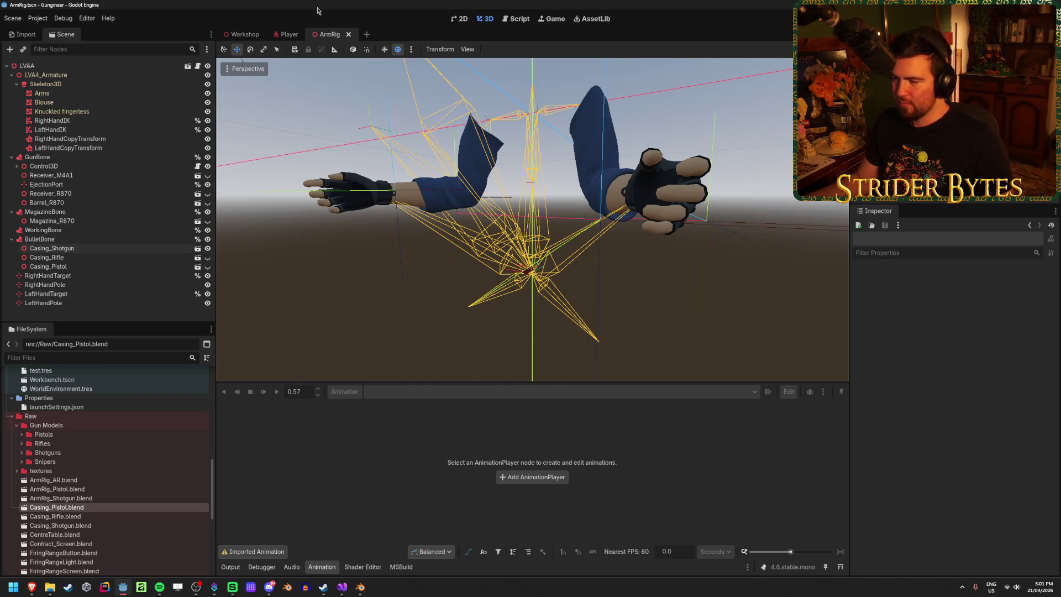
left_click(124, 250)
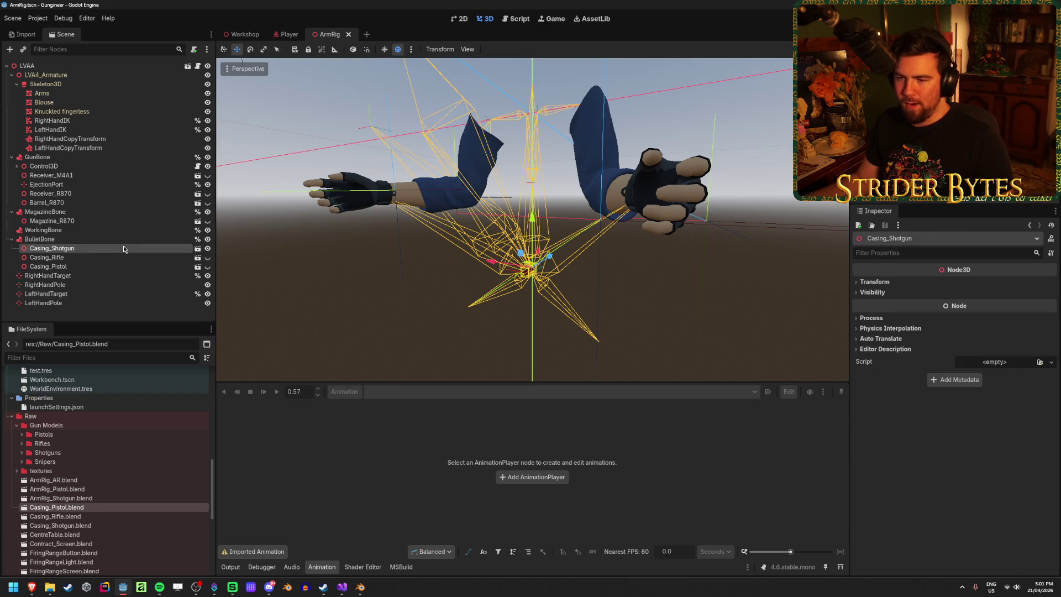
key("F5")
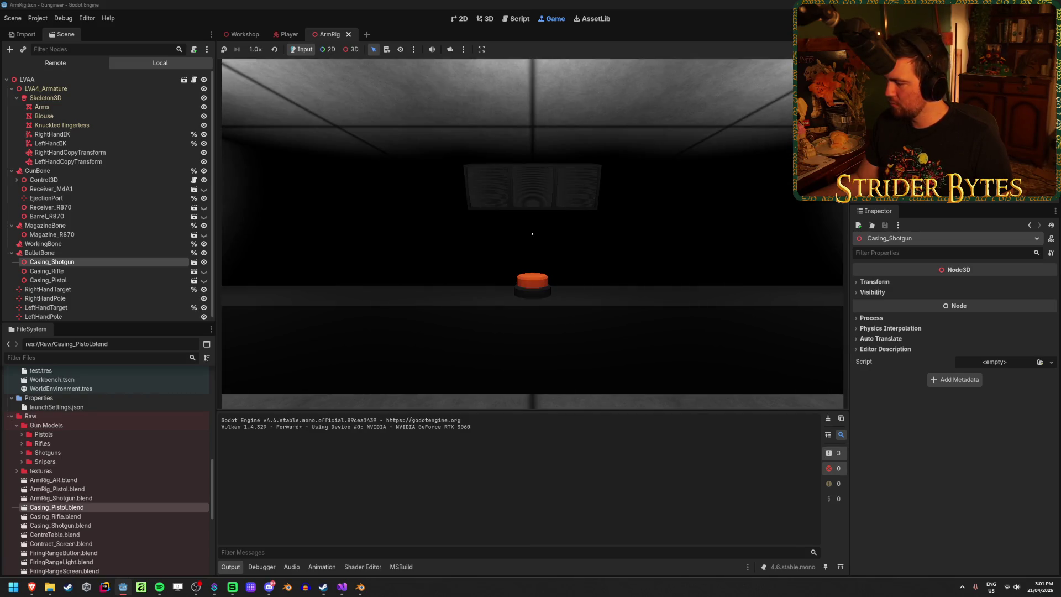
Step: Pick up the shotgun from the workbench in the running game
mouse_move(532, 234)
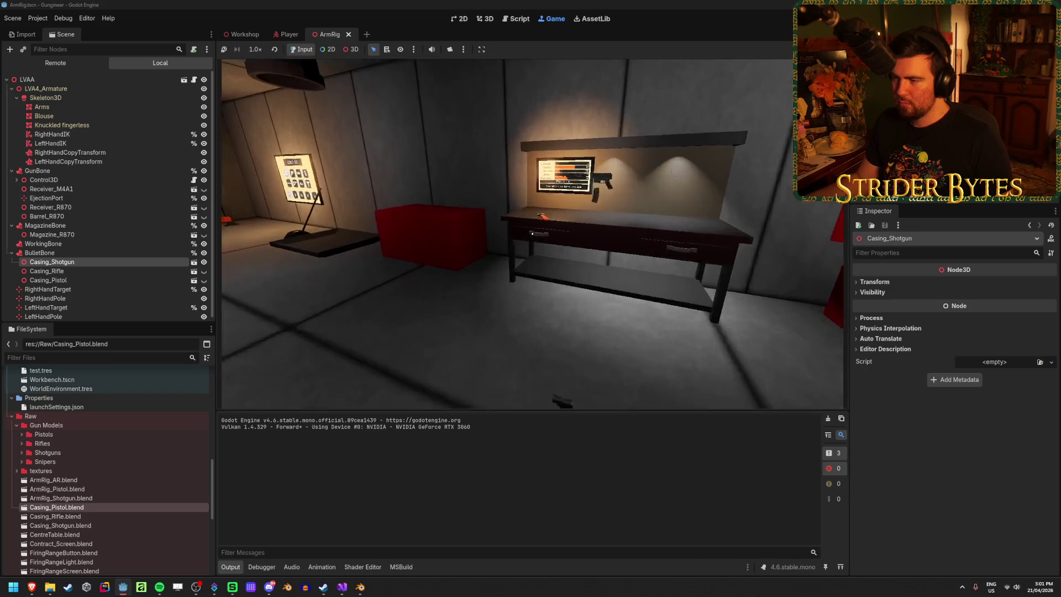
left_click(532, 233)
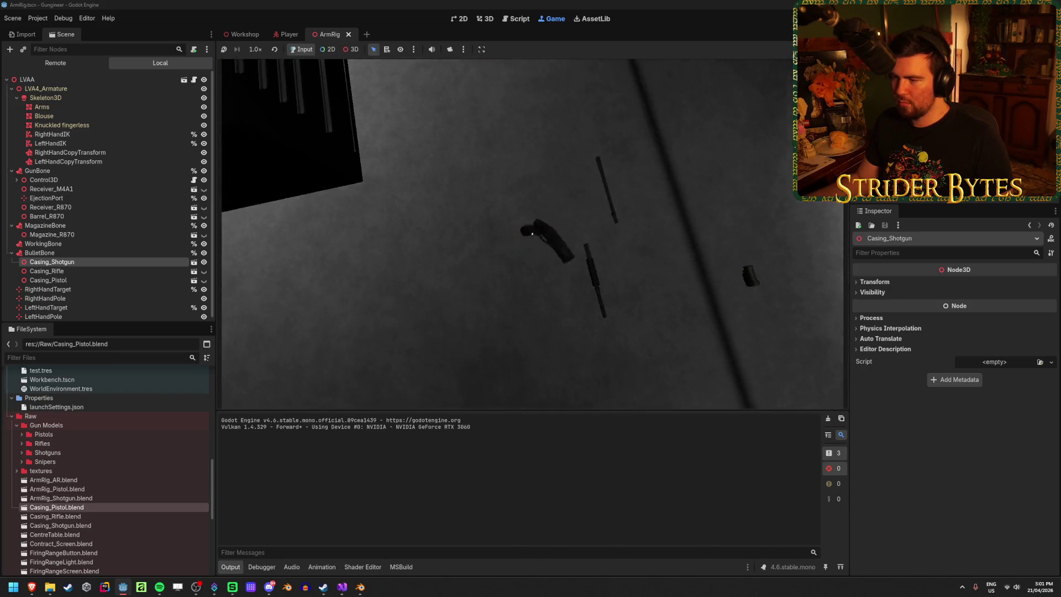
mouse_move(532, 234)
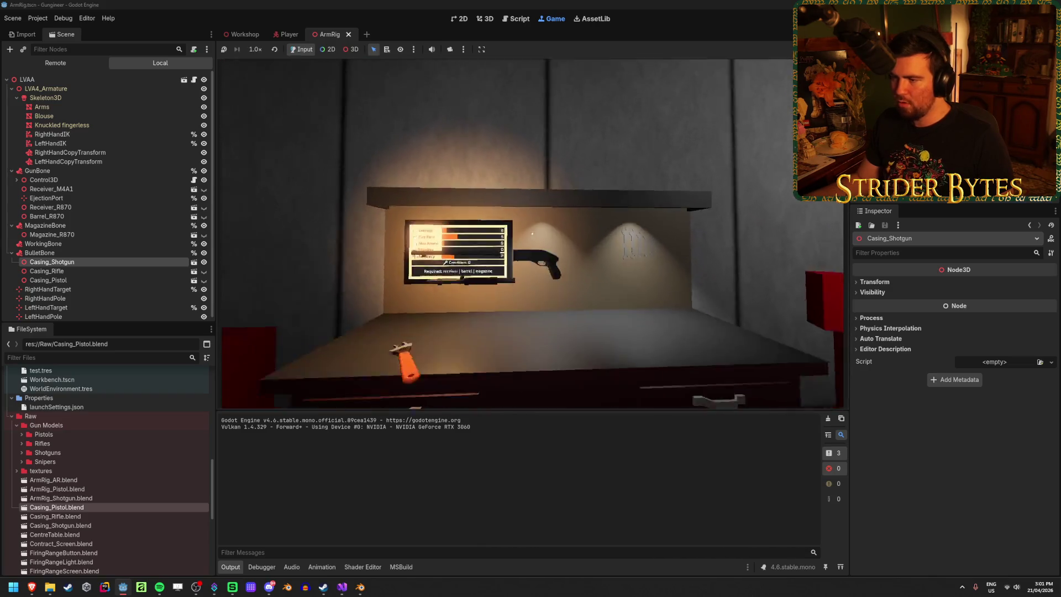
key("e")
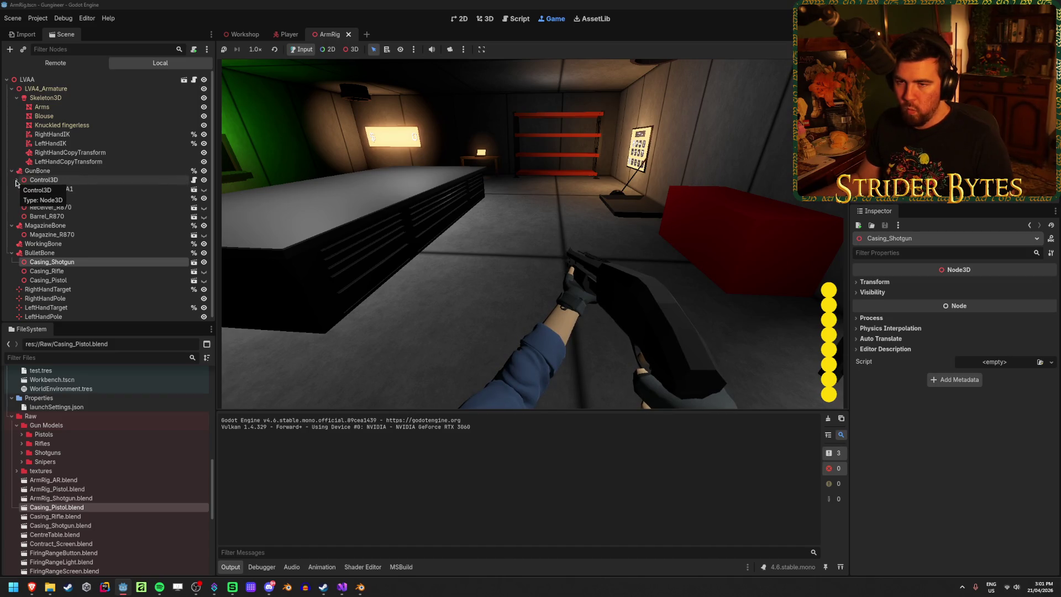
Step: In the Remote scene tree, expand Player down through Camera Recoil, Gun Holder and Gun Recoil to LVAA
left_click(55, 63)
left_click(12, 106)
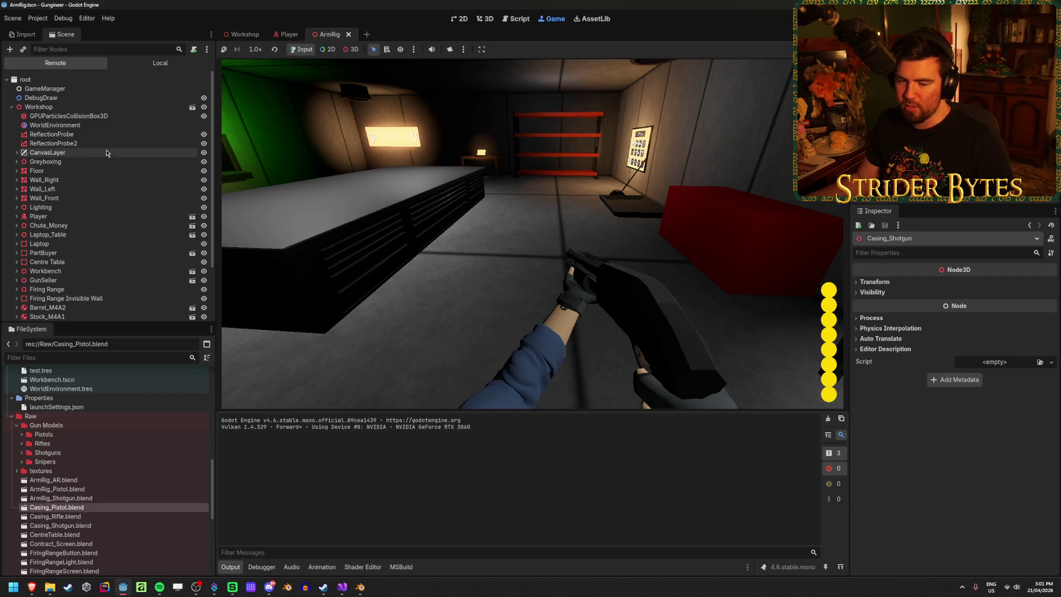
scroll(107, 147, "down", 3)
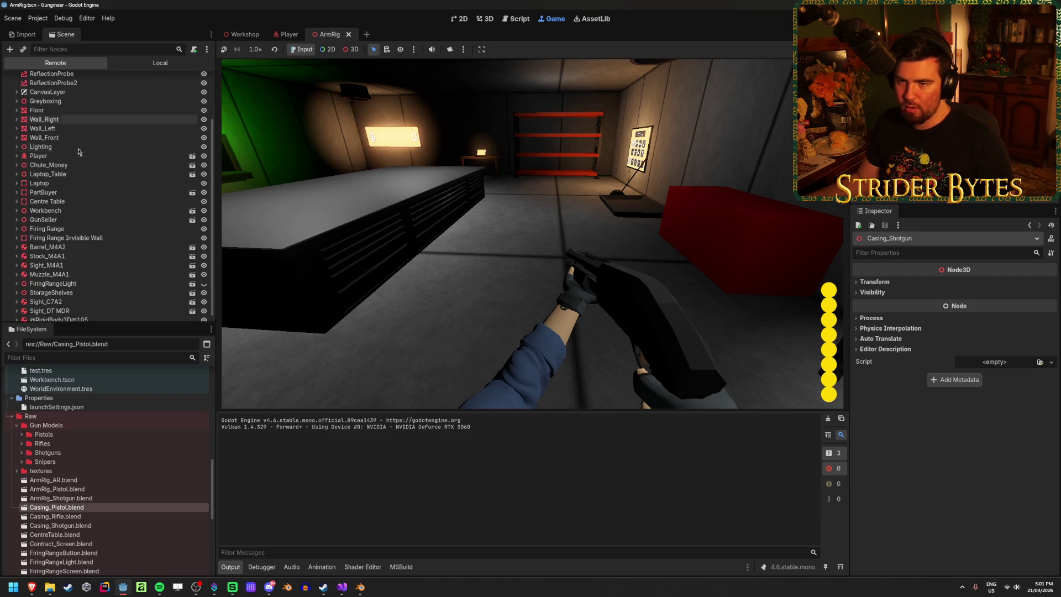
left_click(17, 157)
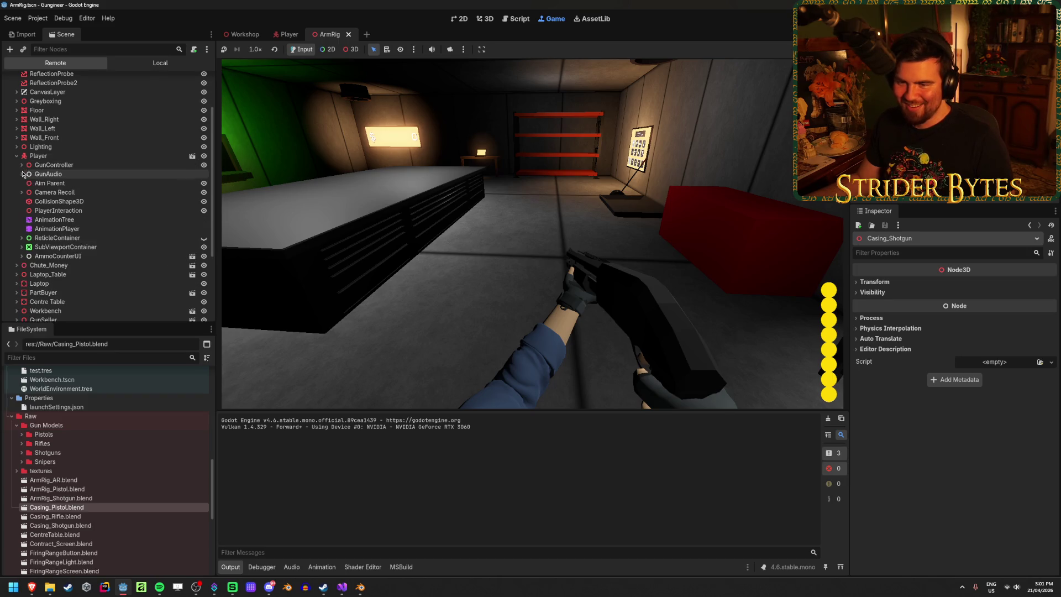
left_click(21, 193)
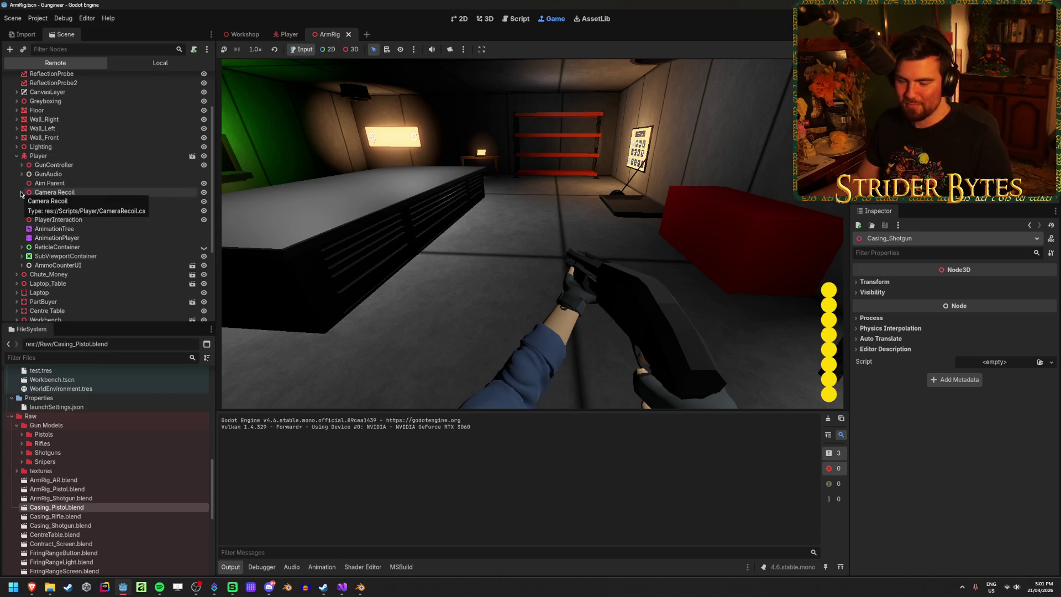
left_click(28, 202)
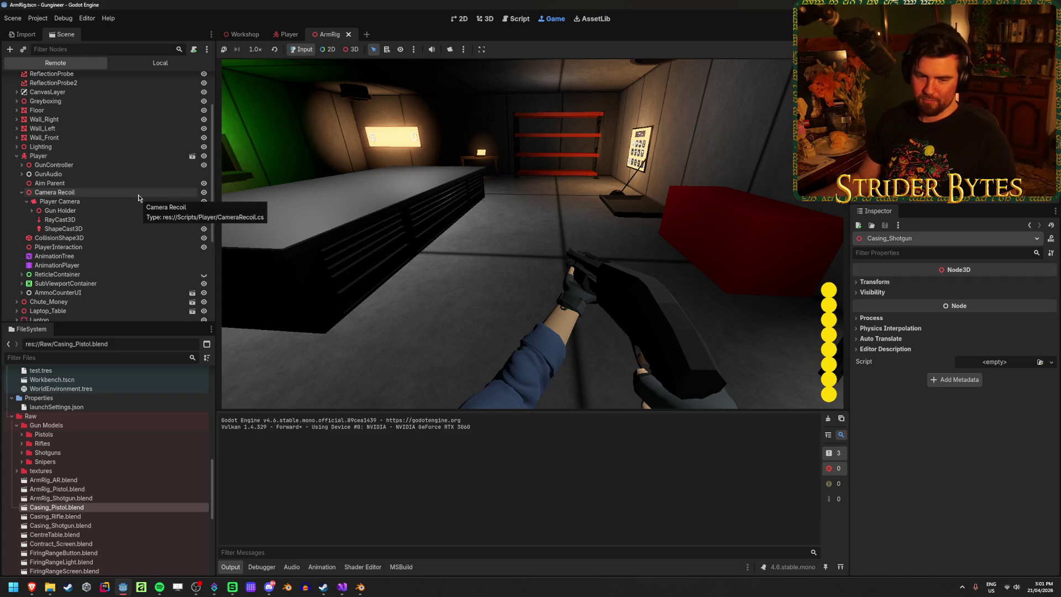
left_click(32, 211)
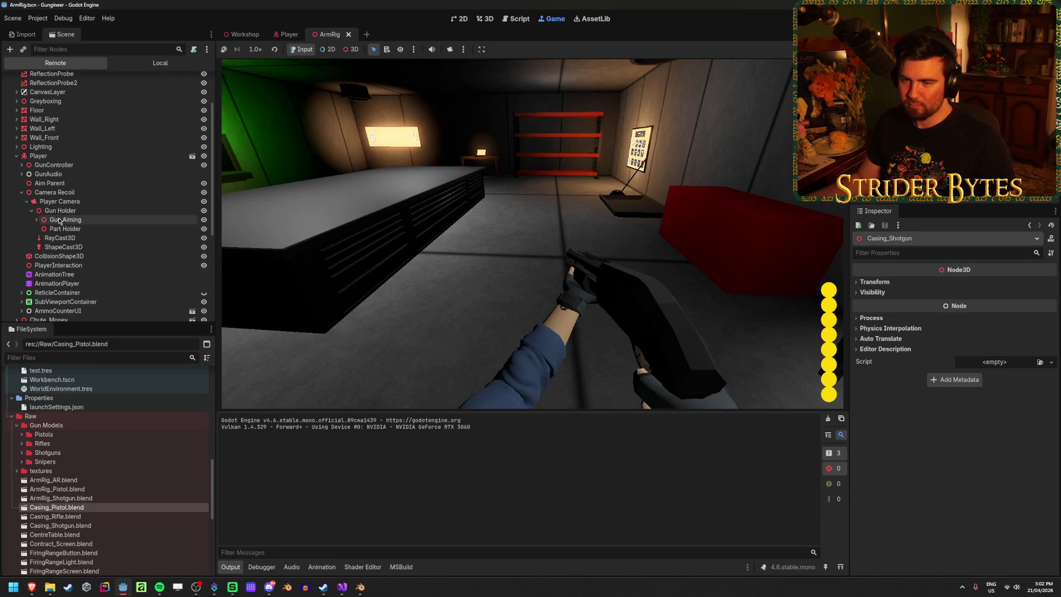
left_click(37, 220)
left_click(41, 229)
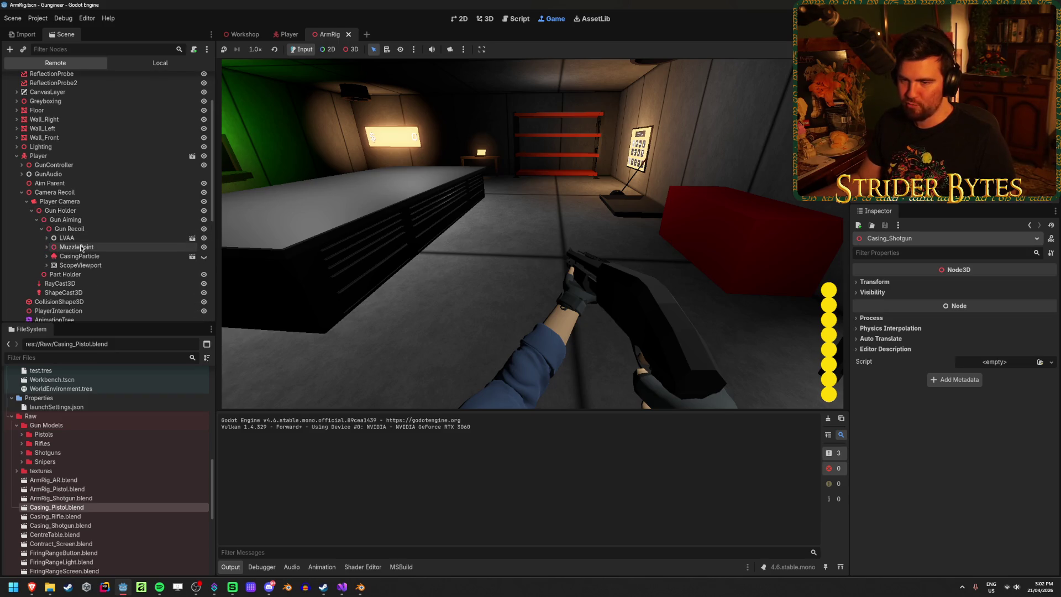
left_click(47, 238)
Step: Inspect the live BulletBone with its casing children, then fire the shotgun in the game
scroll(83, 194, "down", 3)
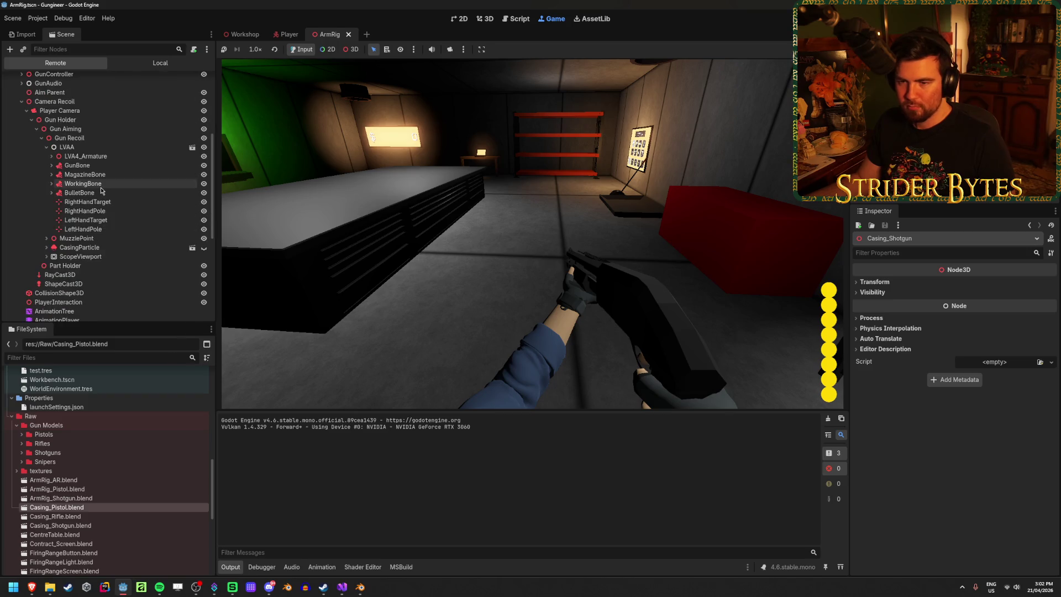
left_click(93, 194)
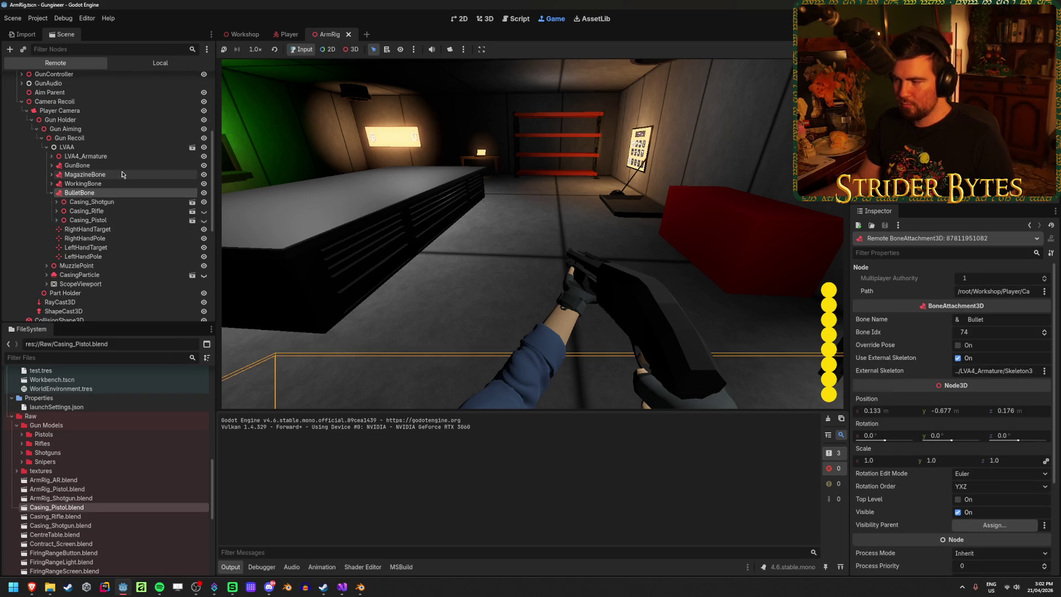
left_click(523, 197)
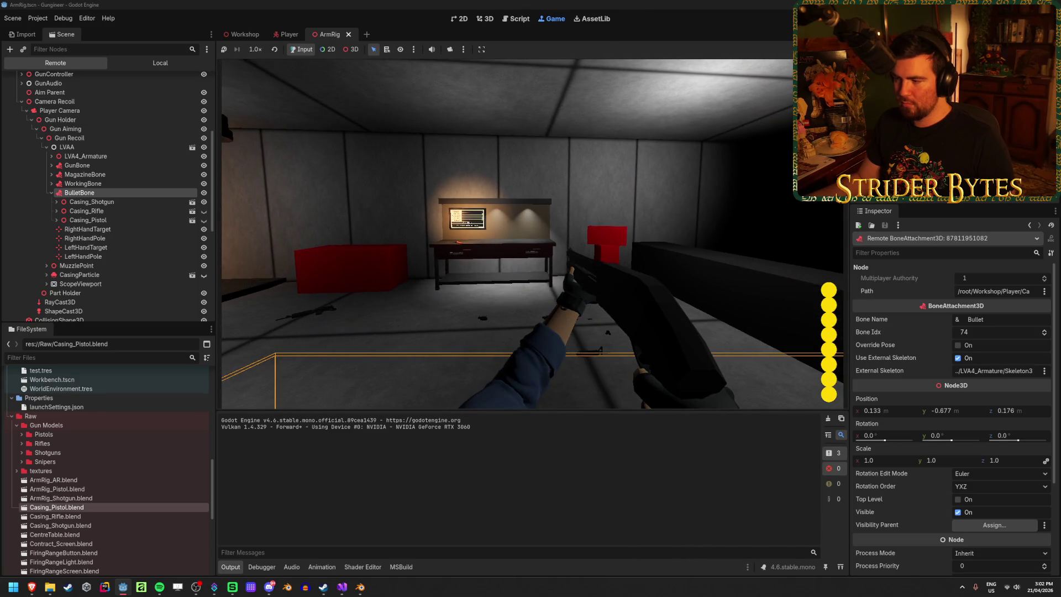
left_click(532, 234)
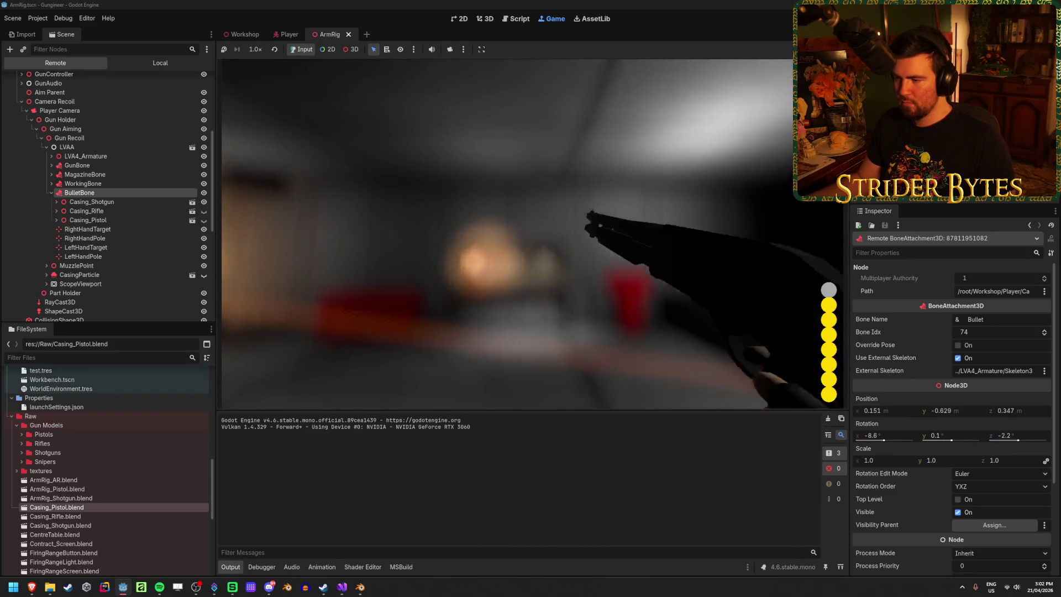
Step: Reload the shotgun and fire again at the wall near the red target
key("r")
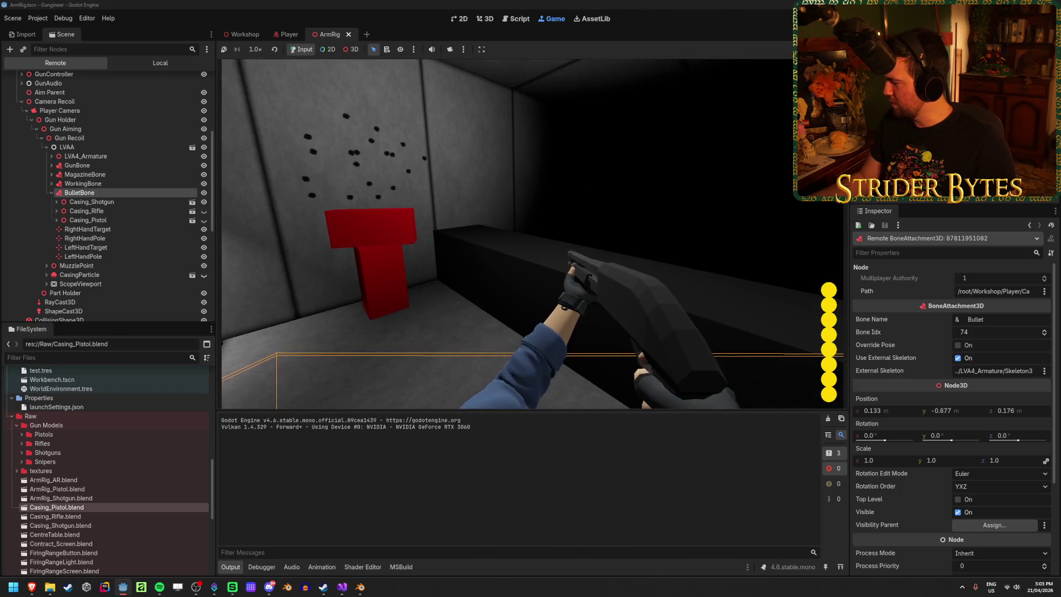
left_click(613, 184)
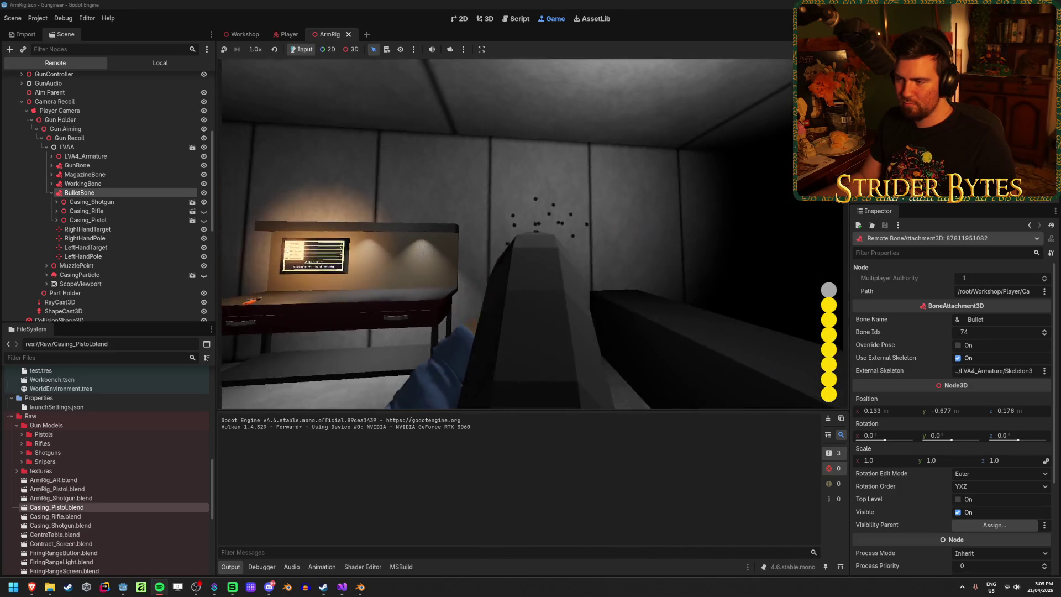
Step: Reload, fire at the wall, and reload again while watching BulletBone's live position and rotation
key("r")
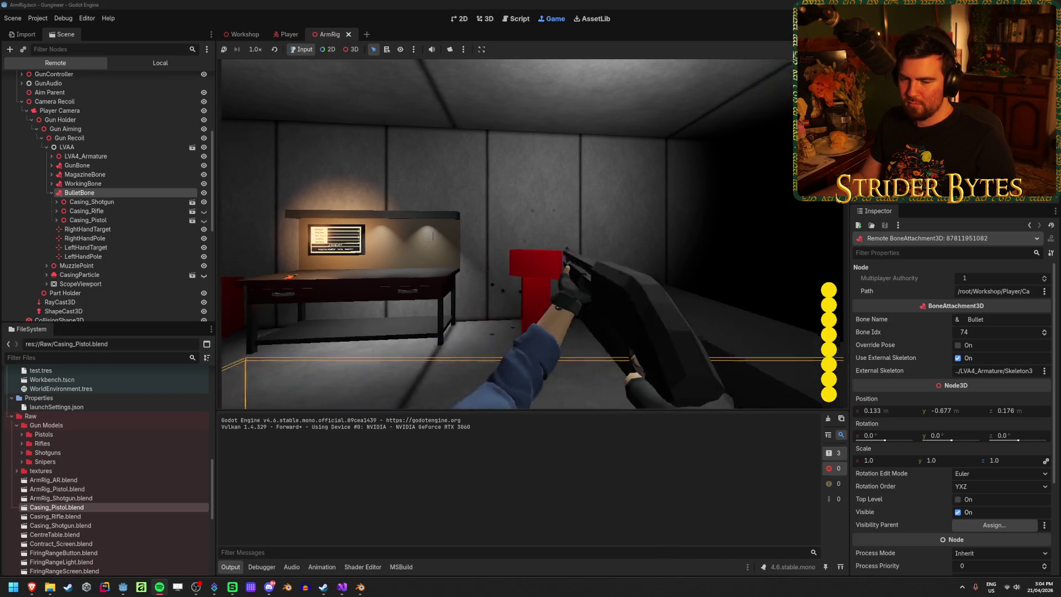
left_click(532, 233)
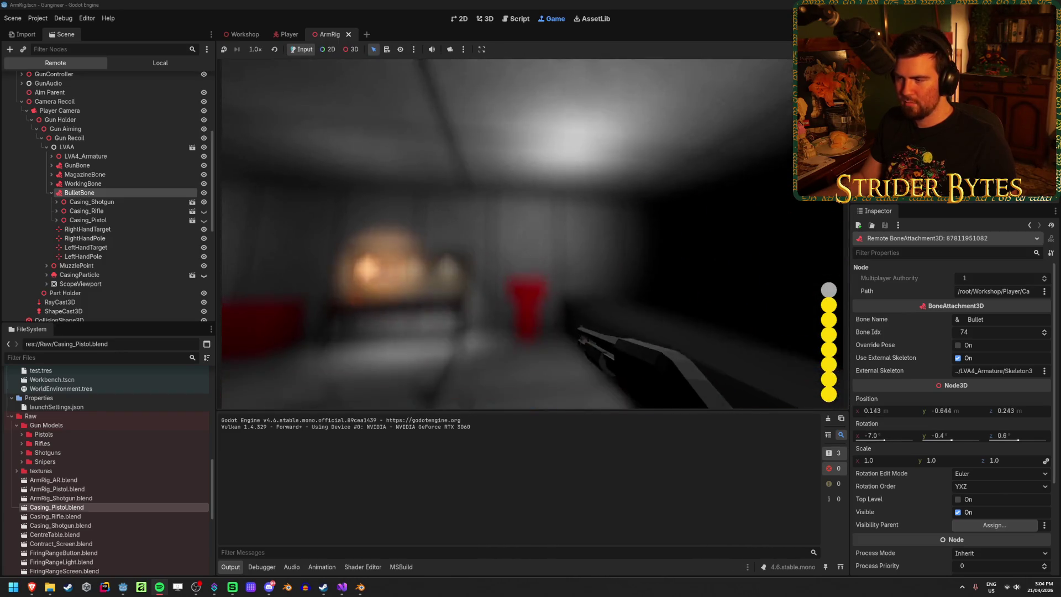
key("r")
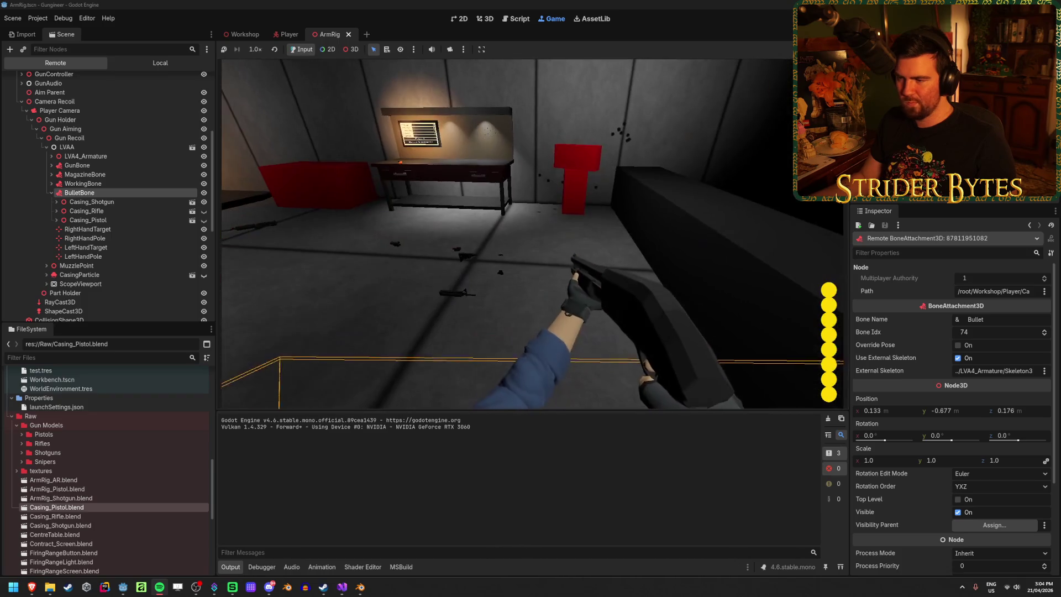
Step: Inspect live Casing_Shotgun and its Shell_Shotgun child, fire and reload, then reselect BulletBone
left_click(113, 202)
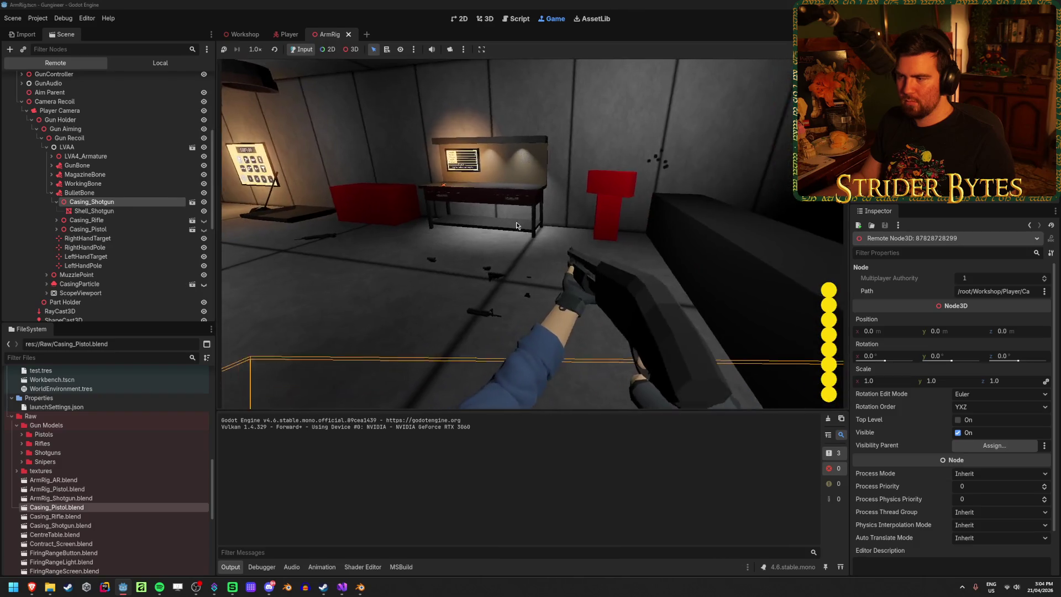
left_click(533, 235)
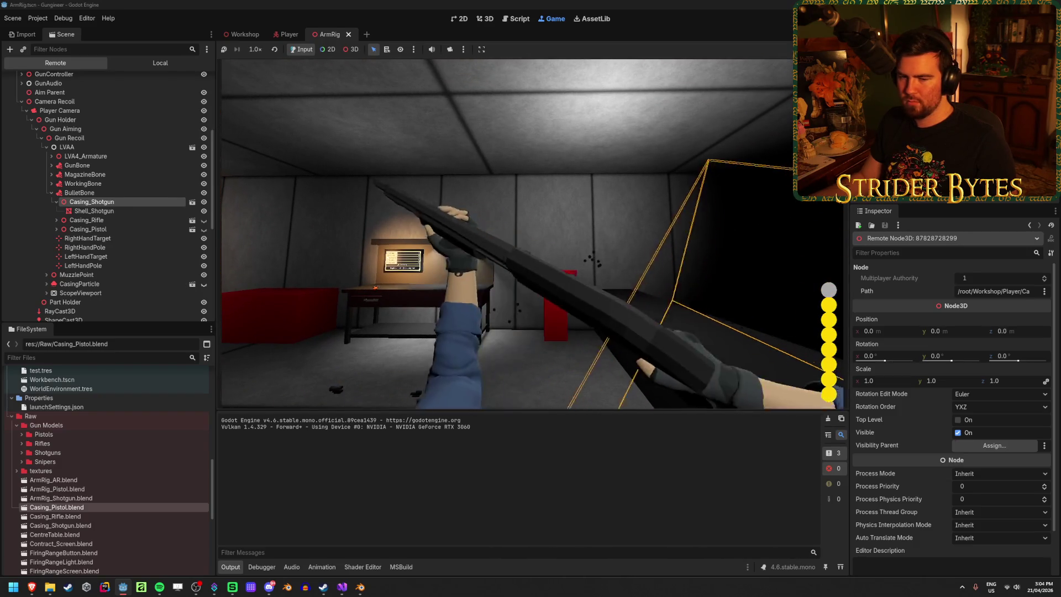
key("r")
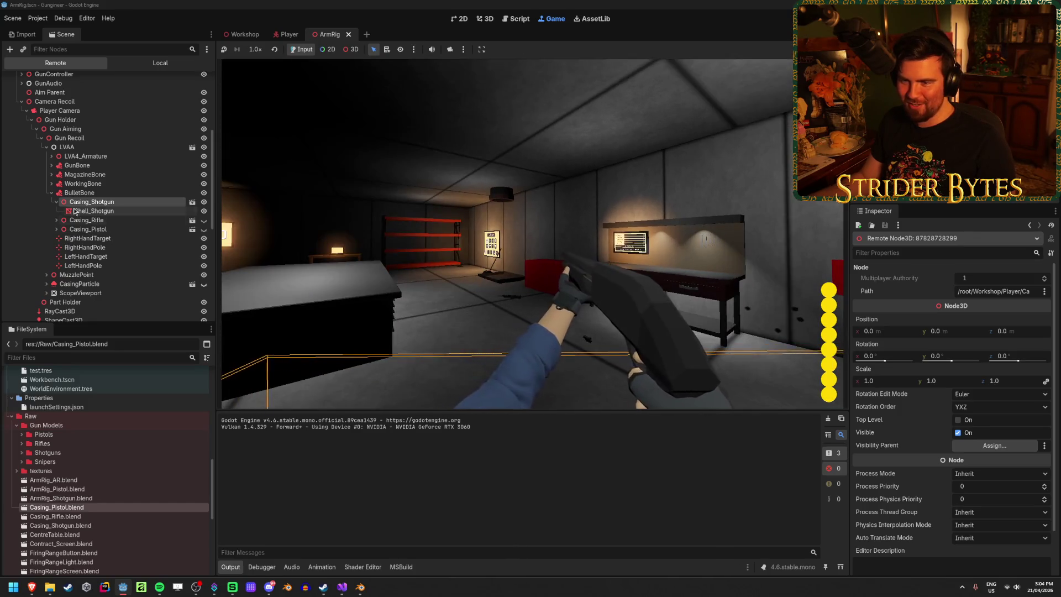
left_click(57, 202)
left_click(77, 192)
Step: Fire four shots toward the red block, then aim down sights and lower the shotgun
left_click(530, 232)
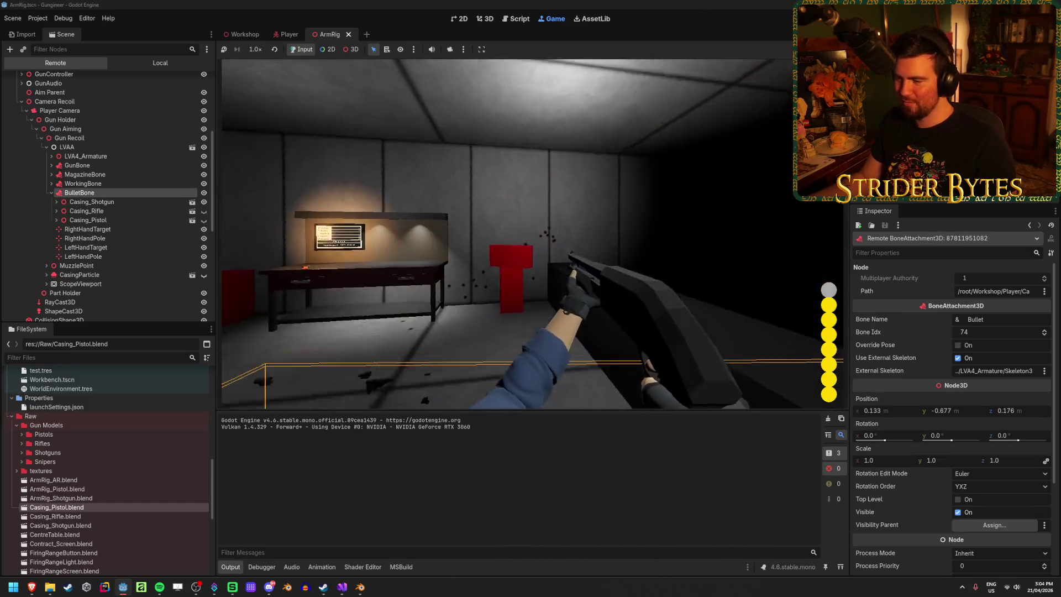
left_click(530, 232)
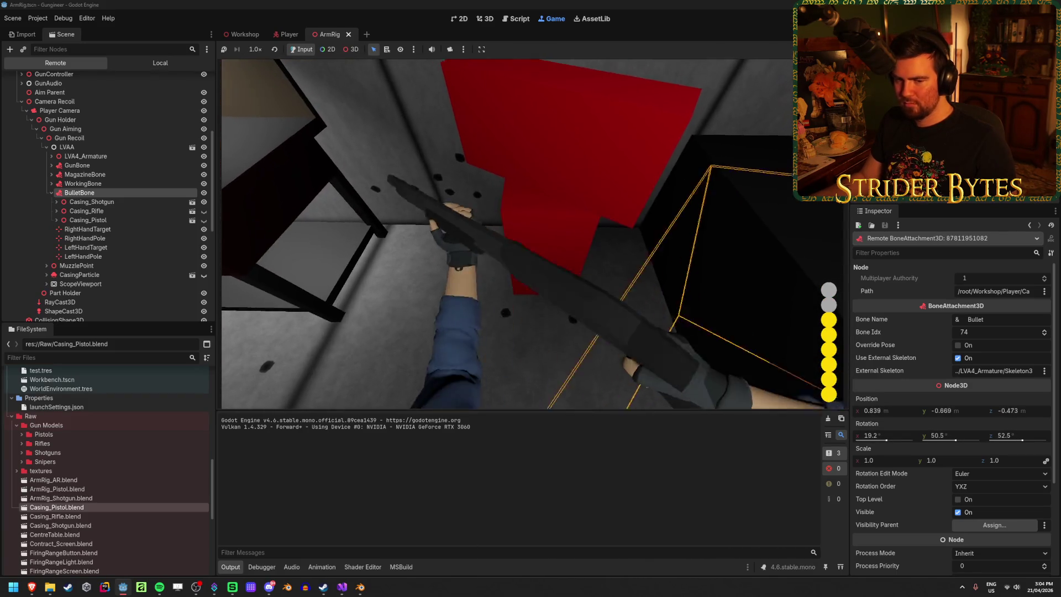
left_click(531, 232)
left_click(531, 232)
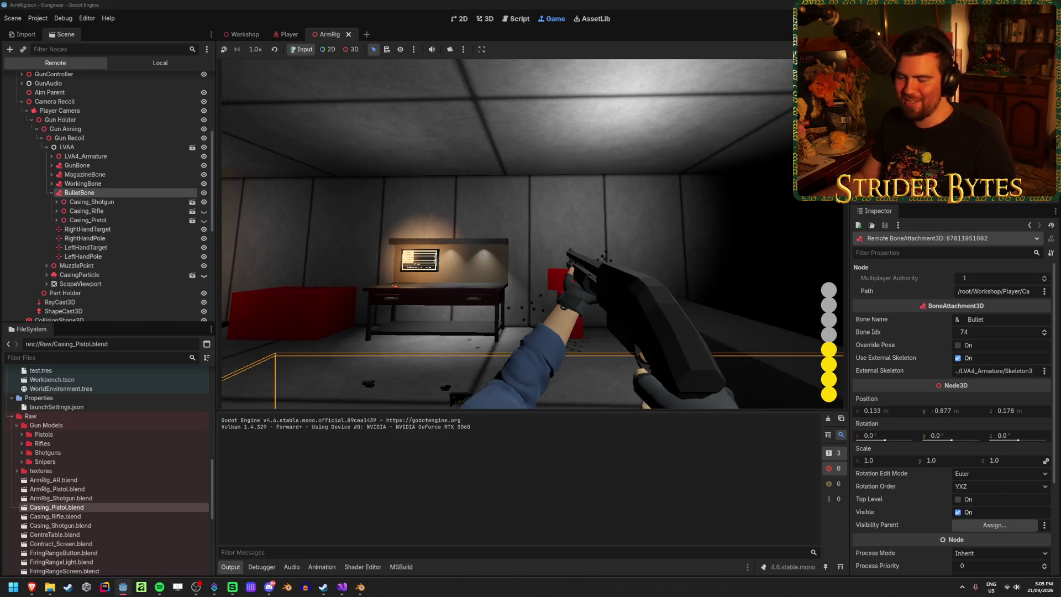
right_click(530, 232)
right_click(531, 232)
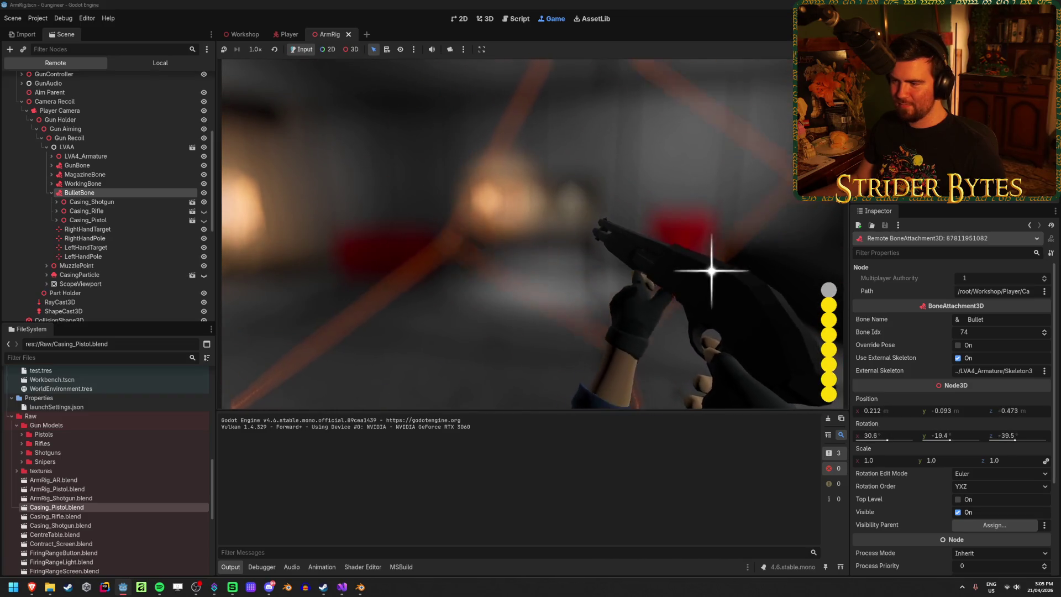
Step: Stop the game with F8 and orbit the ArmRig viewport around the arm rig
key("F8")
left_click_drag(403, 304, 442, 260)
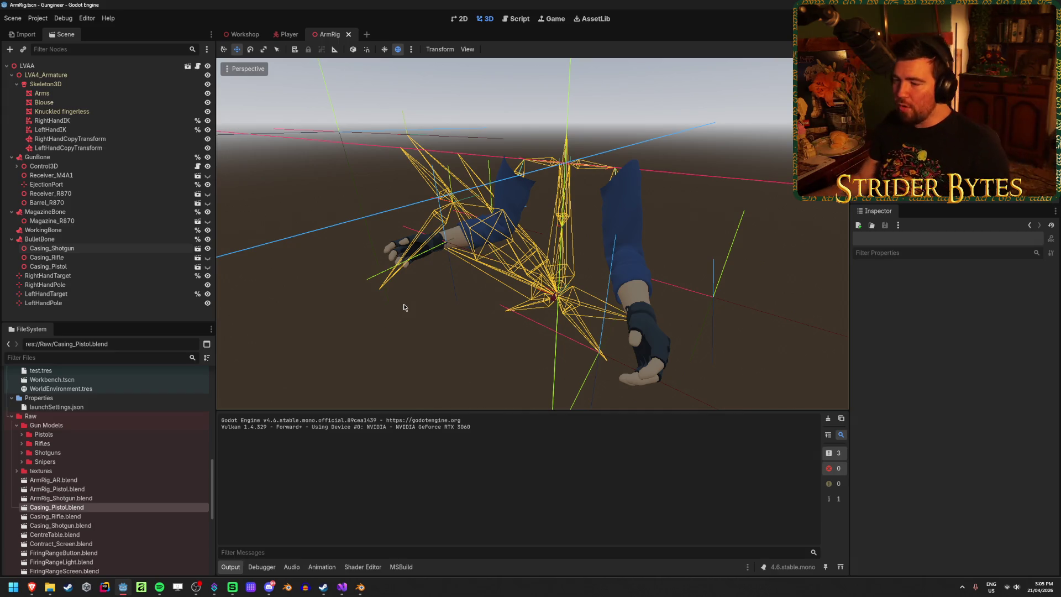
Step: Run and stop the game, select BulletBone, then open the Player scene and select the LVAA rig
key("F5")
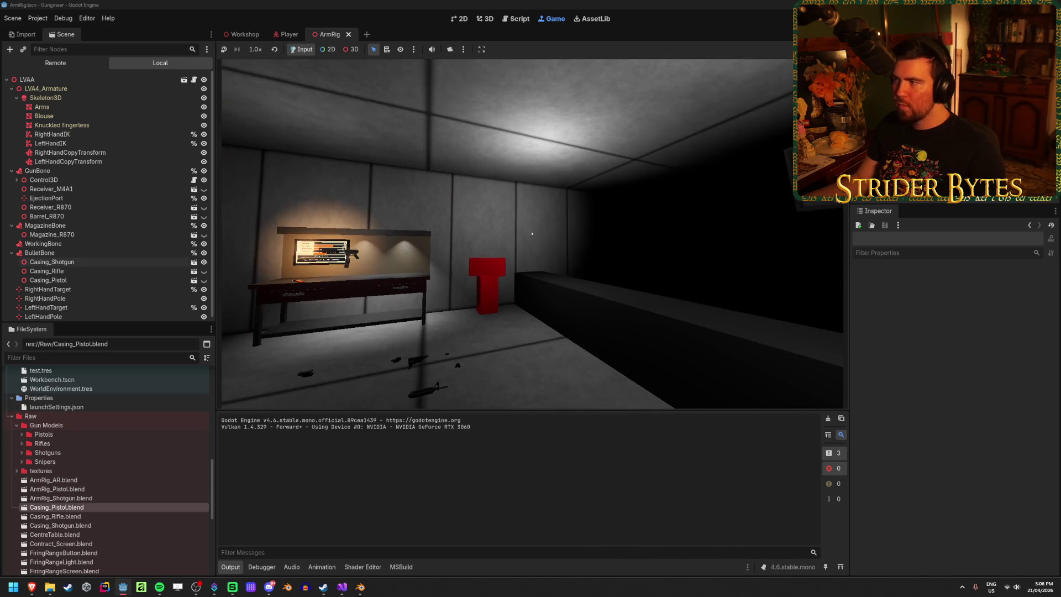
key("F8")
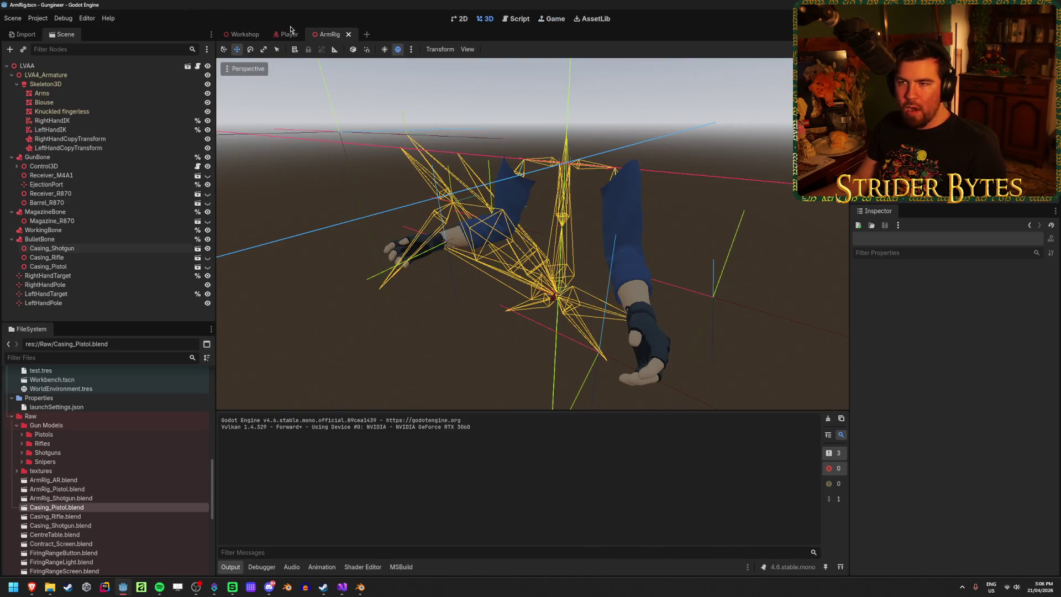
left_click(87, 241)
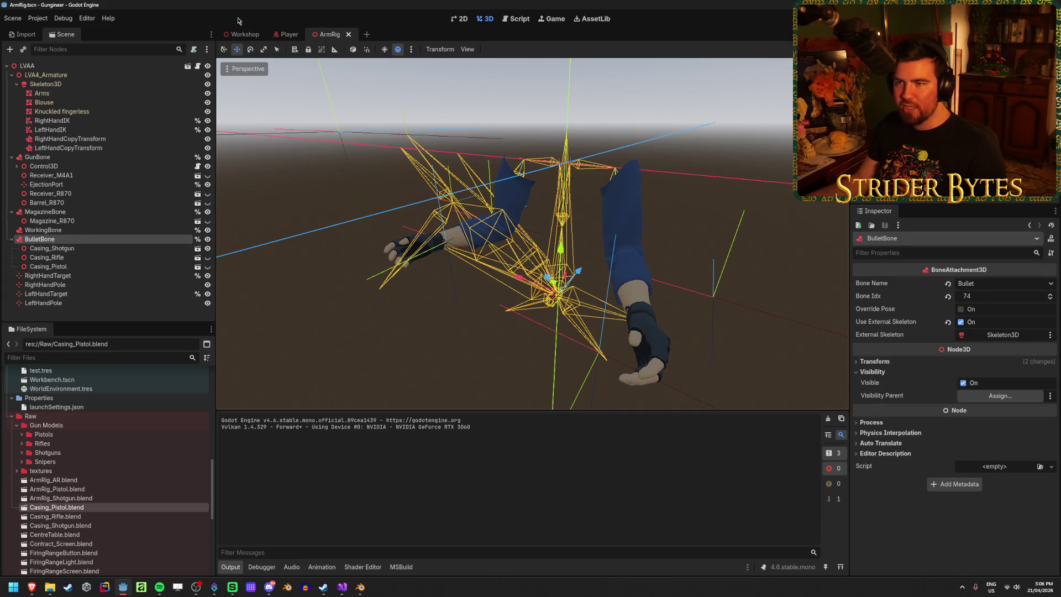
left_click(289, 34)
left_click(99, 158)
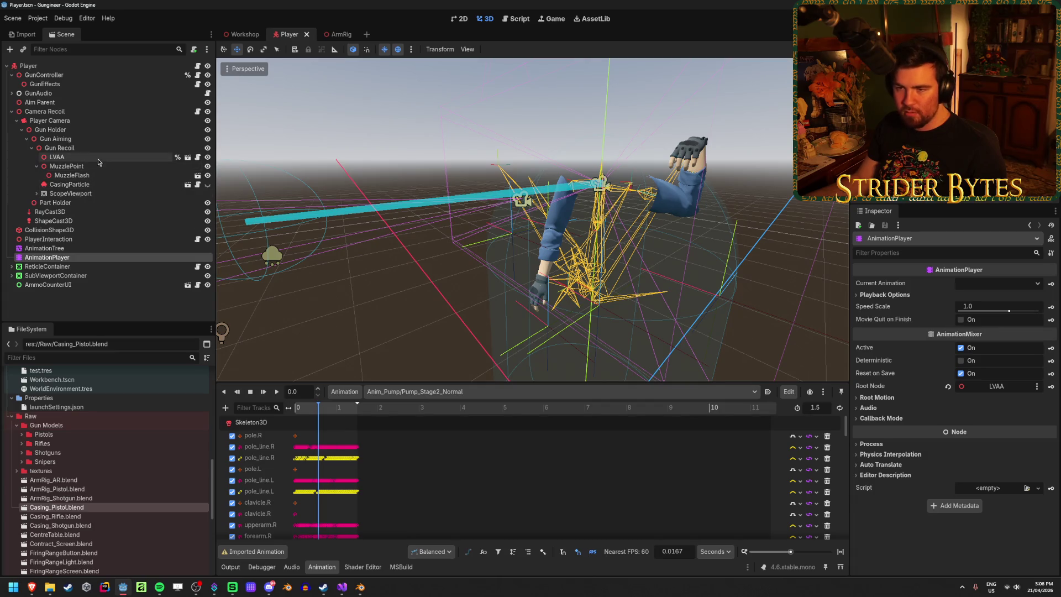
Step: Enable Editable Children on LVAA and select its BulletBone node
right_click(99, 159)
left_click(145, 365)
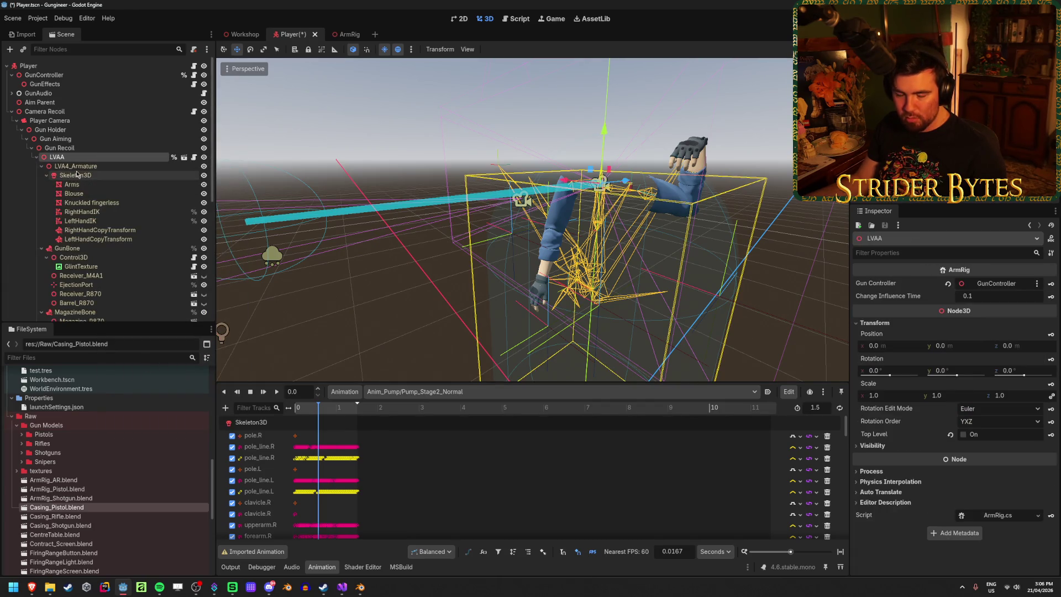
scroll(93, 166, "down", 3)
scroll(93, 165, "down", 2)
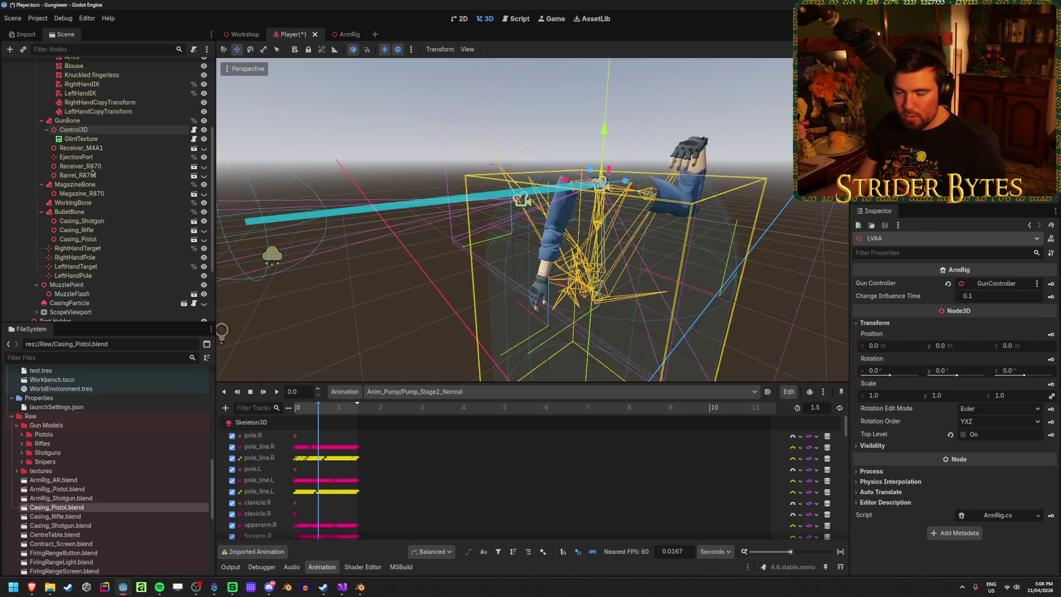
left_click(89, 211)
Step: Scrub the pump animation while watching BulletBone's transform, then switch to Anim_Pump/Idle
mouse_move(319, 409)
left_mouse_down()
mouse_move(303, 415)
mouse_move(338, 412)
mouse_move(285, 415)
mouse_move(337, 415)
left_mouse_up()
left_click(883, 363)
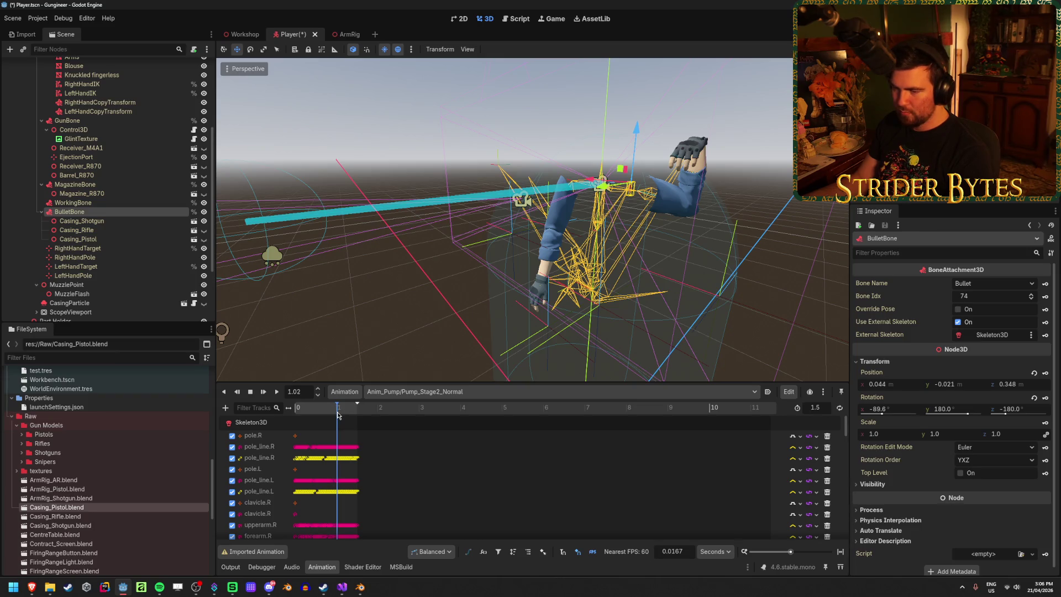
left_click_drag(337, 416, 297, 420)
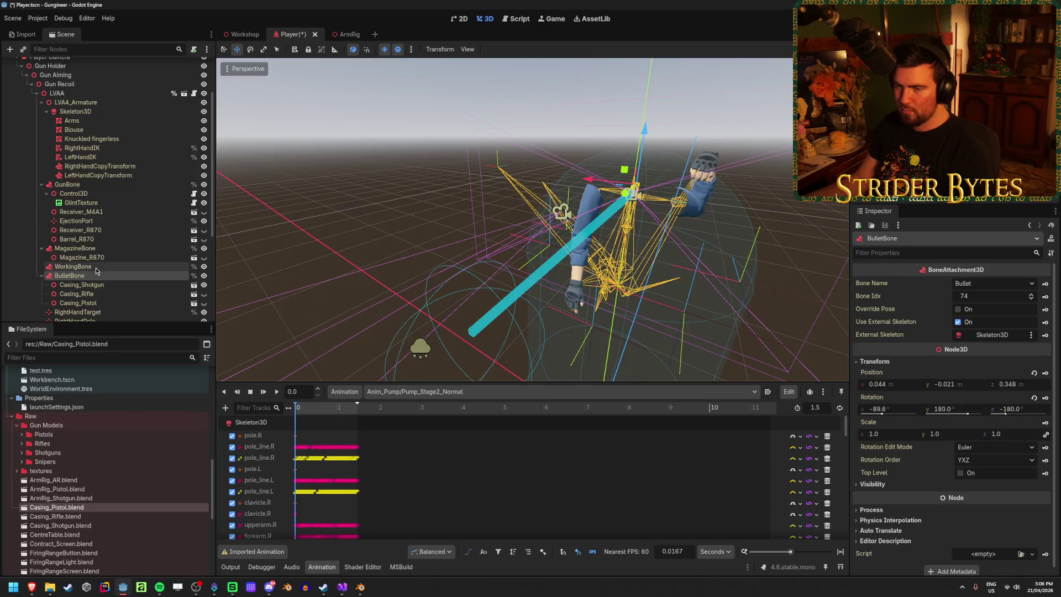
left_click(414, 391)
left_click(420, 510)
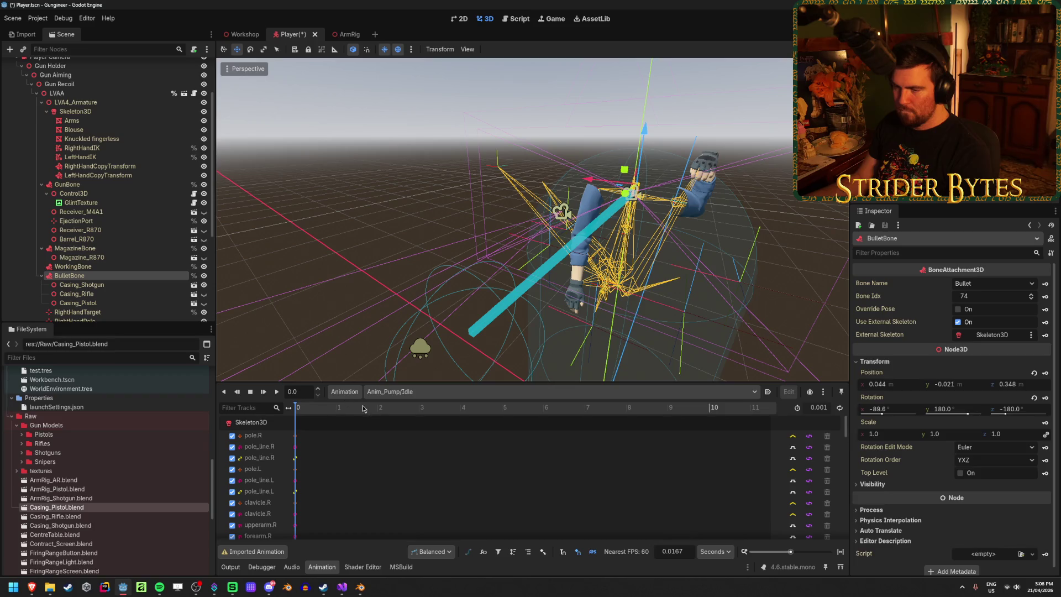
Step: Save the Player scene with the Anim_Pump/Idle animation loaded
scroll(690, 288, "up", 6)
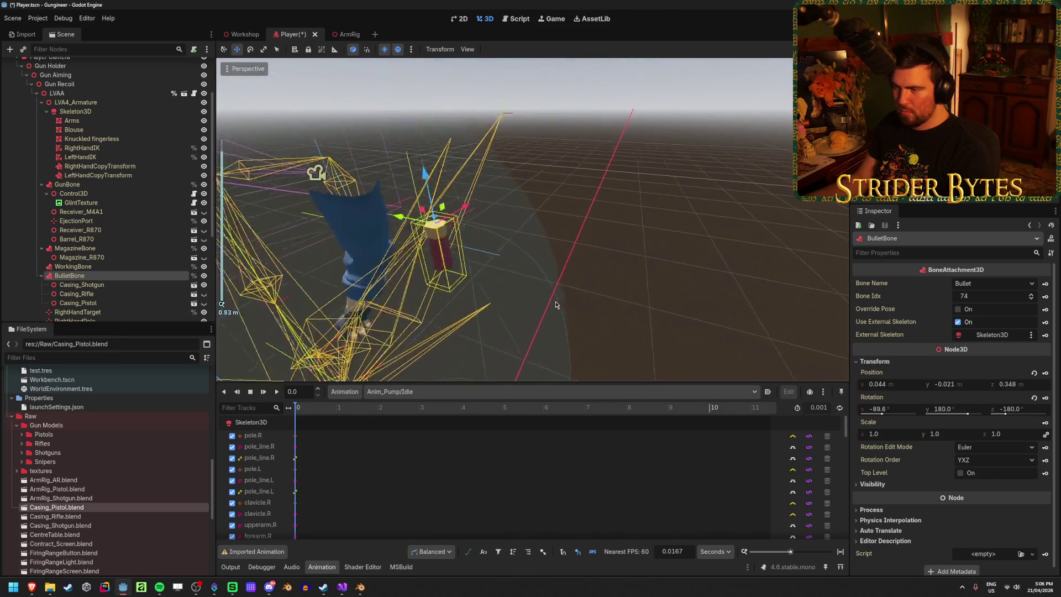
scroll(556, 305, "down", 3)
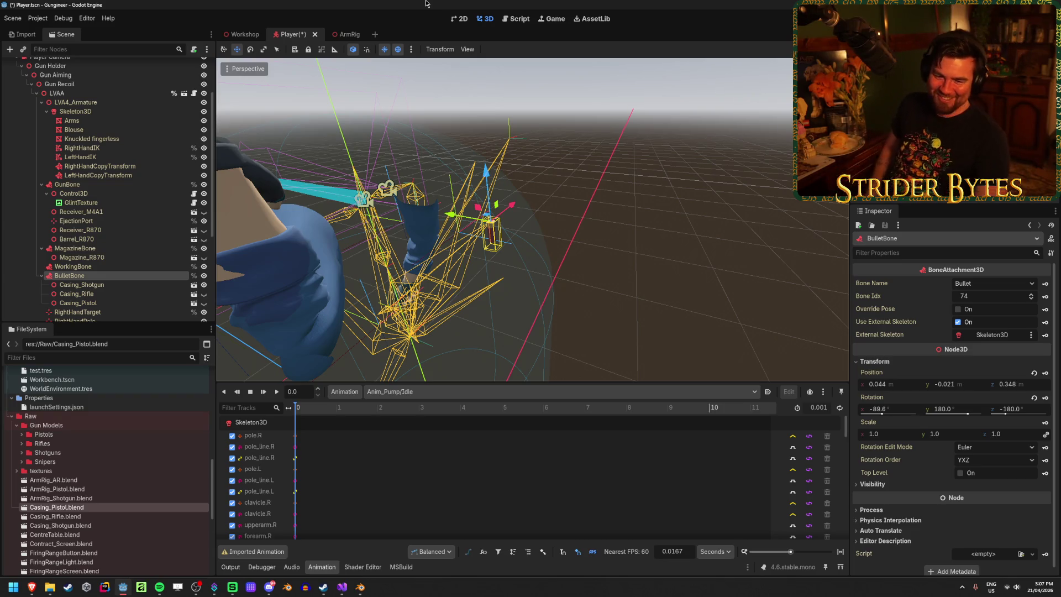
key("ctrl+s")
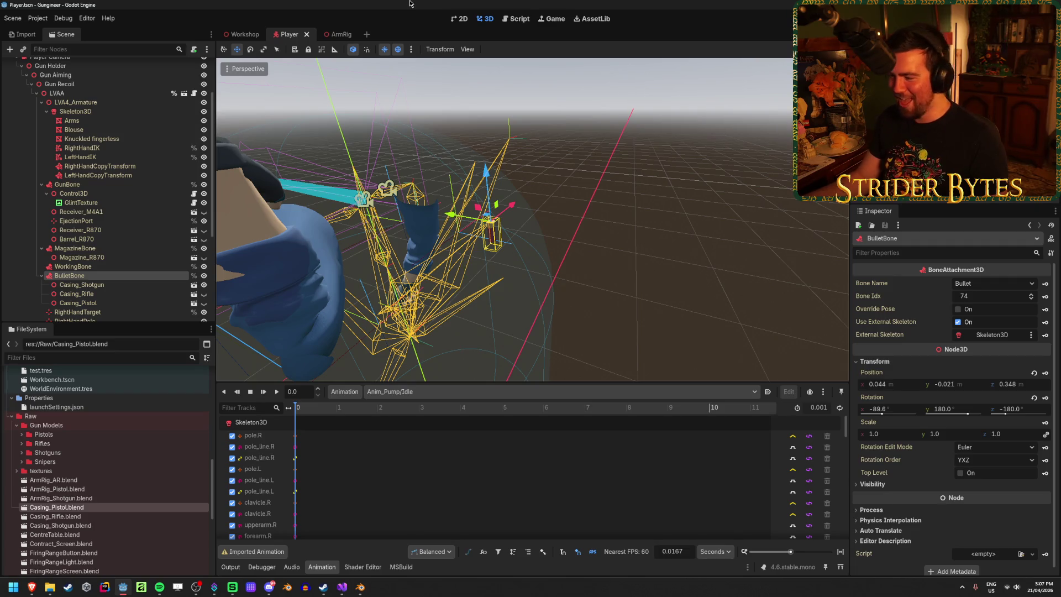
Step: Copy BulletBone's x, y and z position values, then run the game from the Workshop scene
left_click_drag(574, 155, 544, 156)
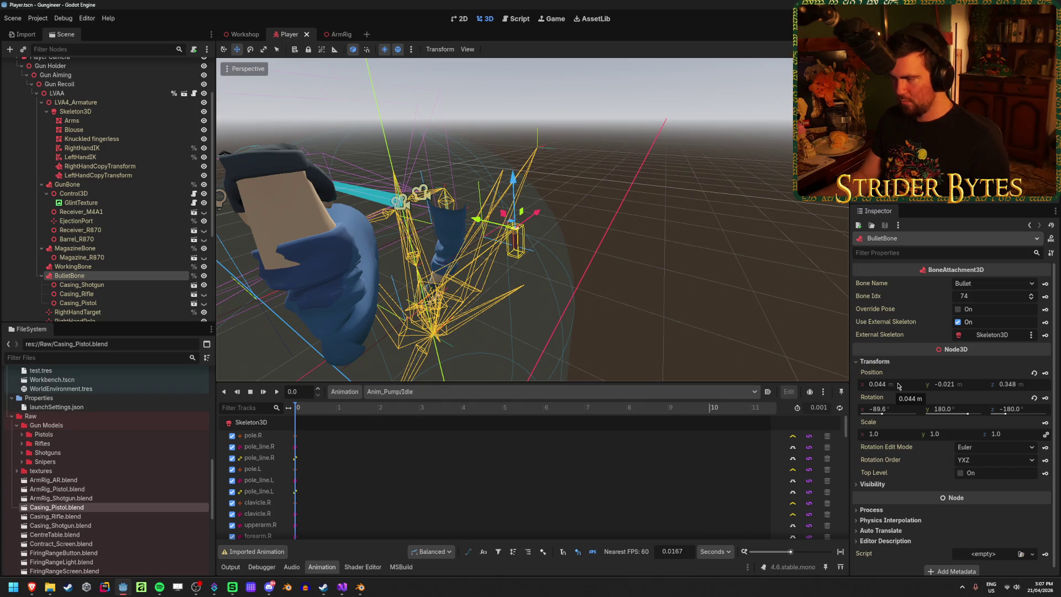
mouse_move(872, 372)
left_mouse_down()
mouse_move(863, 369)
mouse_move(1052, 399)
mouse_move(960, 401)
left_mouse_up()
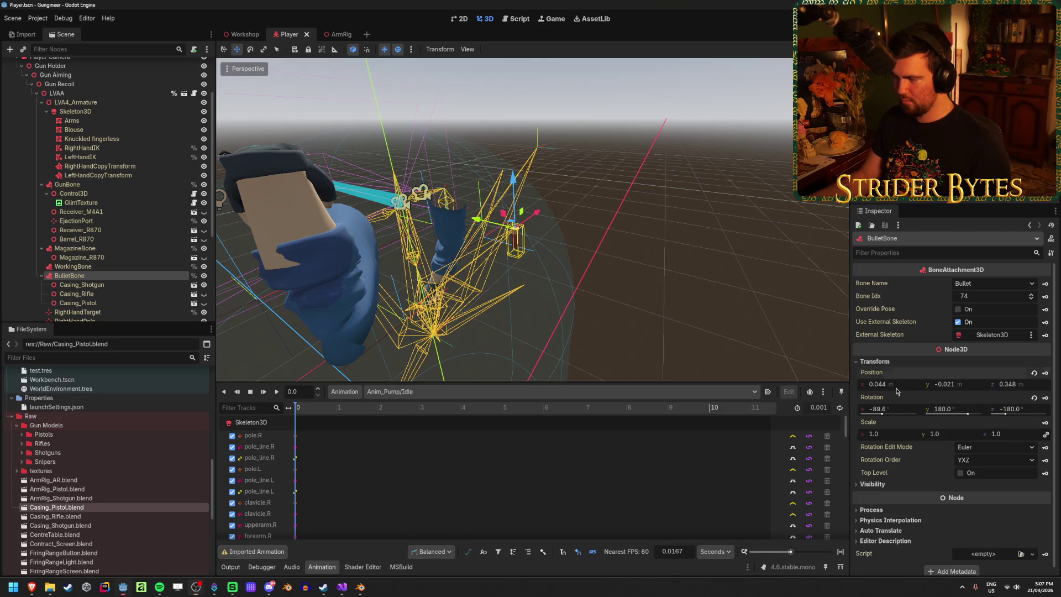
key("alt+Tab")
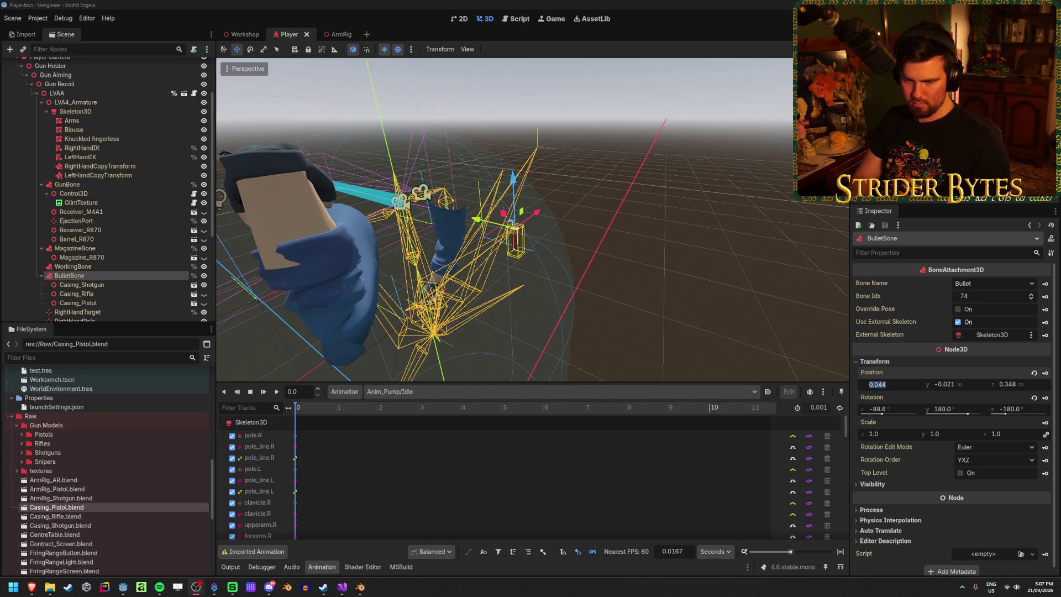
left_click(956, 385)
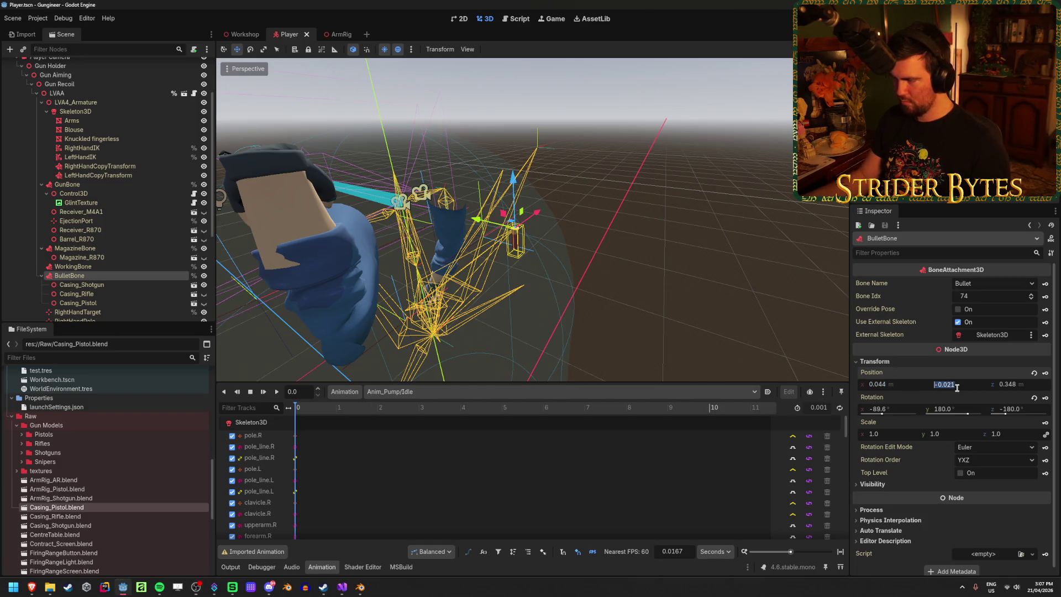
key("alt+Tab")
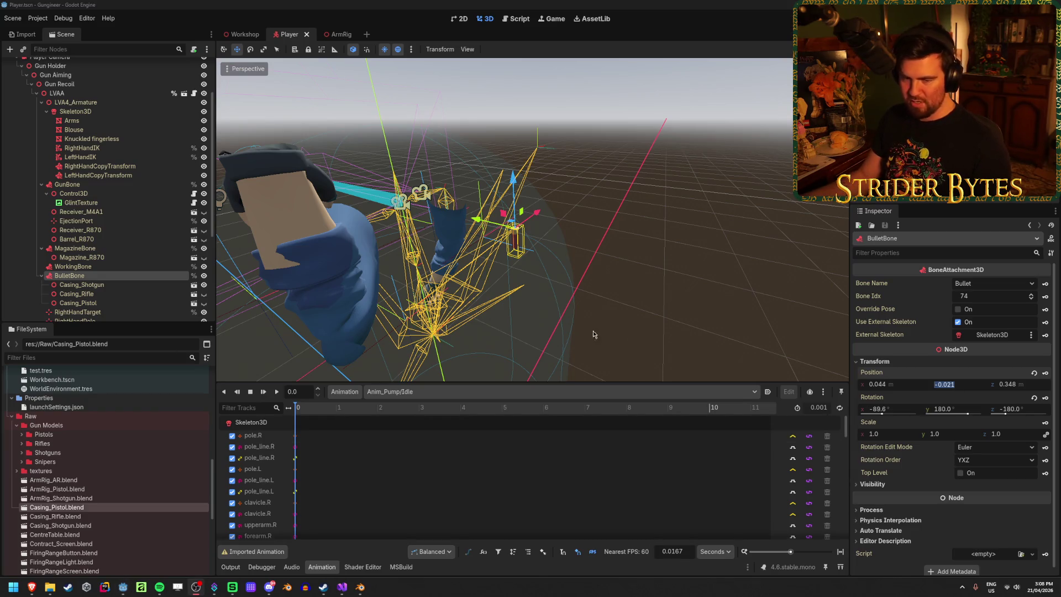
left_click(1010, 384)
key("alt+Tab")
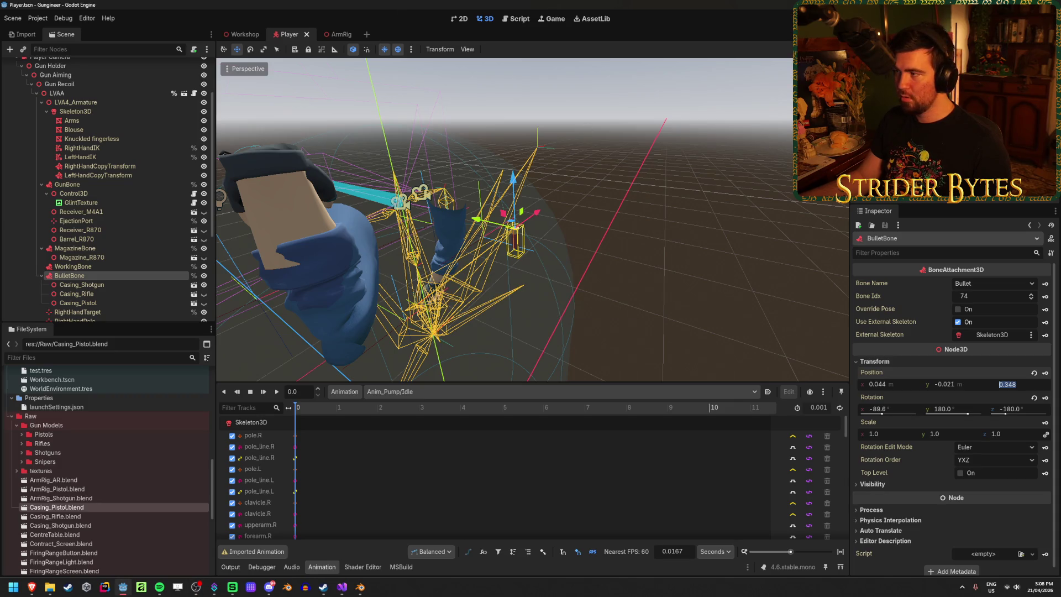
left_click(246, 38)
key("F5")
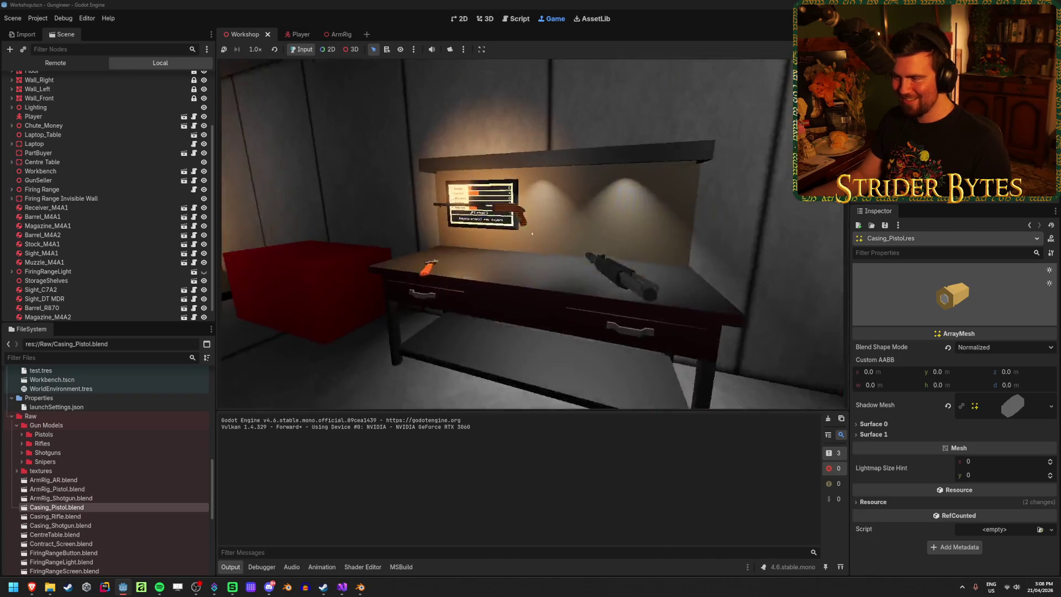
Step: Inspect the live BulletBone in the Remote tree while firing and swapping weapons, then stop the game
key("e")
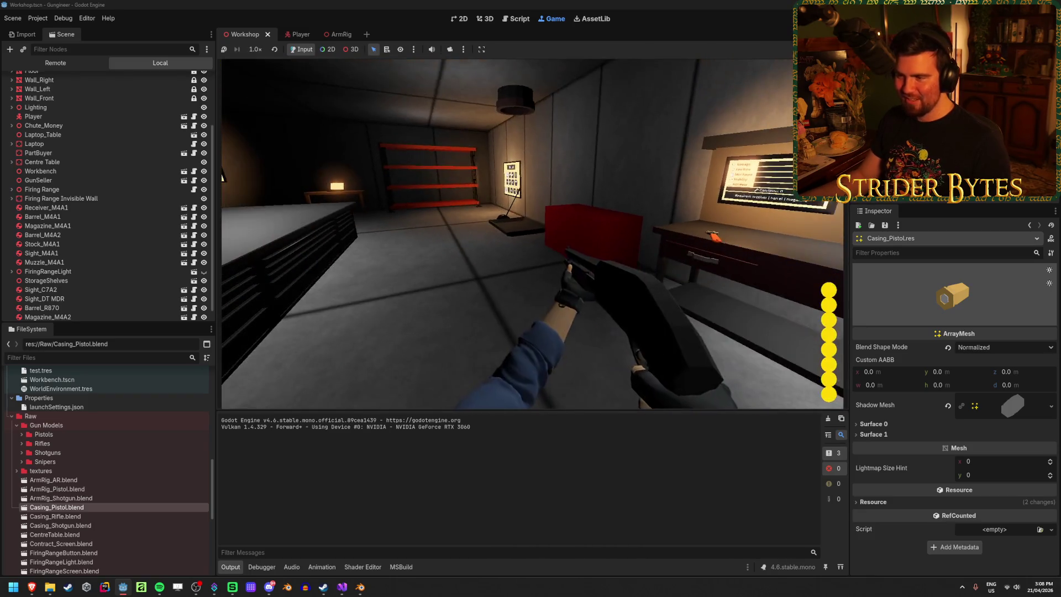
left_click(73, 65)
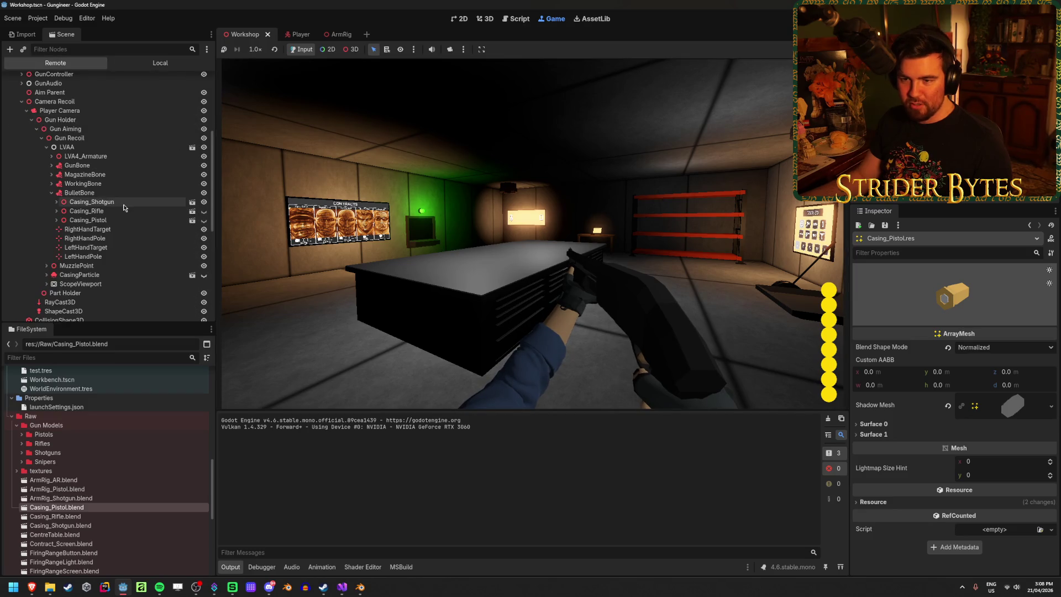
left_click(99, 194)
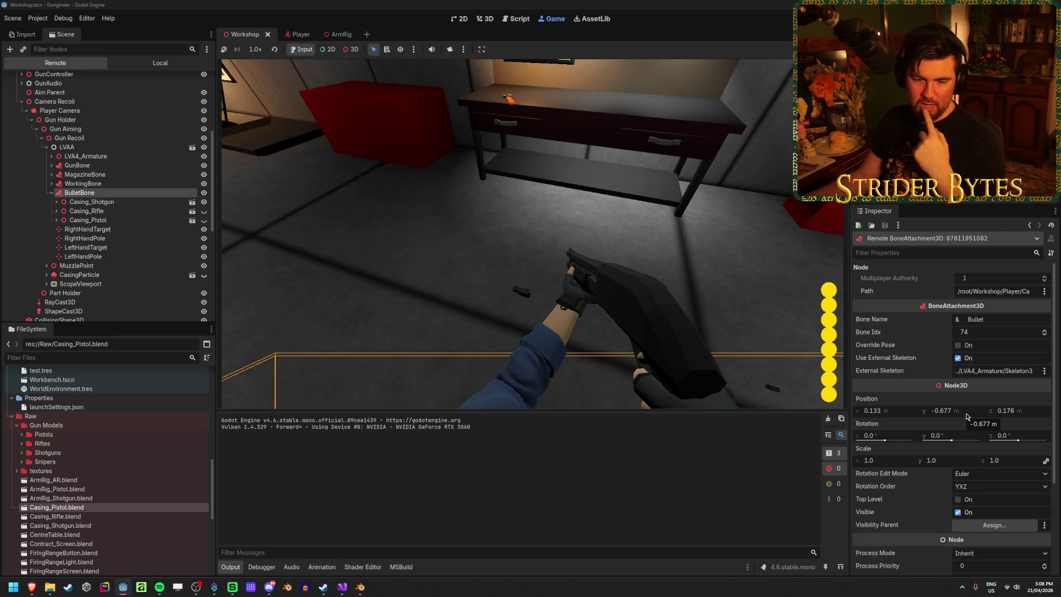
left_click(531, 232)
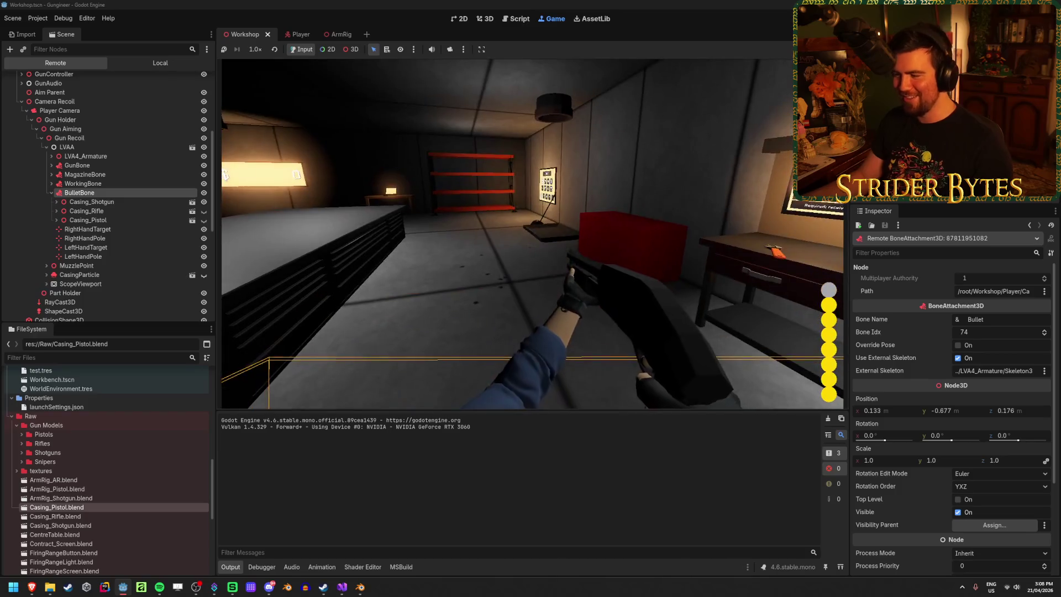
key("2")
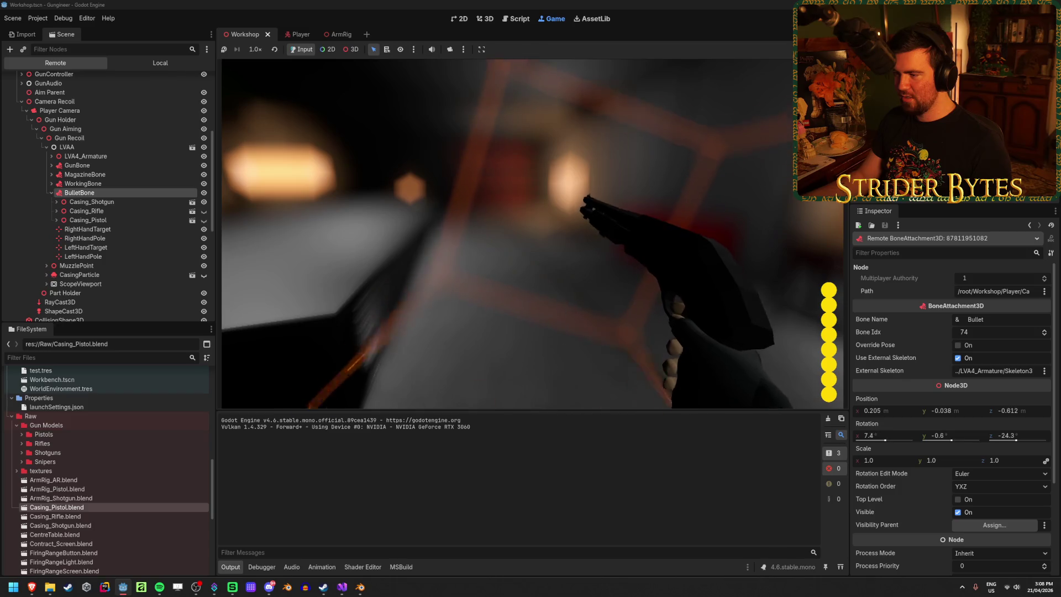
key("F8")
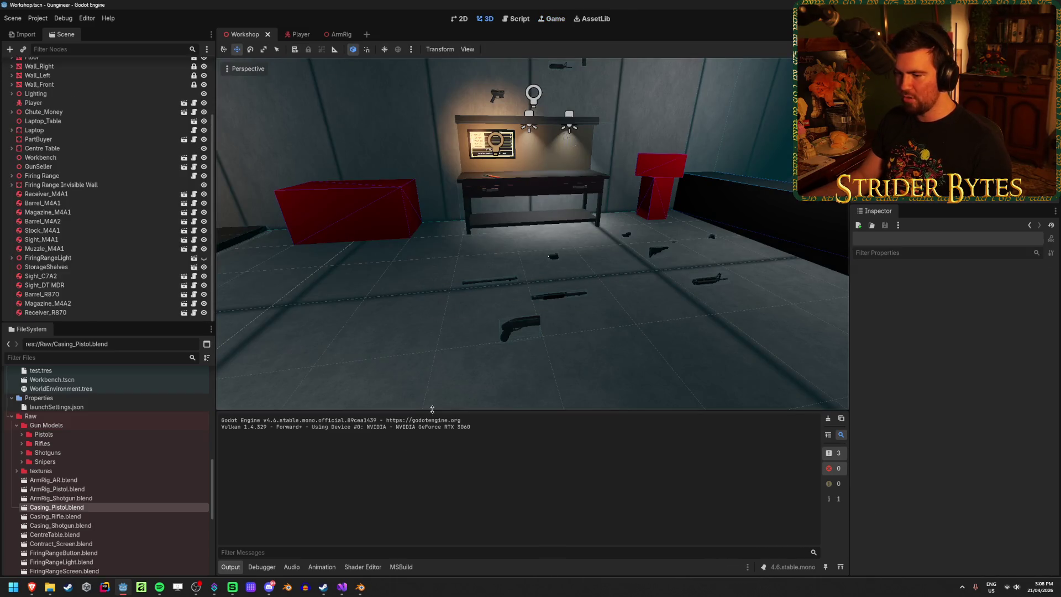
left_click(301, 35)
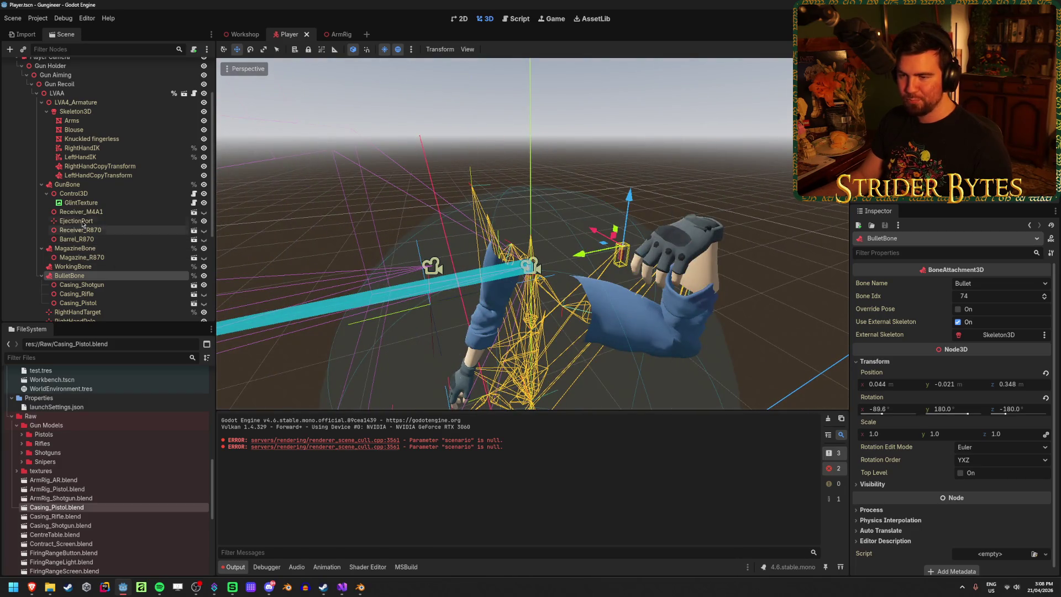
scroll(83, 223, "down", 5)
left_click(67, 276)
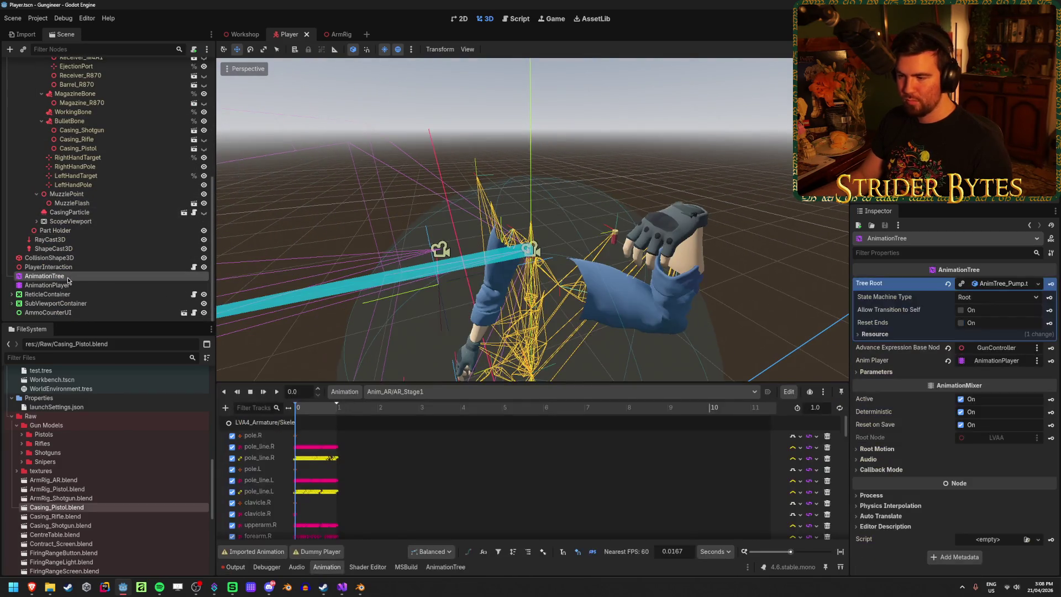
left_click(558, 392)
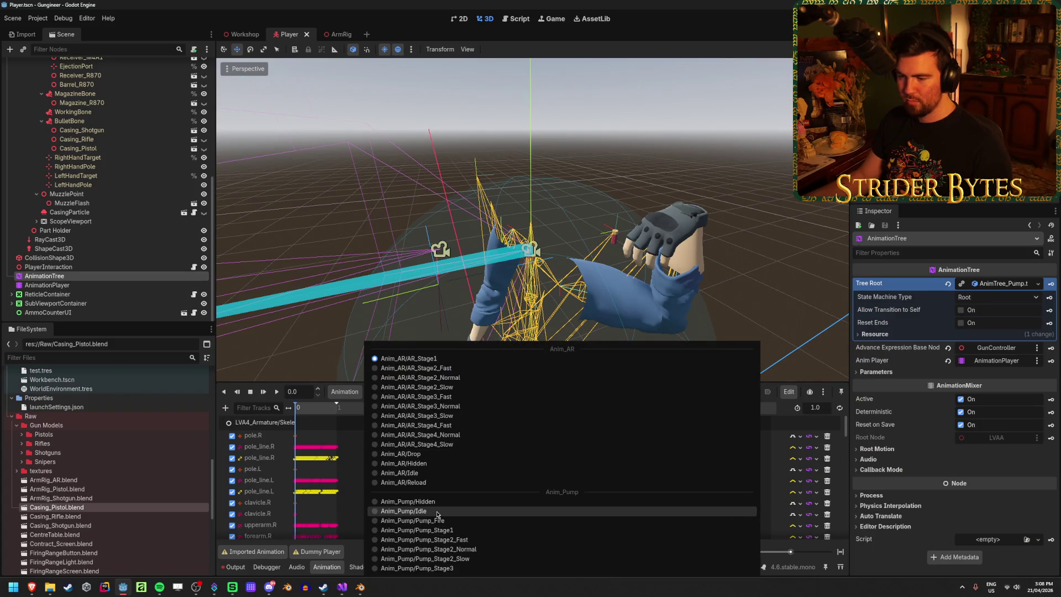
key("Escape")
left_click(102, 286)
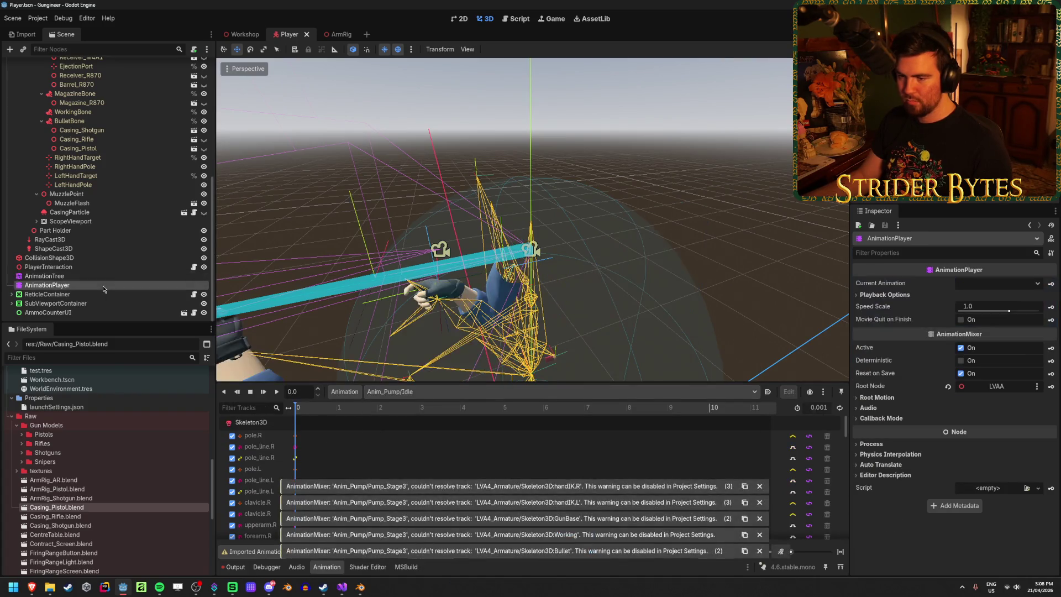
left_click(408, 395)
key("Escape")
left_click(64, 276)
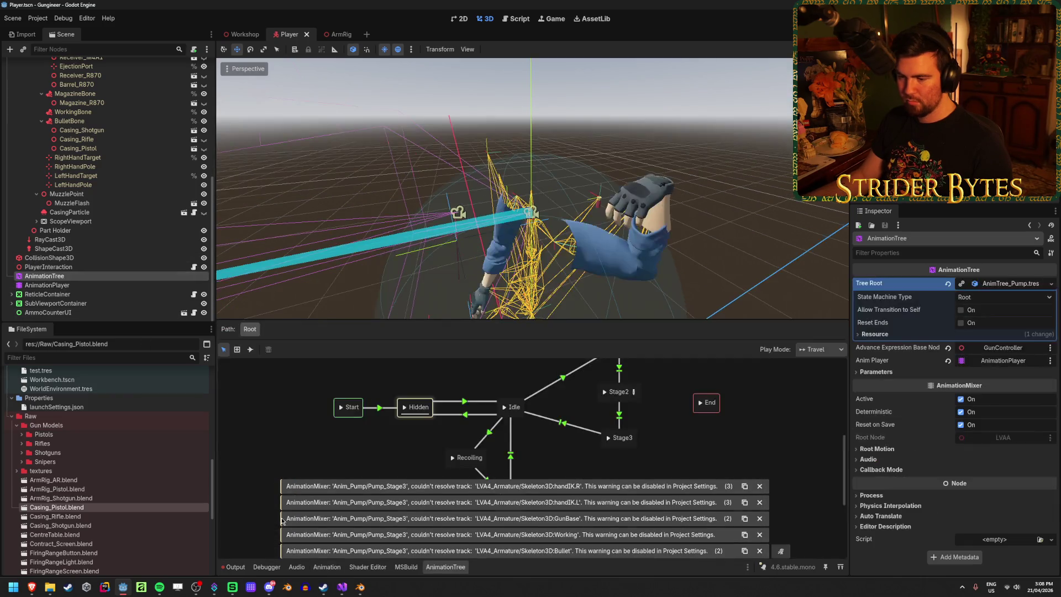
left_click(327, 567)
left_click(398, 392)
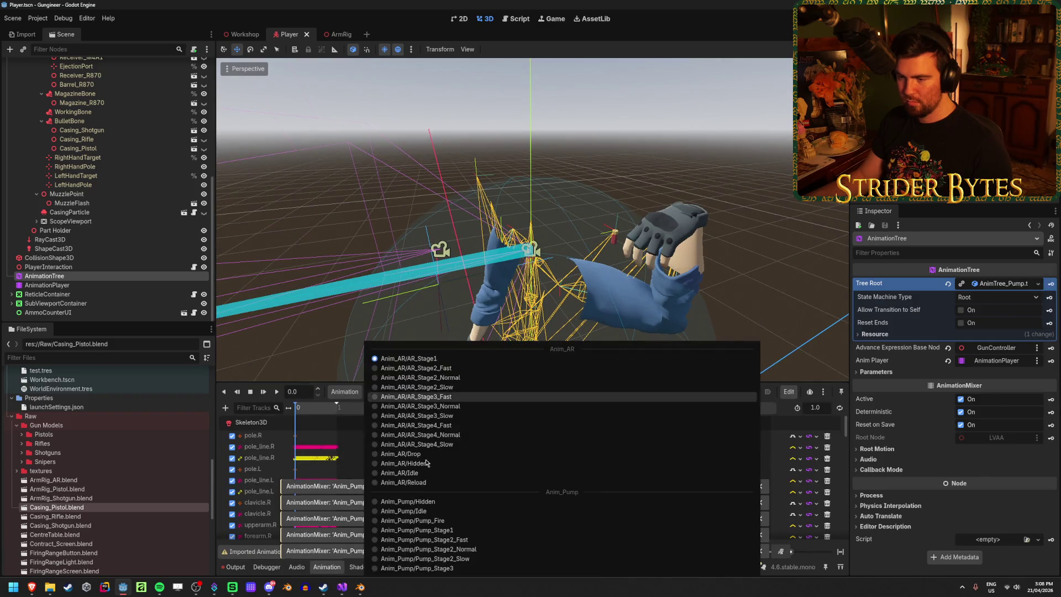
left_click(398, 539)
left_click(381, 393)
left_click(398, 528)
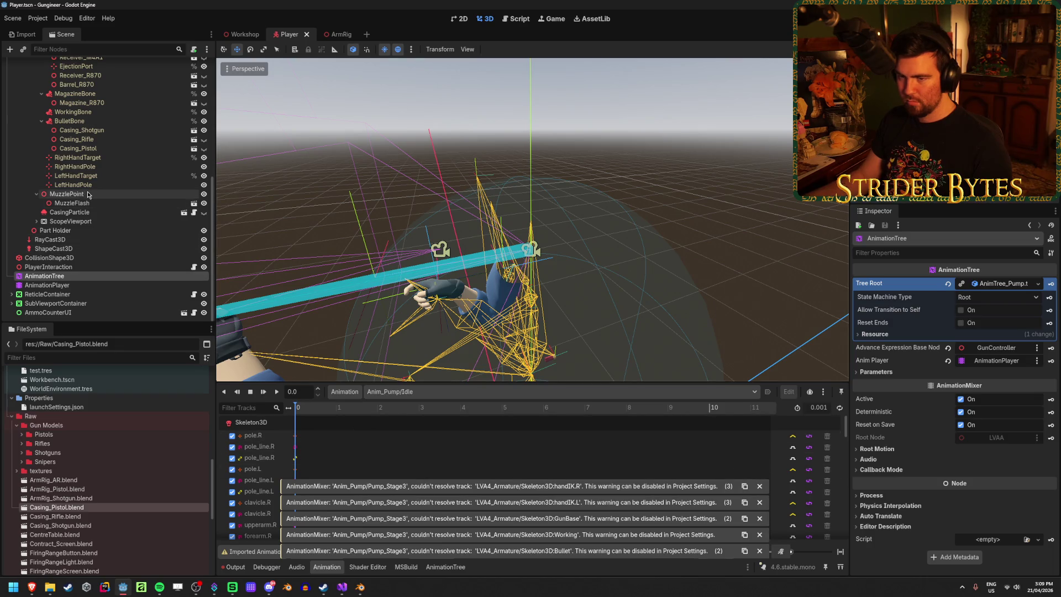
scroll(97, 215, "up", 4)
left_click(96, 217)
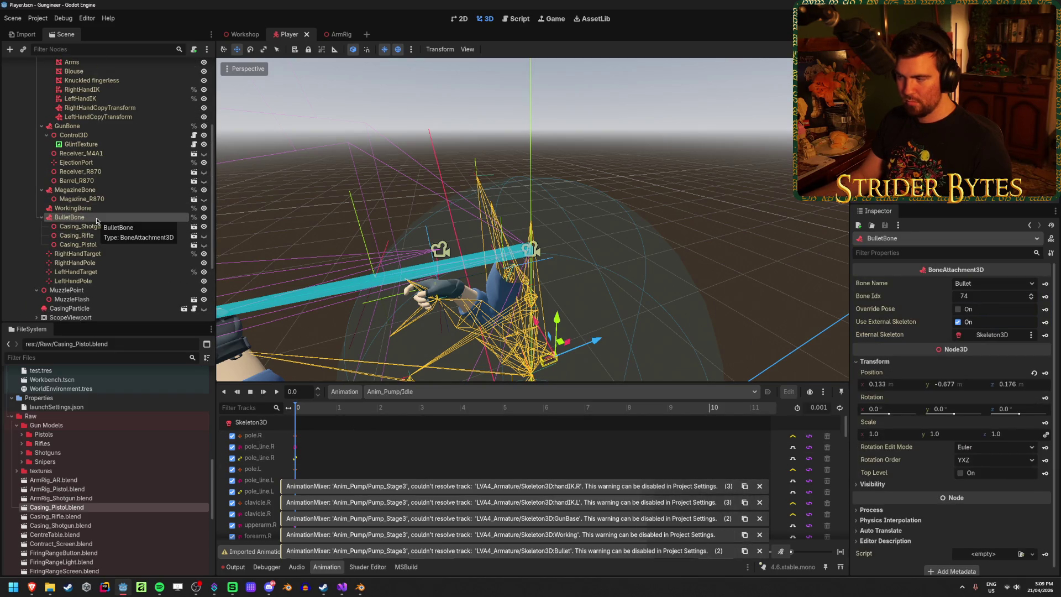
scroll(93, 178, "up", 4)
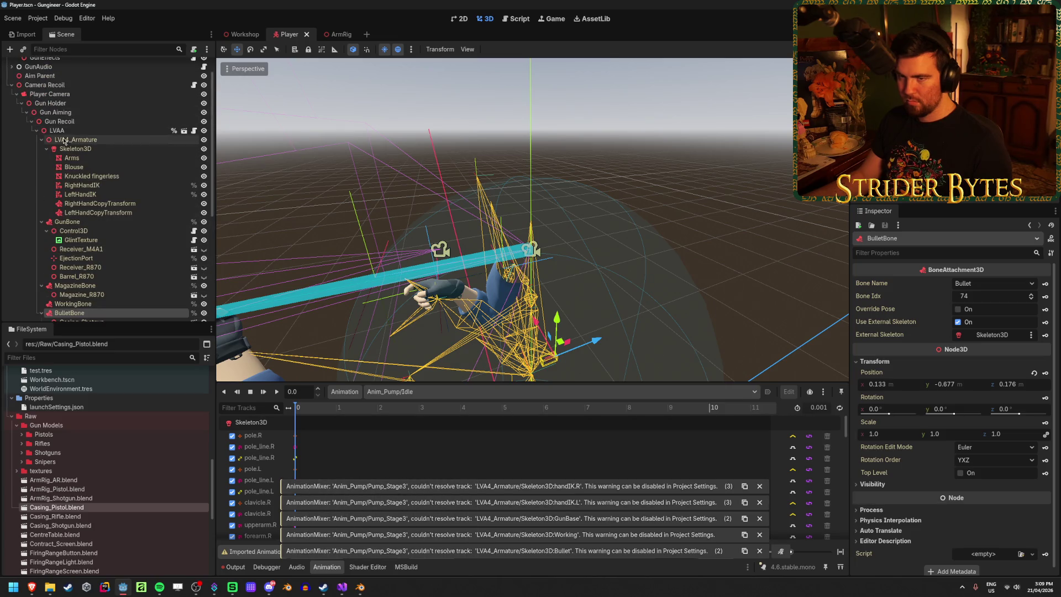
right_click(92, 132)
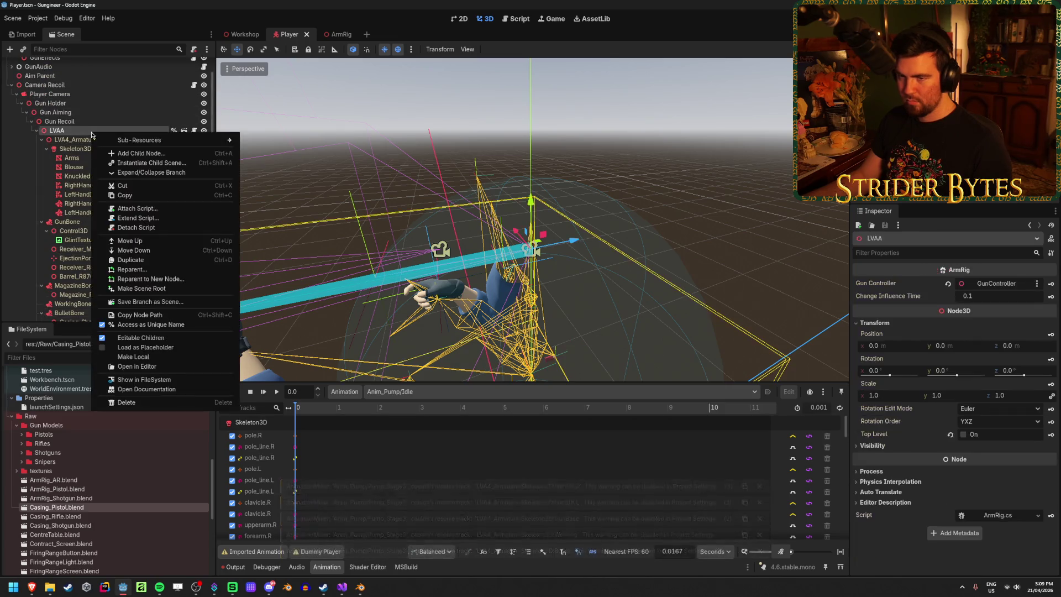
left_click(304, 411)
left_click(387, 392)
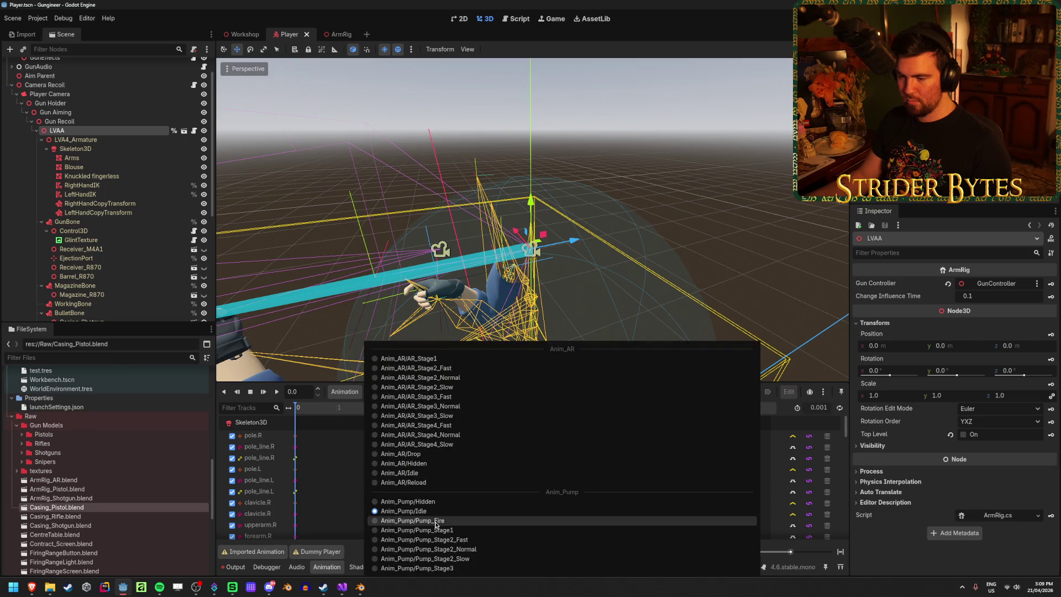
left_click(387, 521)
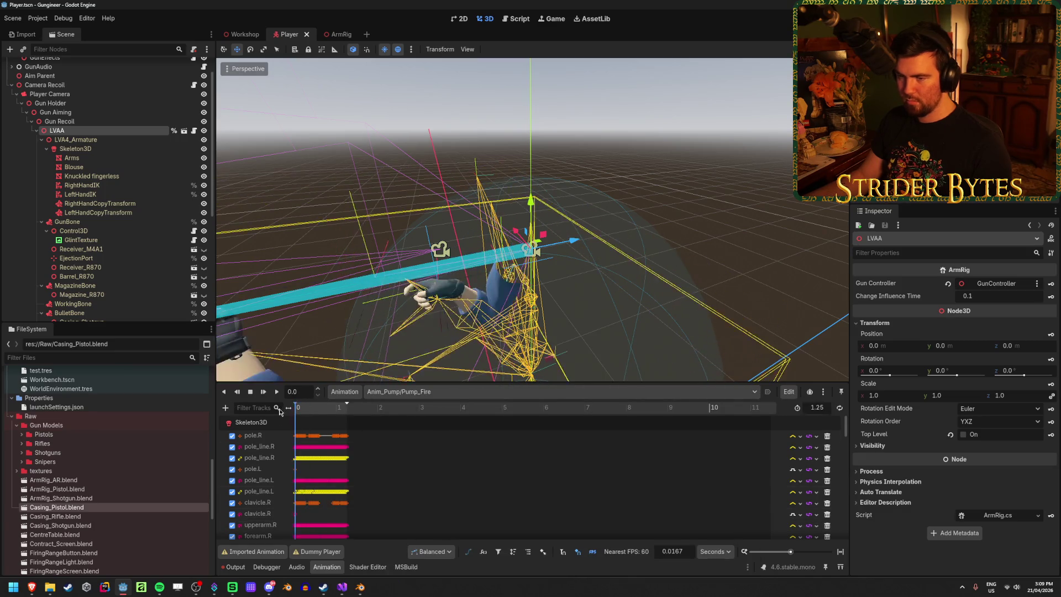
scroll(94, 234, "down", 5)
left_click(69, 216)
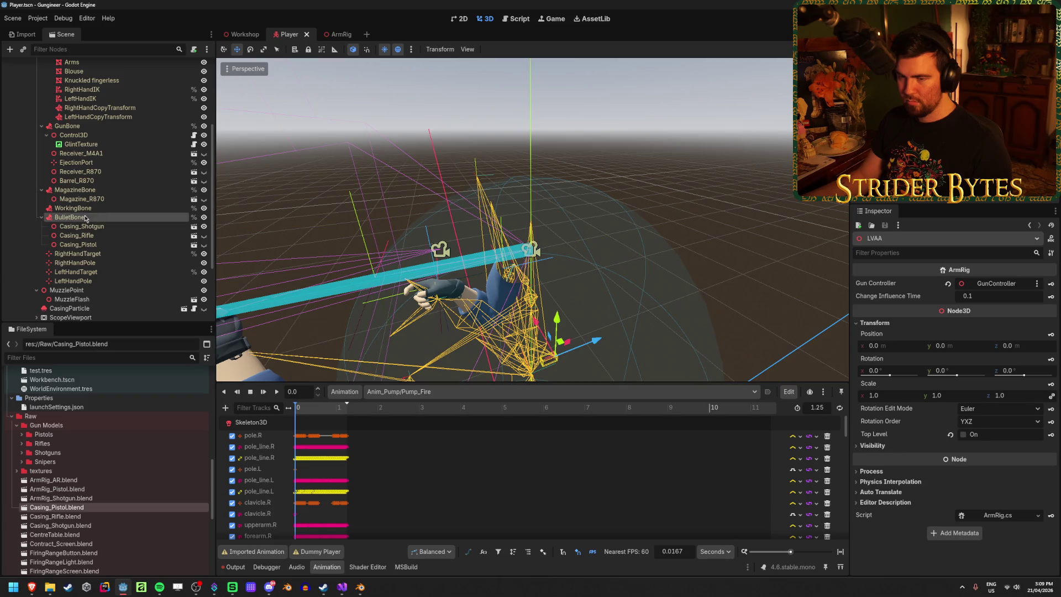
left_click(300, 412)
left_click_drag(299, 412, 286, 408)
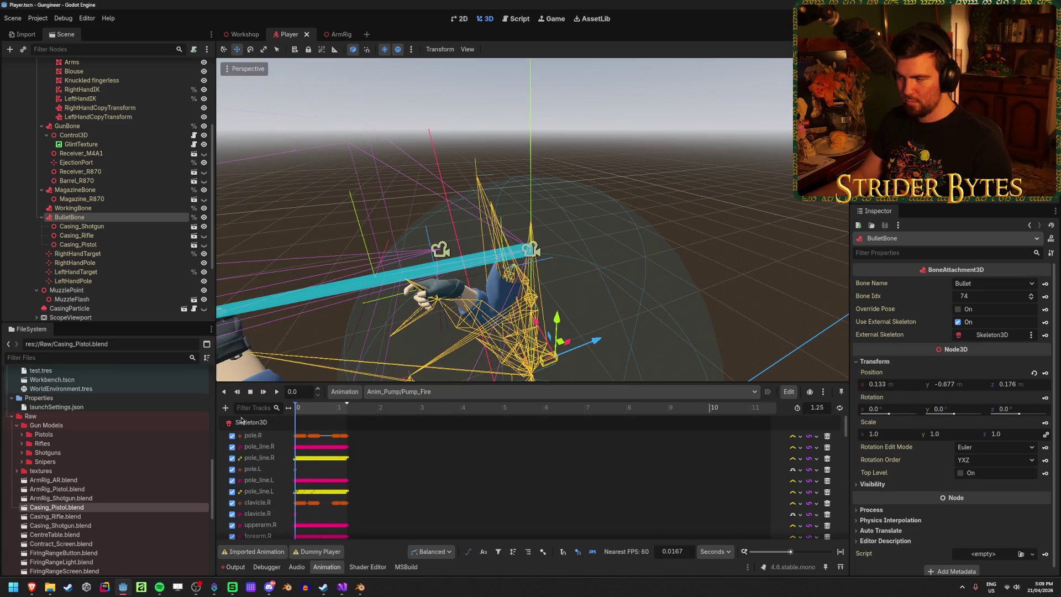
left_click(497, 391)
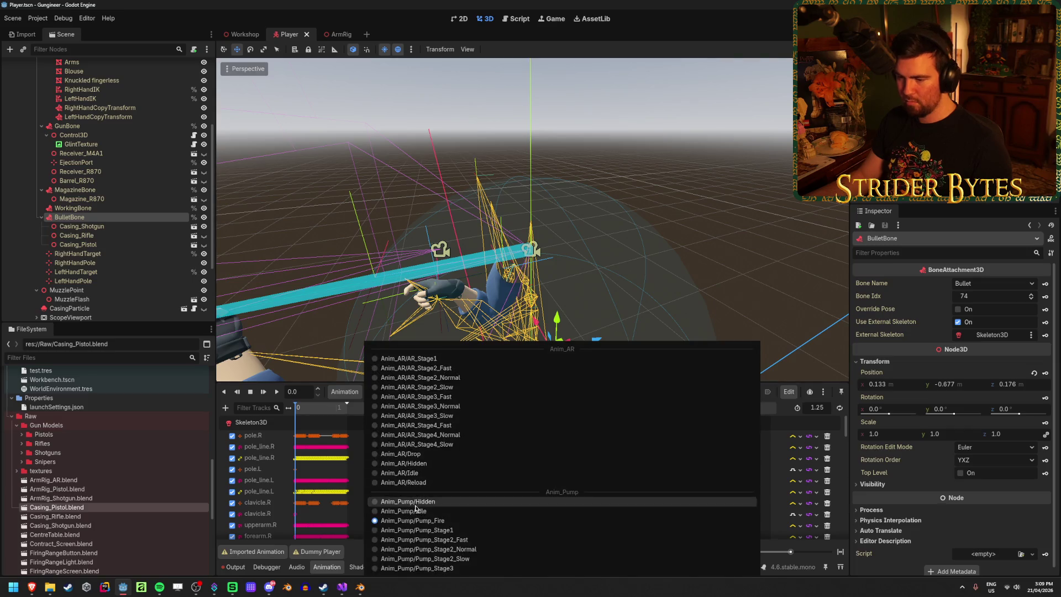
left_click(416, 514)
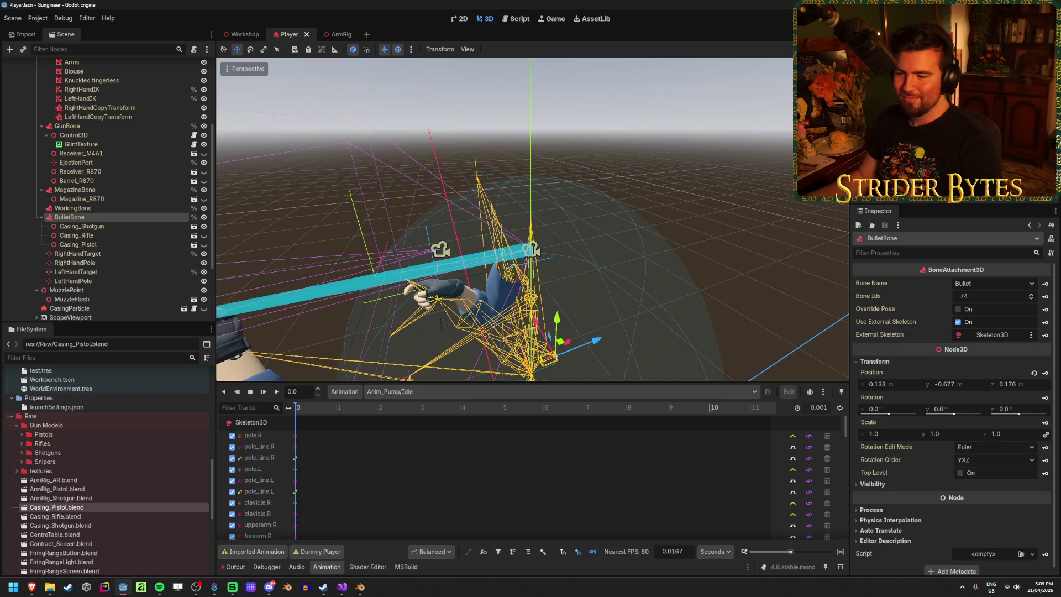
scroll(110, 165, "up", 5)
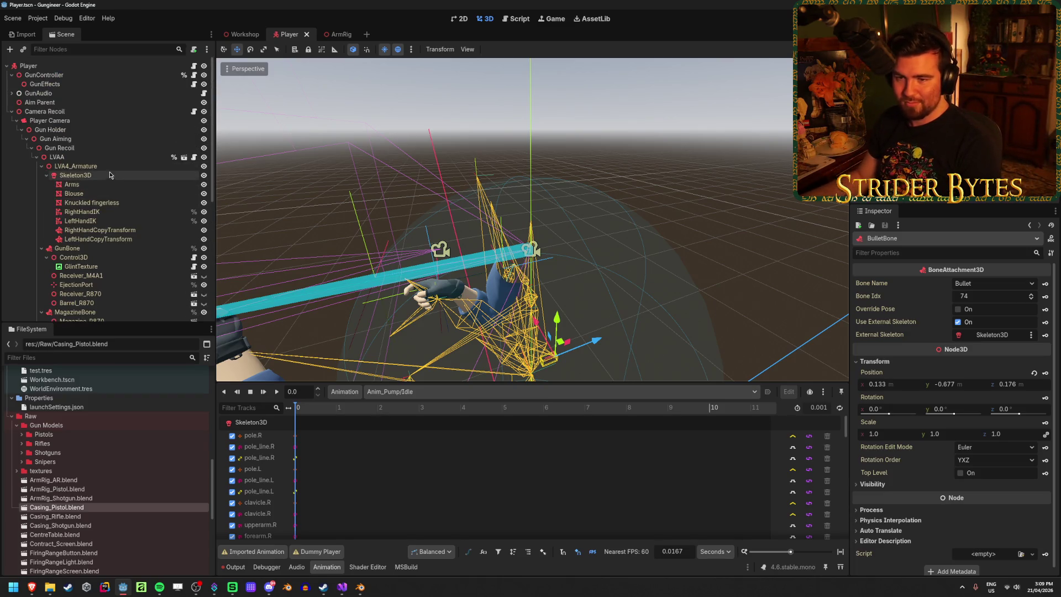
Step: Turn off Editable Children on LVAA and confirm reverting its children to defaults
right_click(110, 158)
left_click(187, 364)
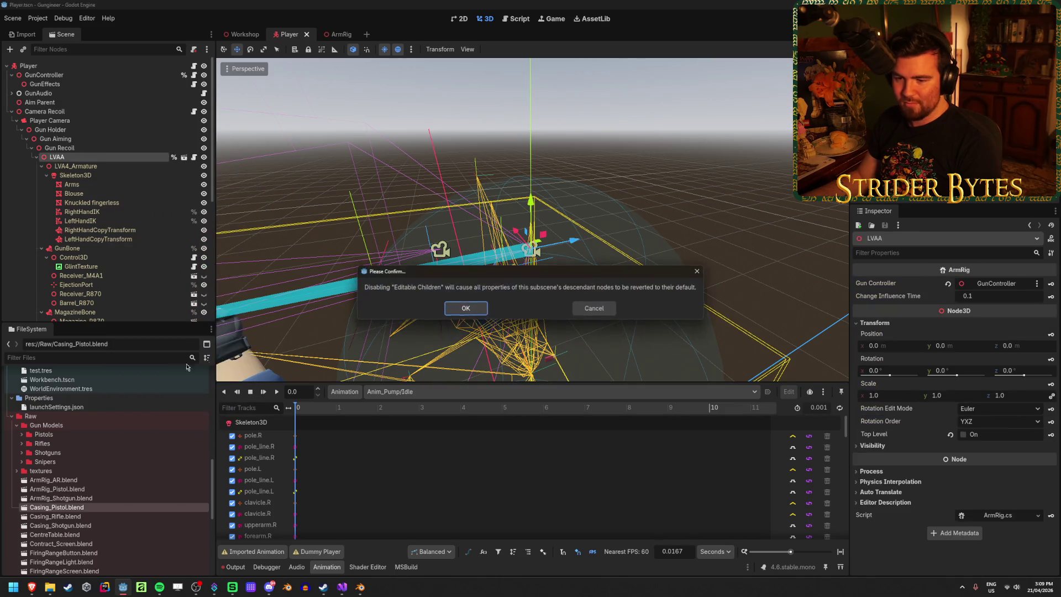
left_click(463, 310)
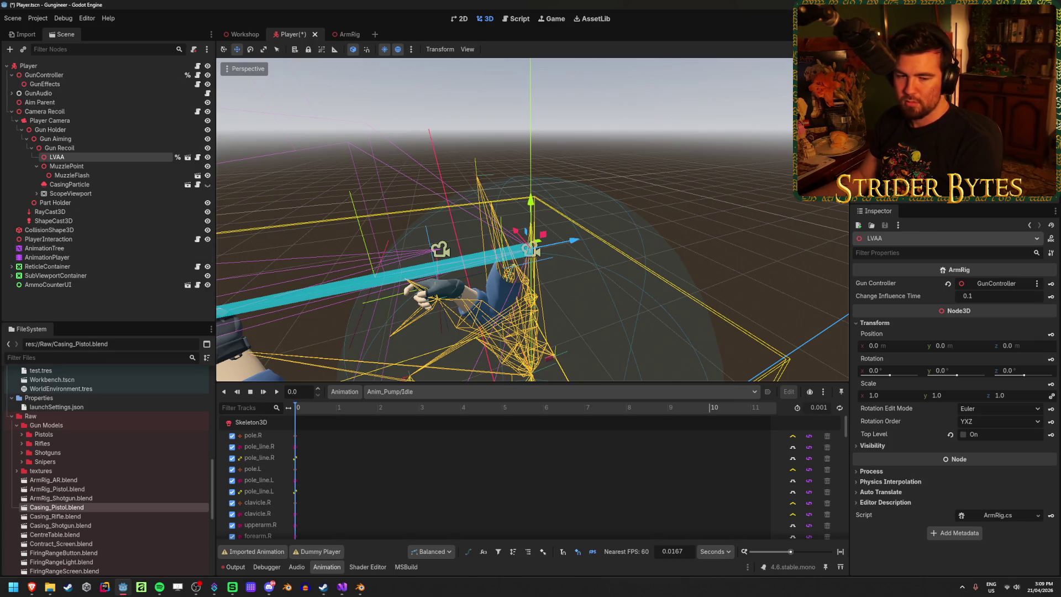
Step: Briefly consult the web browser, then reorient the view on the arm rig and switch to the ArmRig scene
key("alt+Tab")
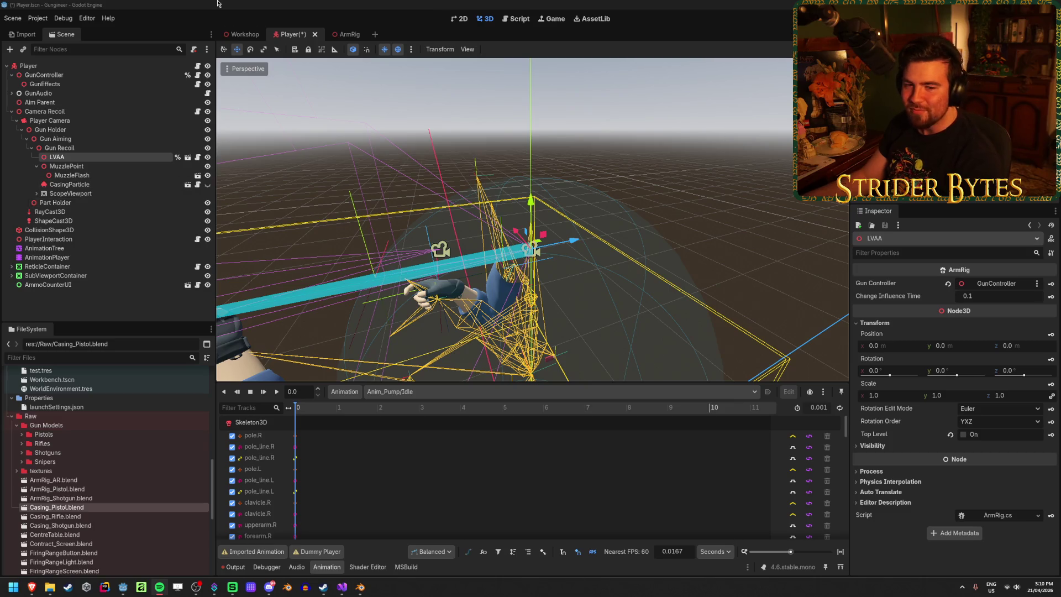
key("alt+Tab")
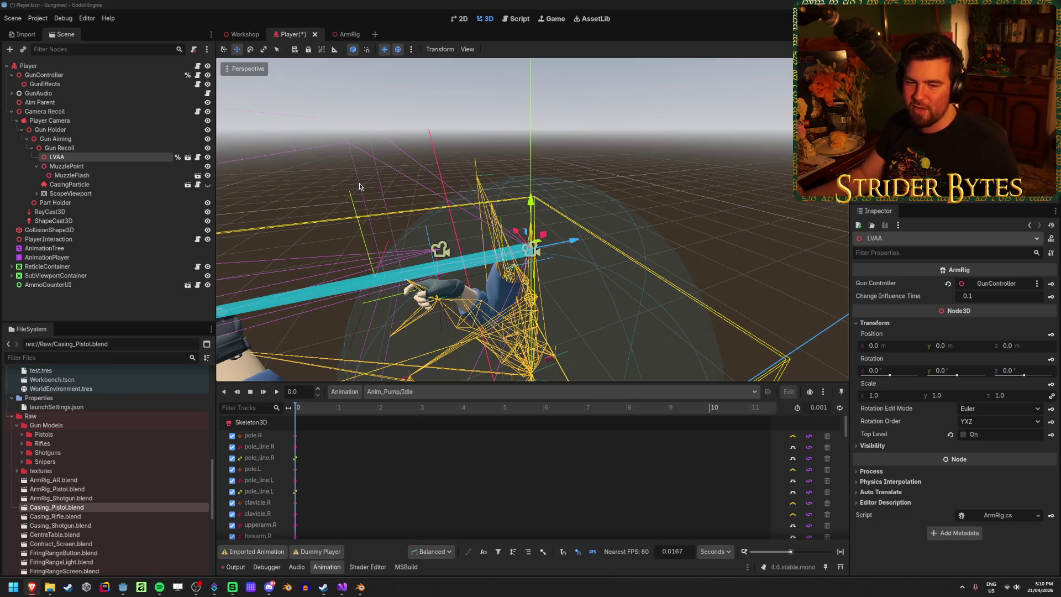
key("alt+Tab")
left_click_drag(428, 164, 429, 164)
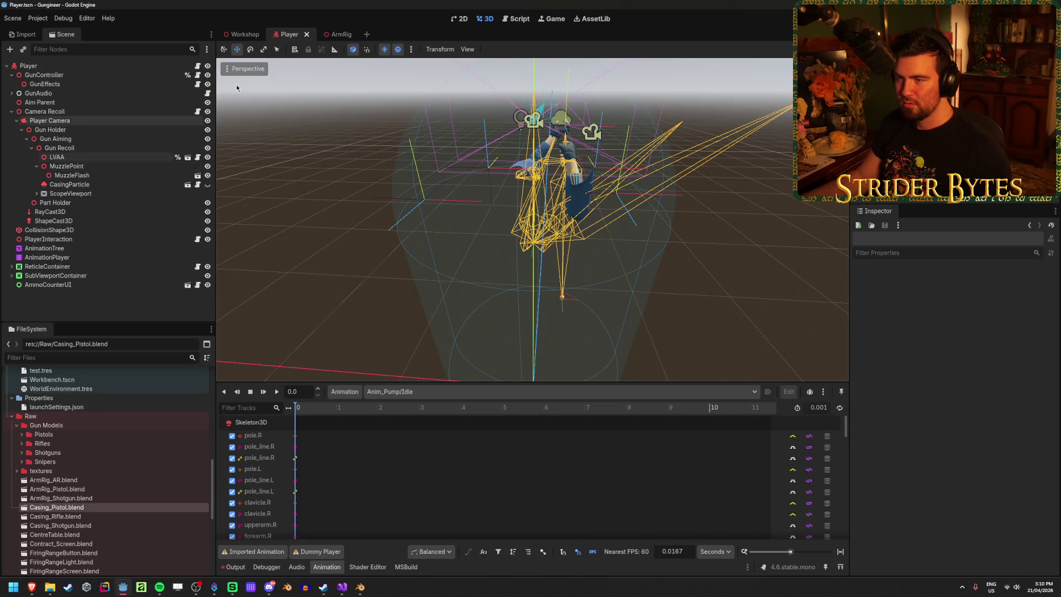
left_click(337, 34)
Step: Inspect BulletBone's transform and attachment properties in the ArmRig scene
left_click(81, 232)
left_click(79, 238)
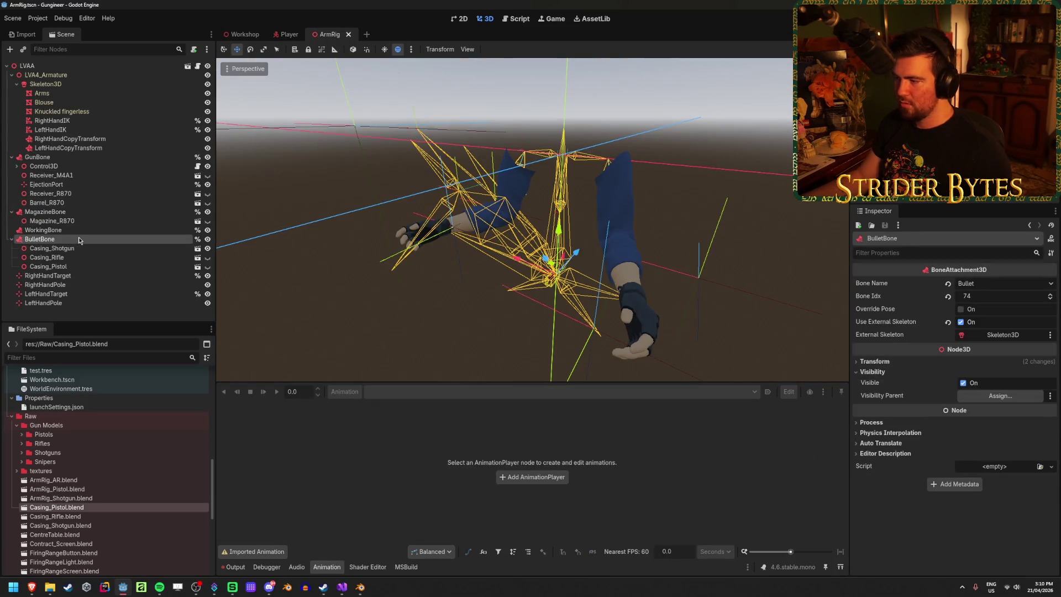
left_click(912, 362)
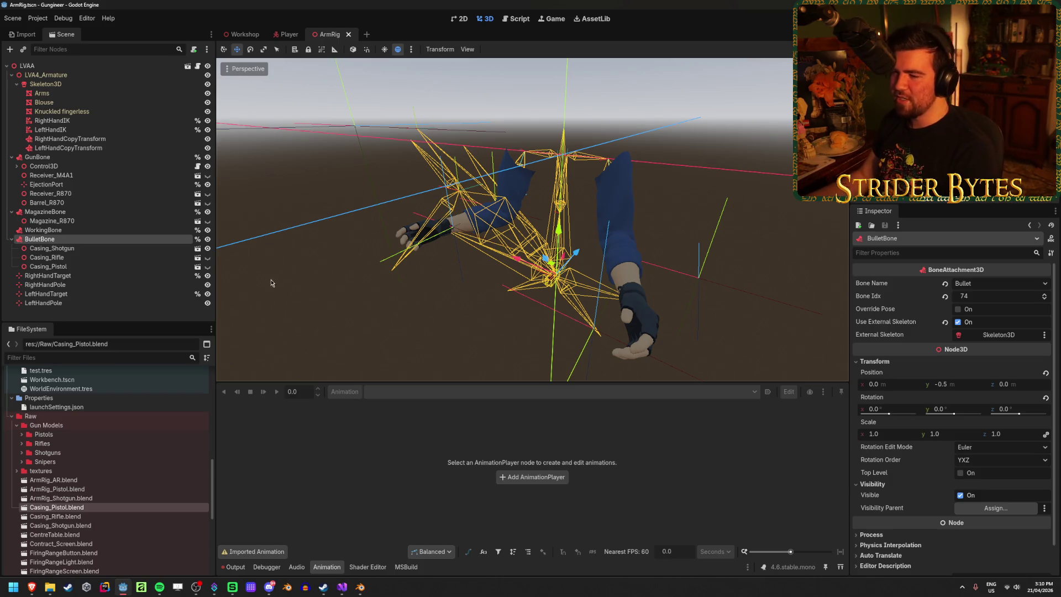
left_click(340, 279)
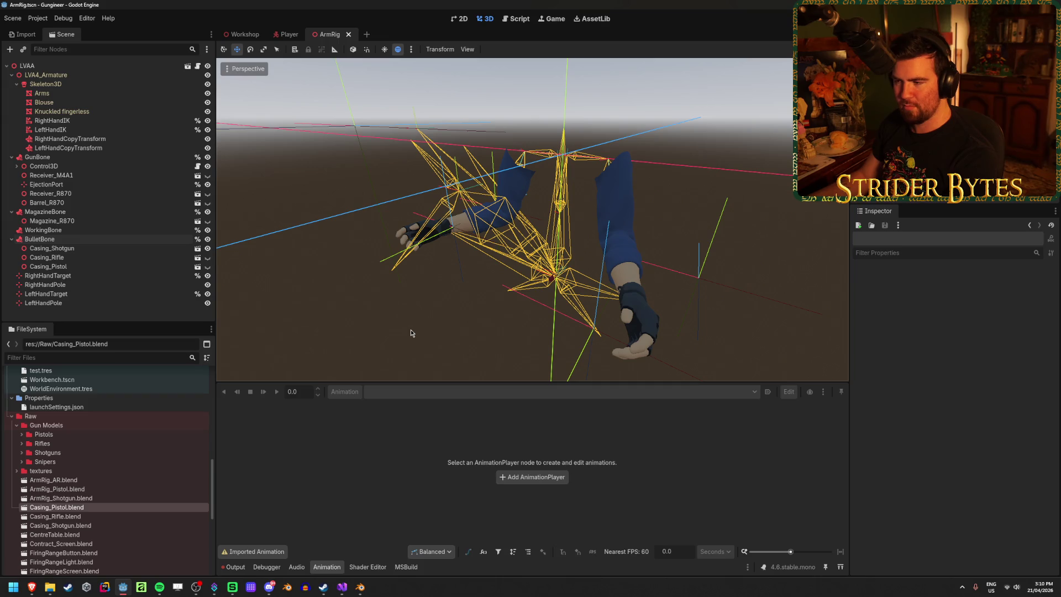
Step: Review the Casing_Shotgun, Casing_Rifle and Casing_Pistol nodes, then collapse BulletBone
left_click(80, 250)
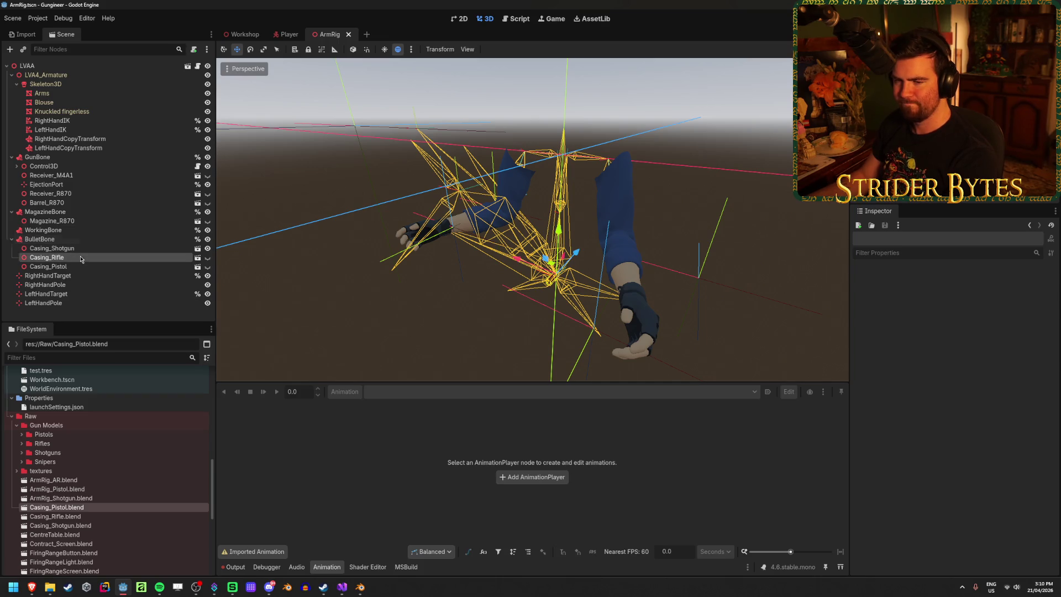
left_click(78, 258)
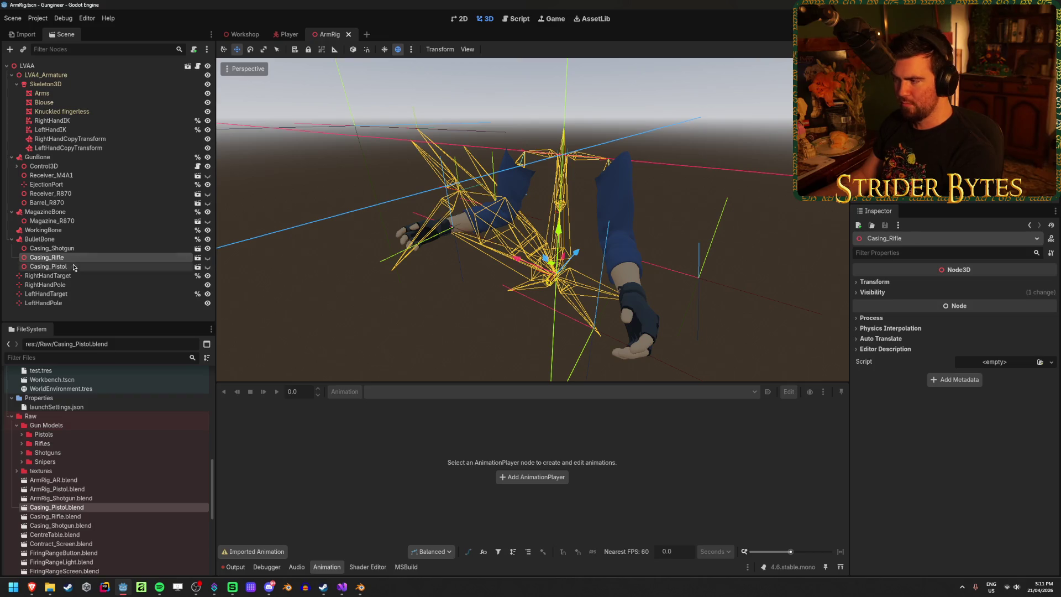
left_click(73, 268)
left_click(82, 241)
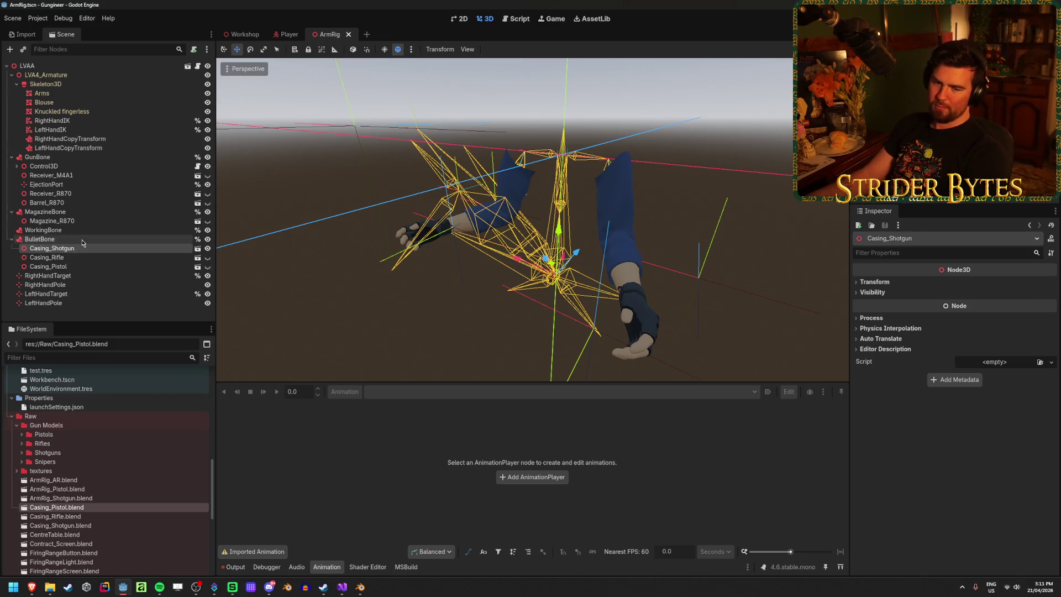
left_click(55, 314)
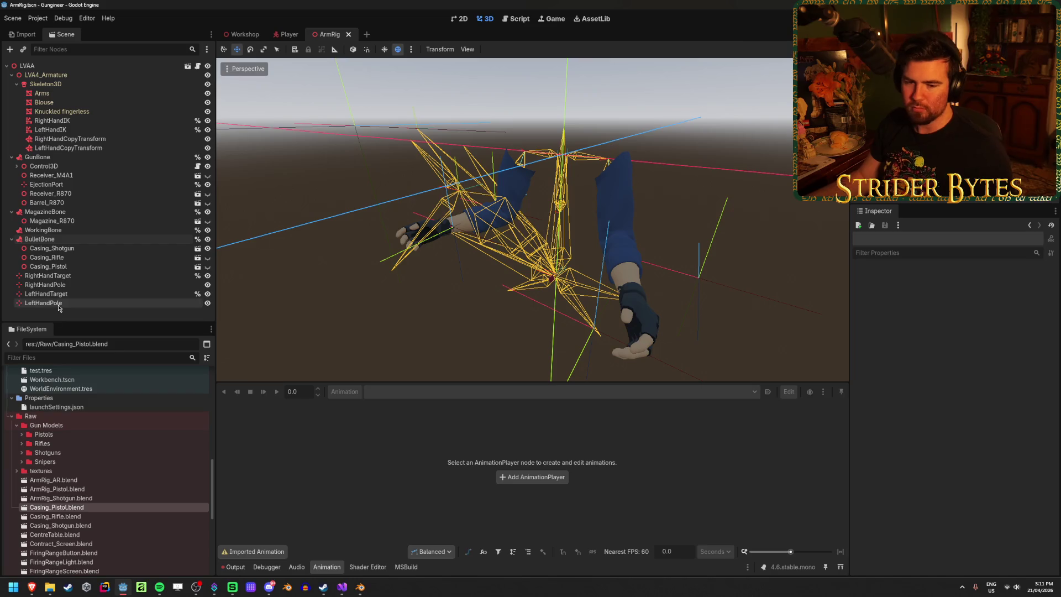
left_click(12, 238)
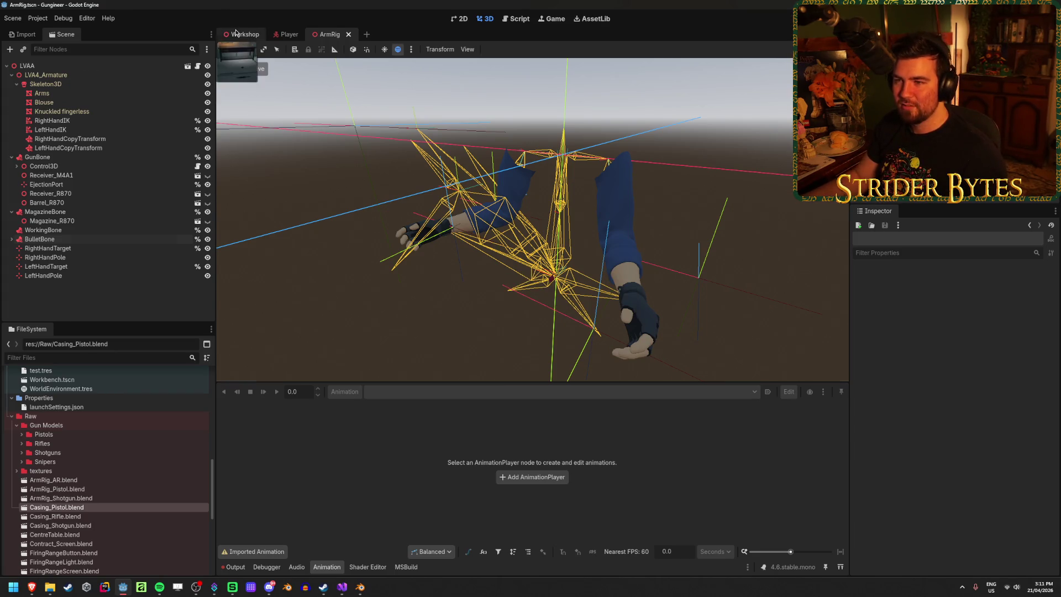
Step: Close the ArmRig and Player scene tabs and turn the Workshop view toward the firing range
left_click(348, 34)
left_click(287, 36)
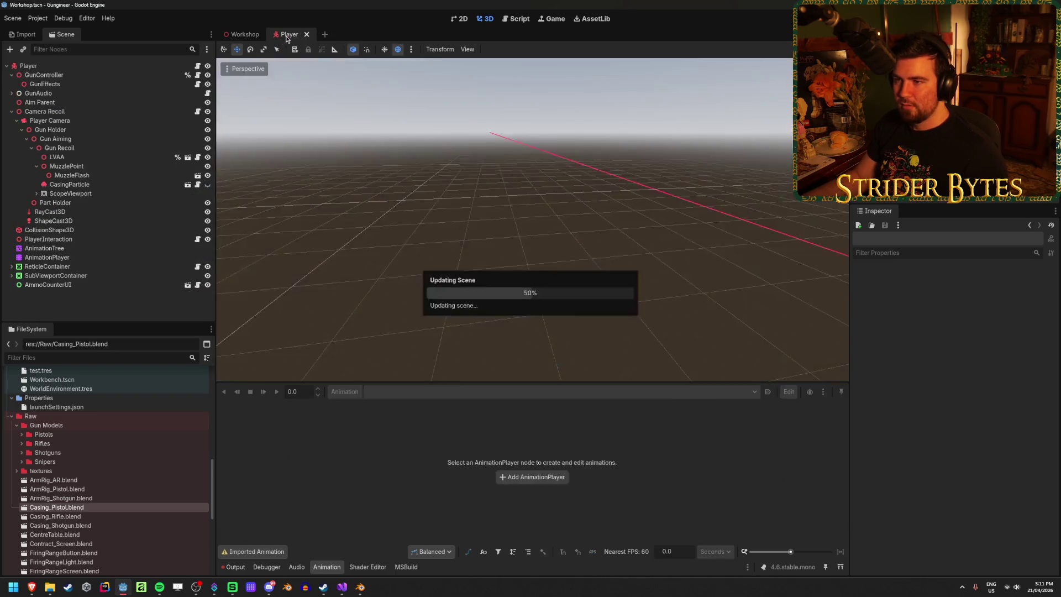
middle_click(291, 37)
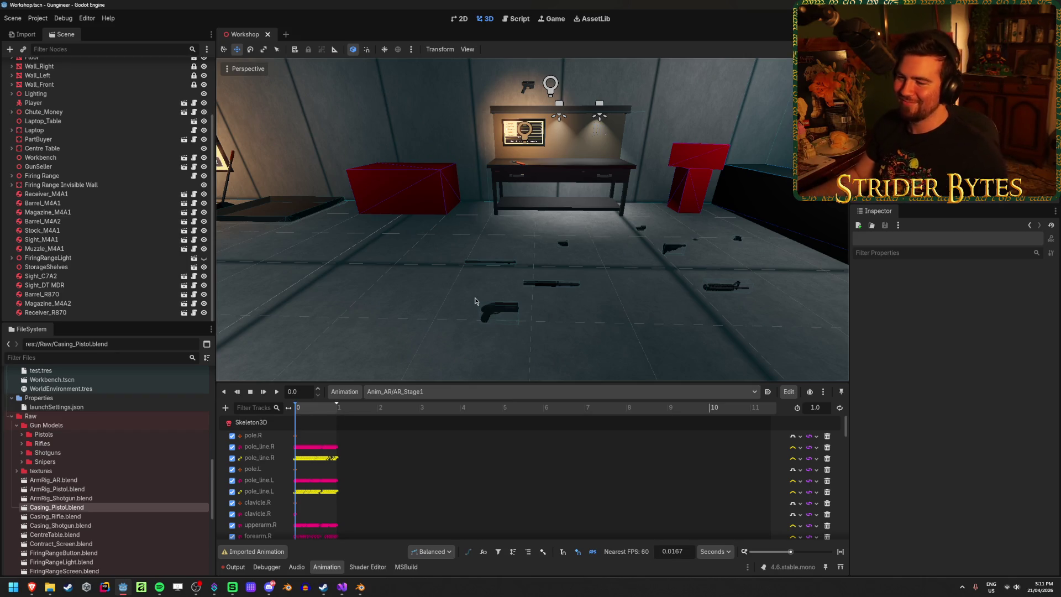
mouse_move(585, 251)
left_mouse_down()
mouse_move(587, 263)
mouse_move(433, 302)
mouse_move(481, 300)
left_mouse_up()
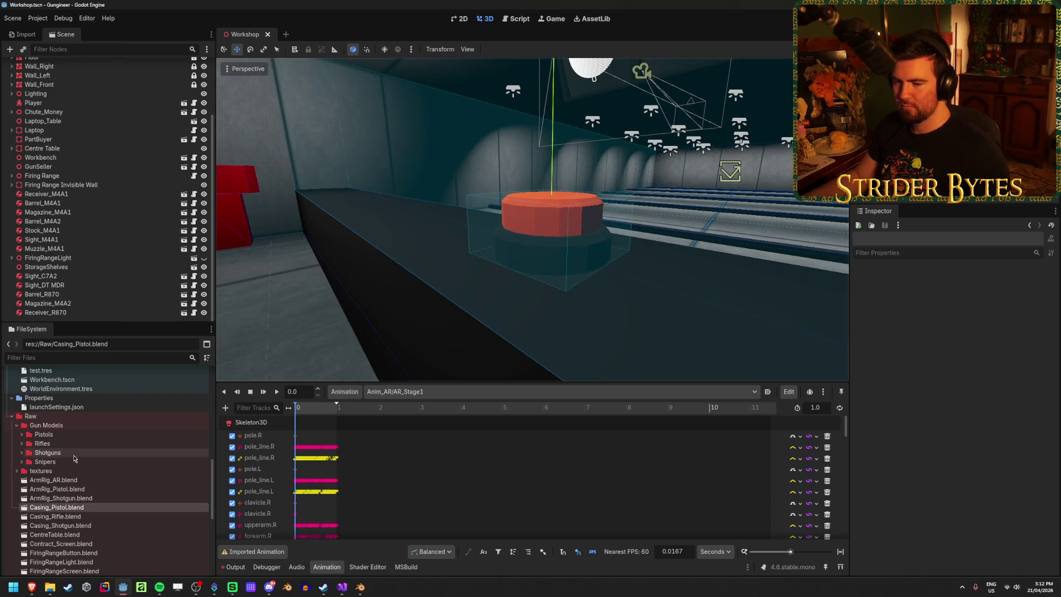
Step: Select the Casing_Shotgun.res mesh in res://Meshes, briefly checking File Explorer
scroll(42, 435, "up", 10)
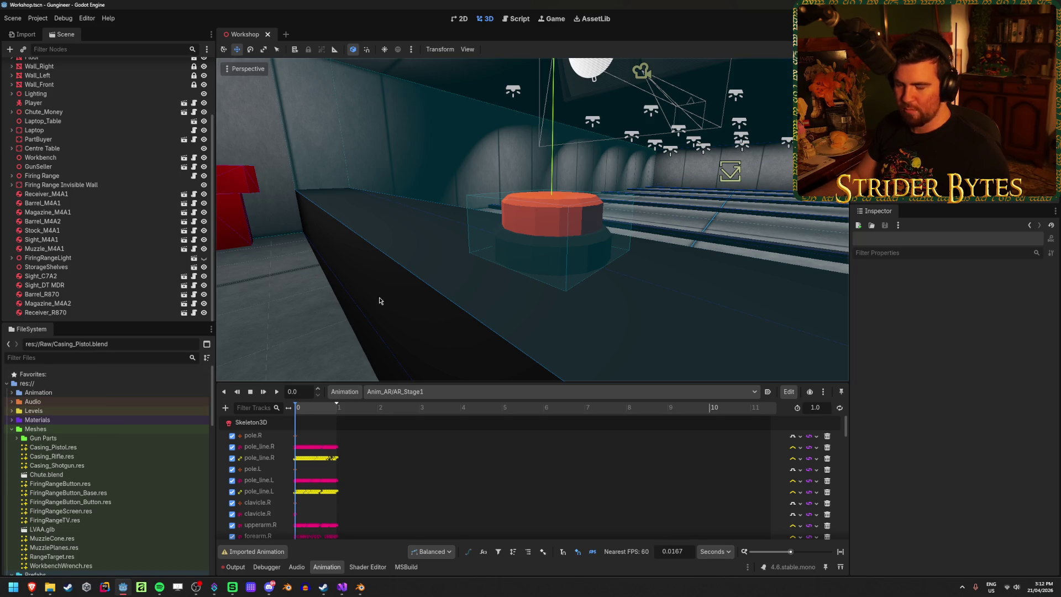
left_click_drag(379, 301, 380, 301)
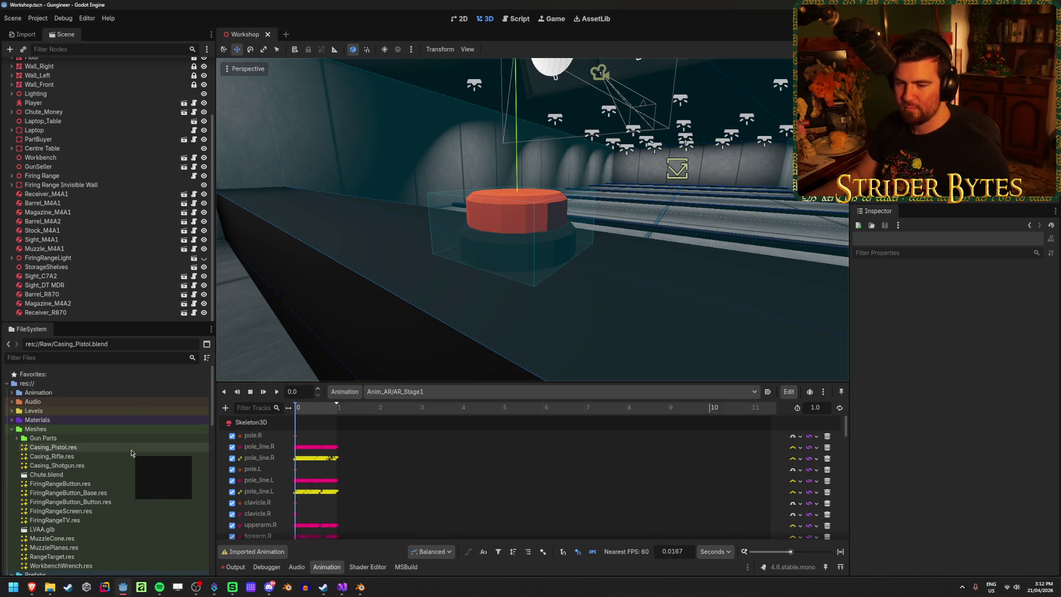
left_click(118, 466)
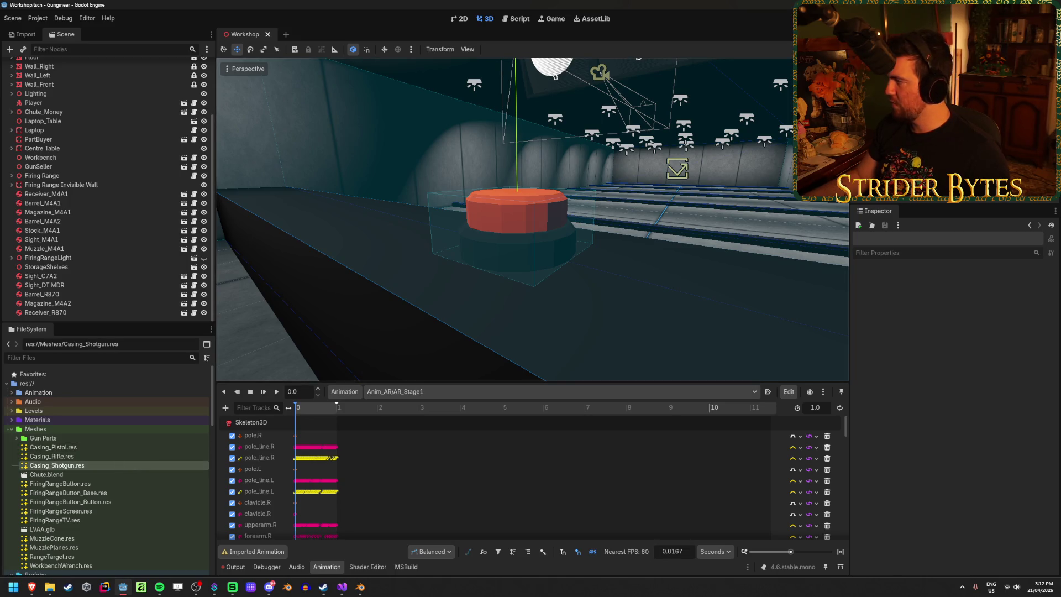
key("alt+Tab")
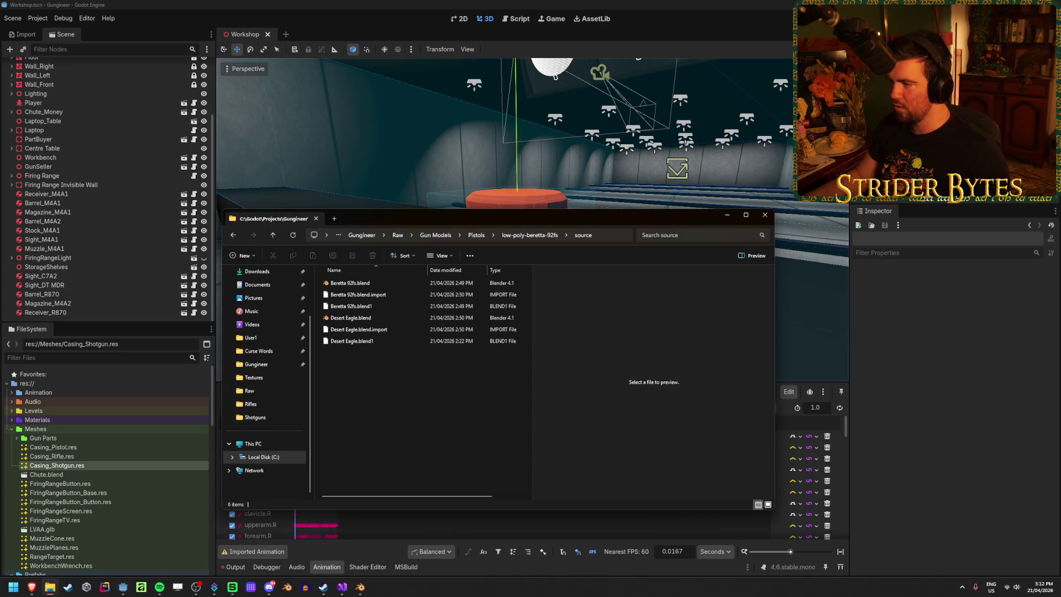
key("alt+Tab")
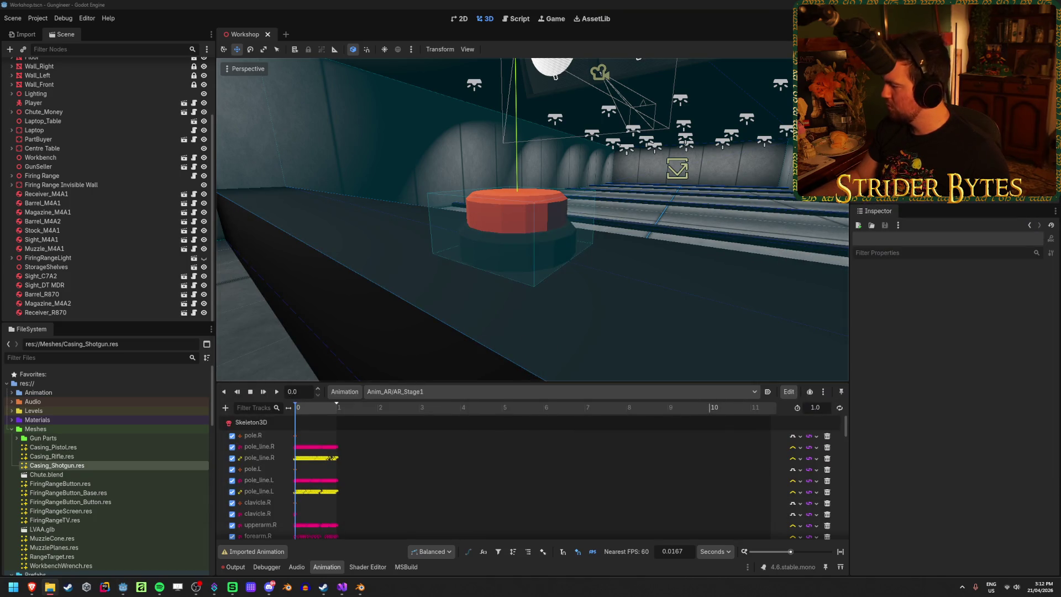
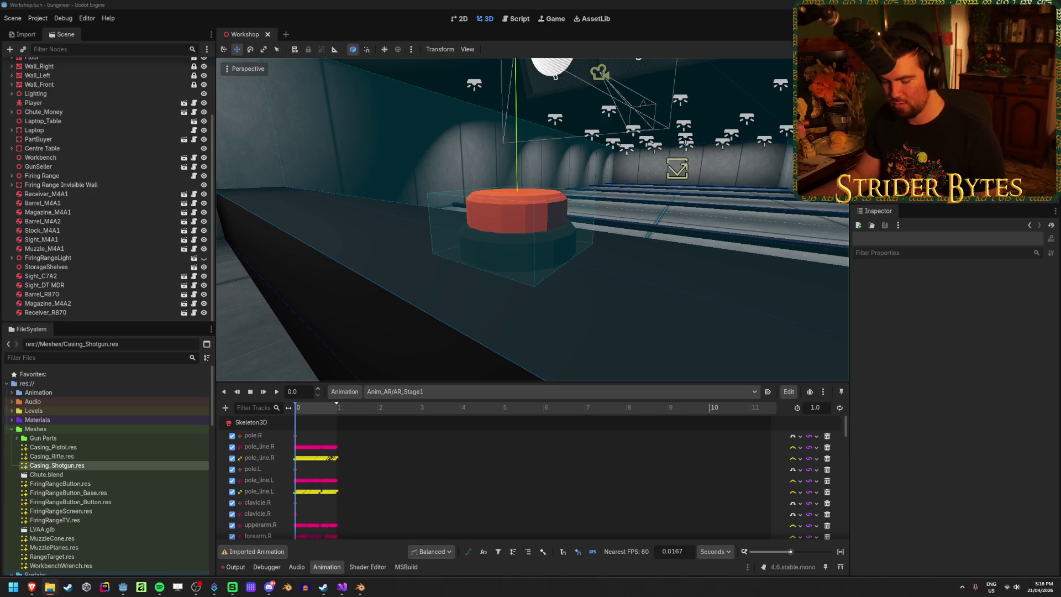
Step: Expand the Audio folder in the FileSystem dock and open it in the system file manager
left_click(12, 403)
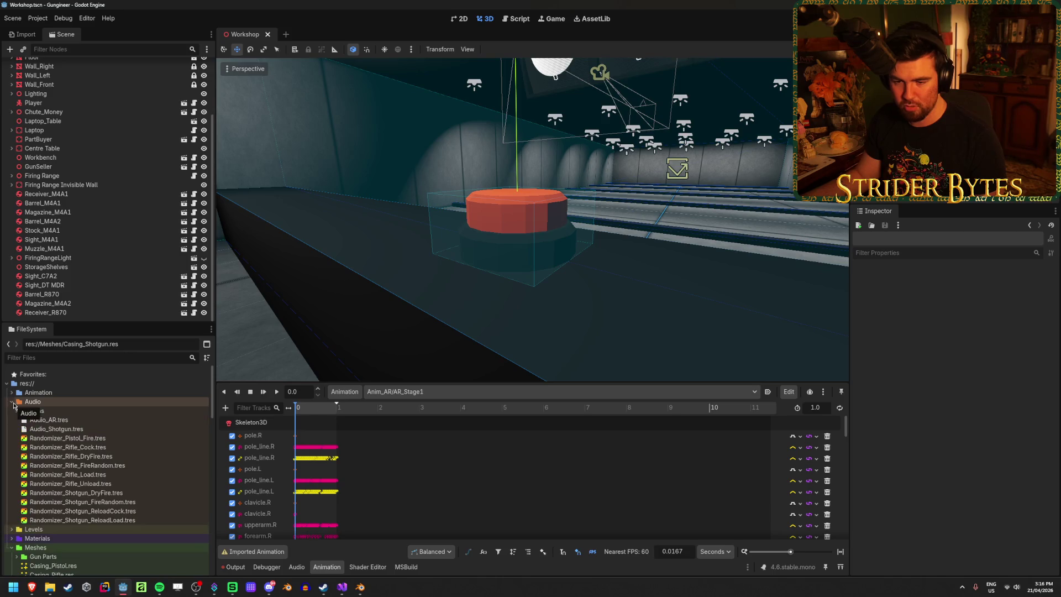
left_click(33, 402)
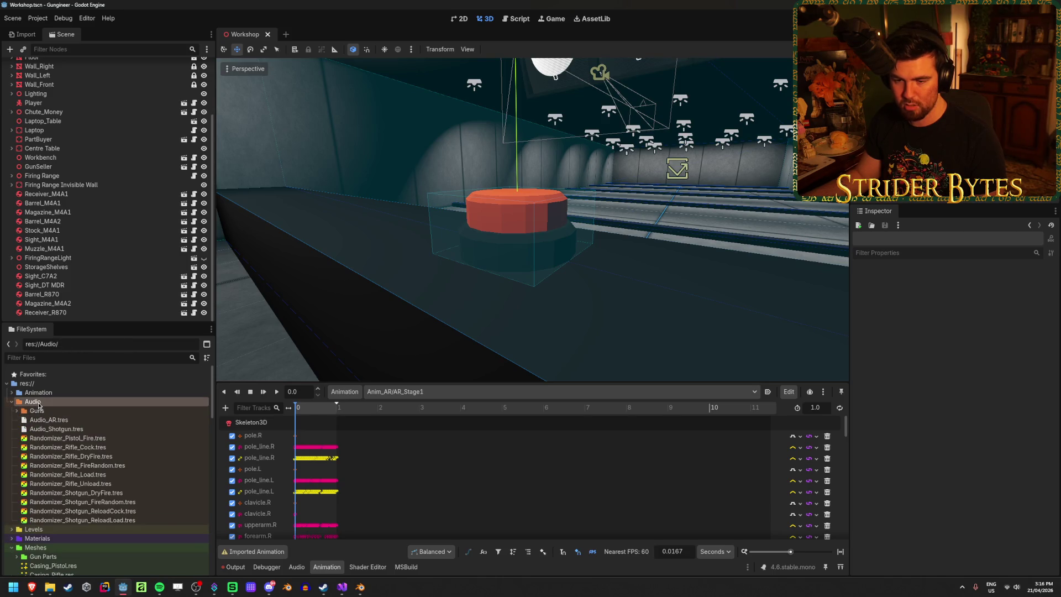
right_click(40, 404)
left_click(105, 550)
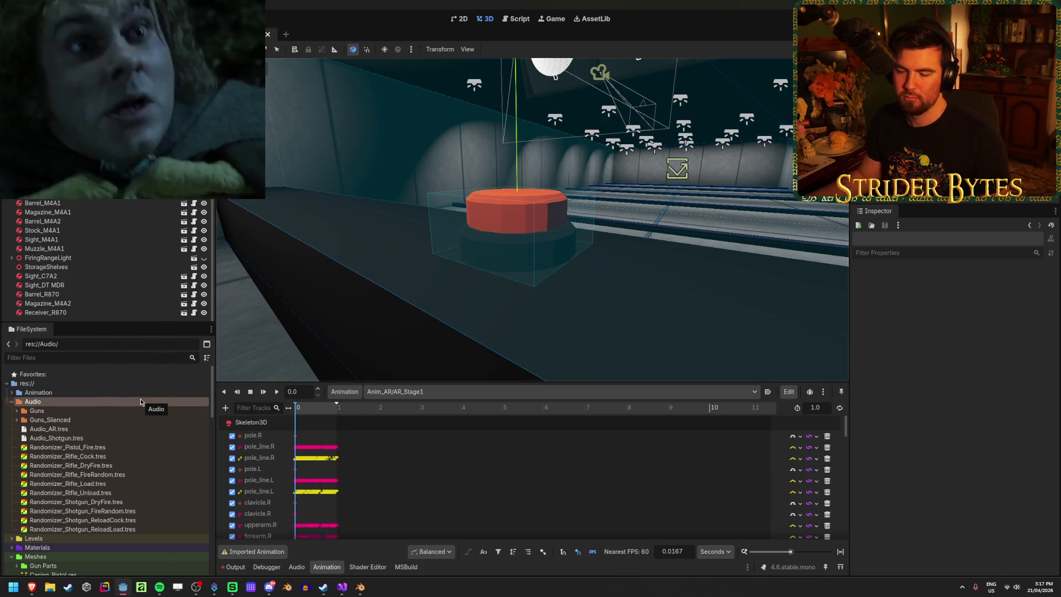
Step: Open the Guns_Silenced folder and scroll through its silenced gun wav files
double_click(49, 419)
scroll(115, 435, "down", 1)
scroll(115, 435, "up", 2)
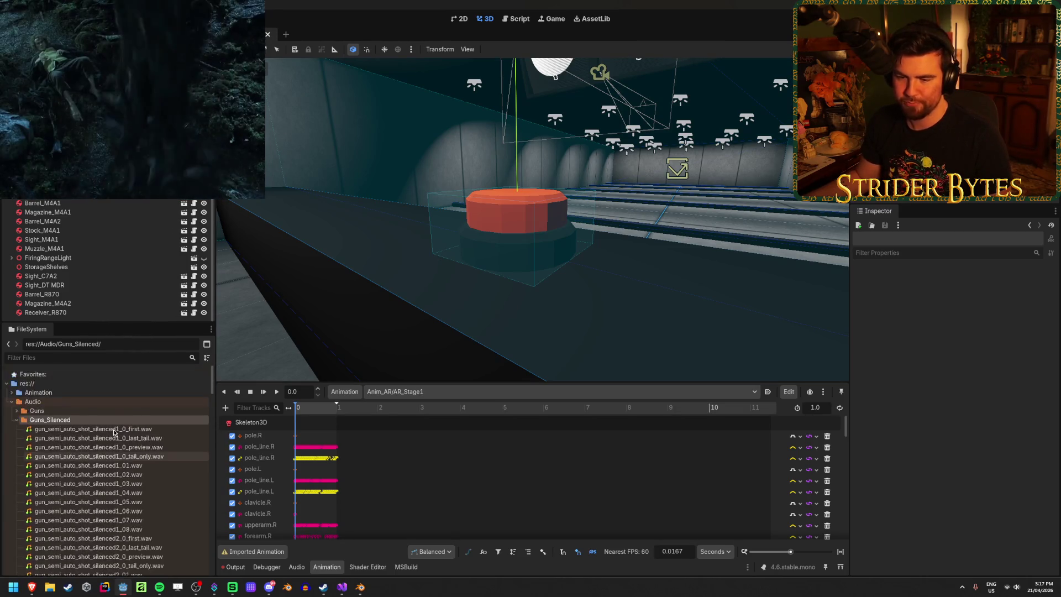
scroll(114, 433, "down", 10)
scroll(114, 428, "down", 10)
scroll(113, 430, "down", 3)
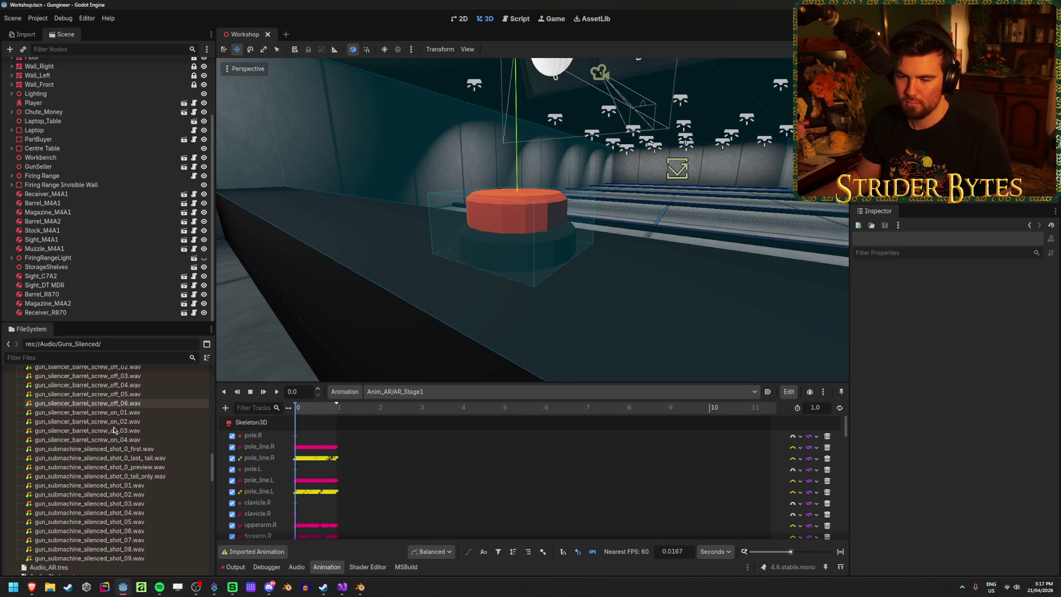
scroll(165, 481, "up", 6)
scroll(137, 519, "up", 15)
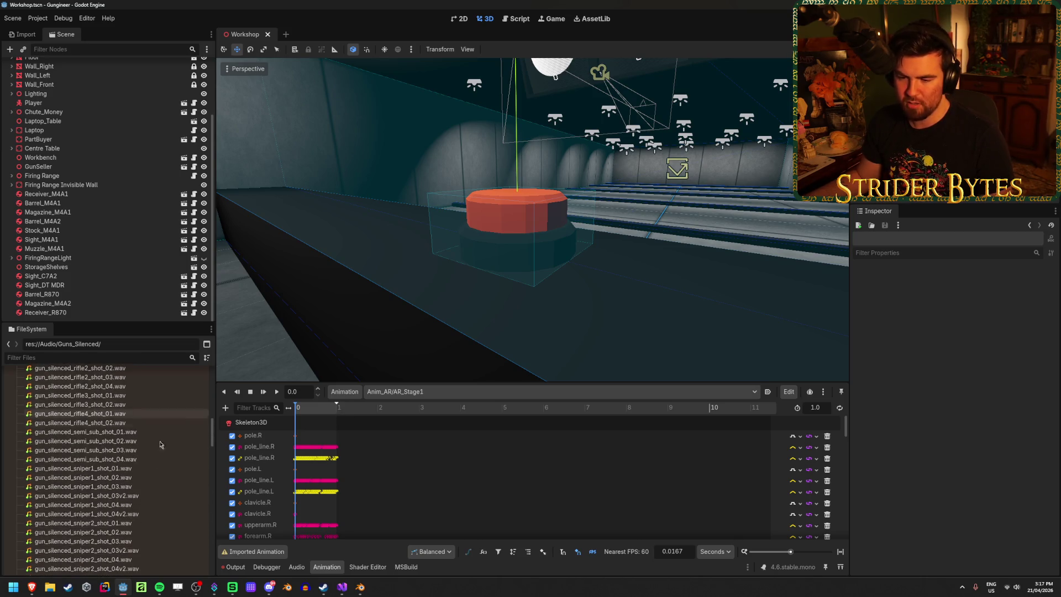
scroll(152, 491, "up", 5)
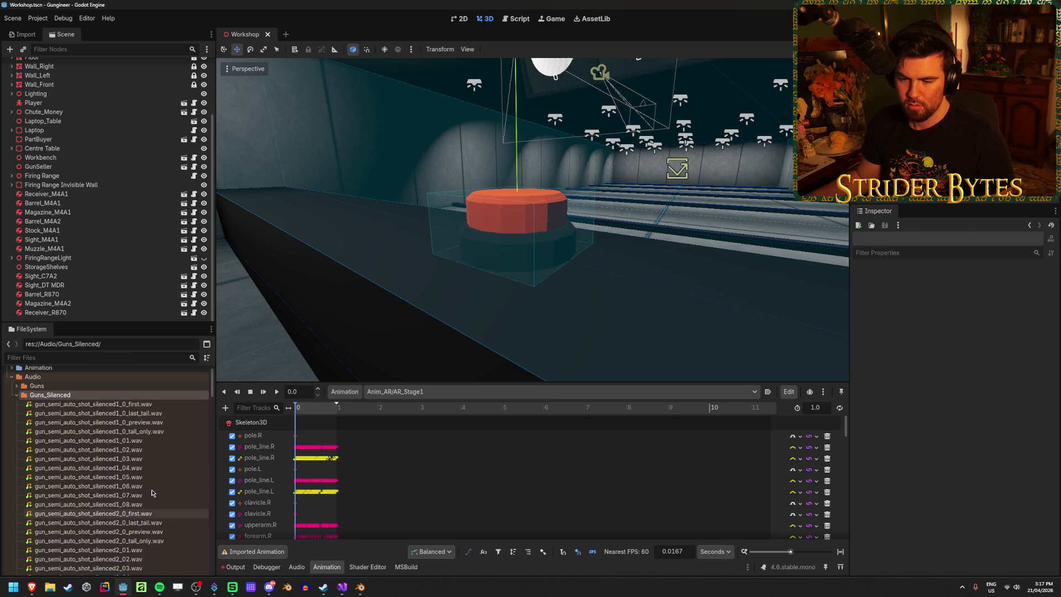
scroll(153, 489, "down", 15)
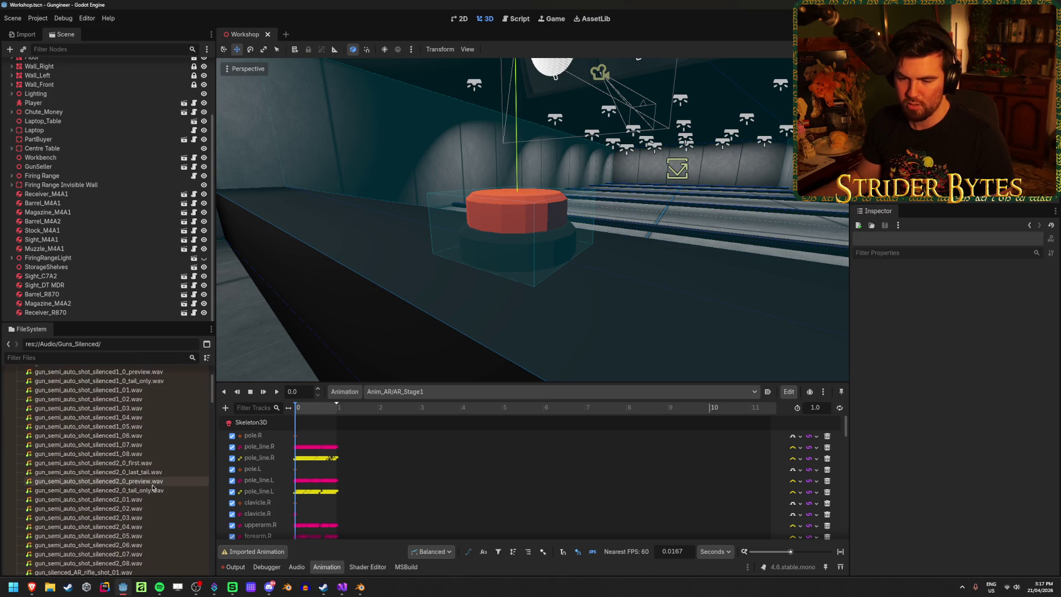
scroll(152, 483, "down", 3)
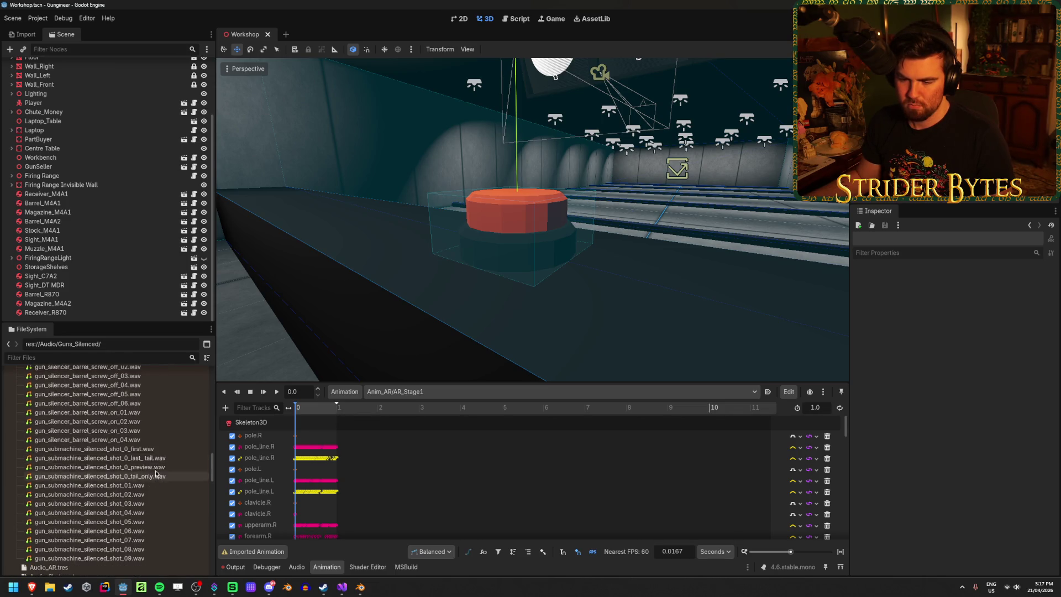
mouse_move(169, 434)
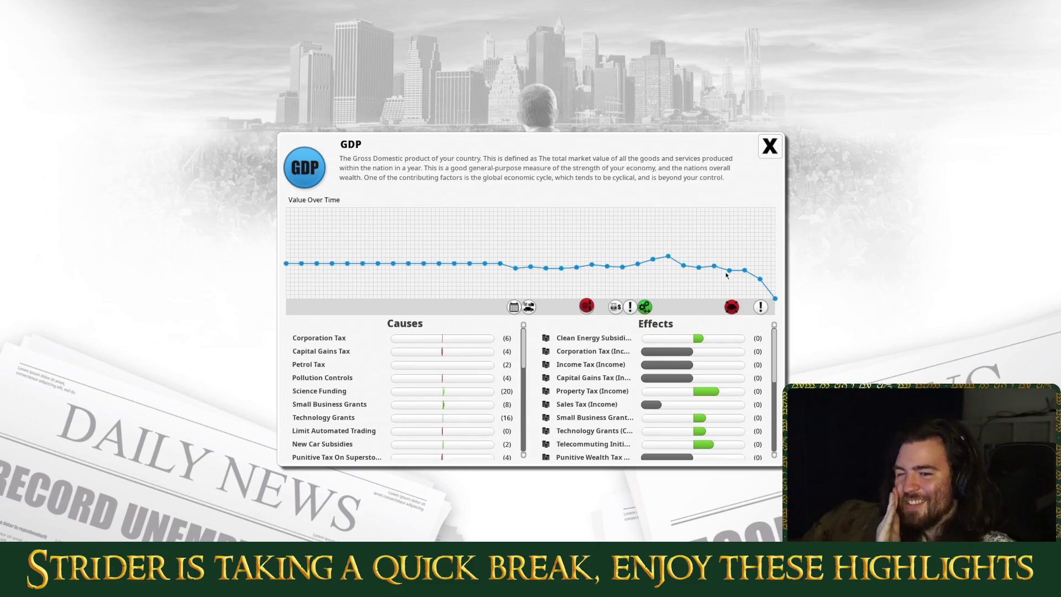
Step: Look over the Skills Shortage situation details, then close them
scroll(732, 418, "down", 3)
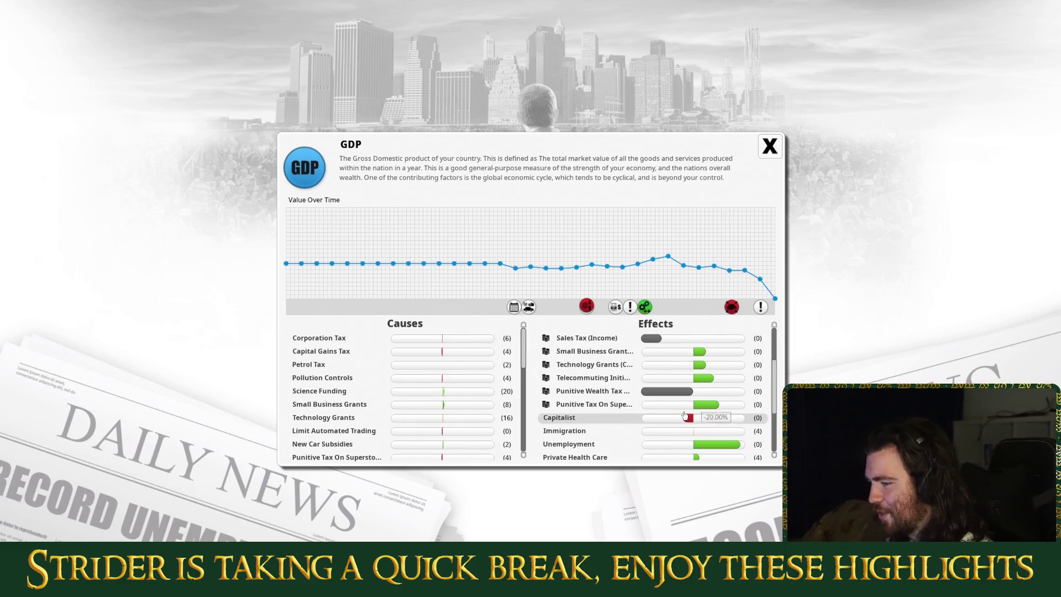
scroll(473, 436, "down", 5)
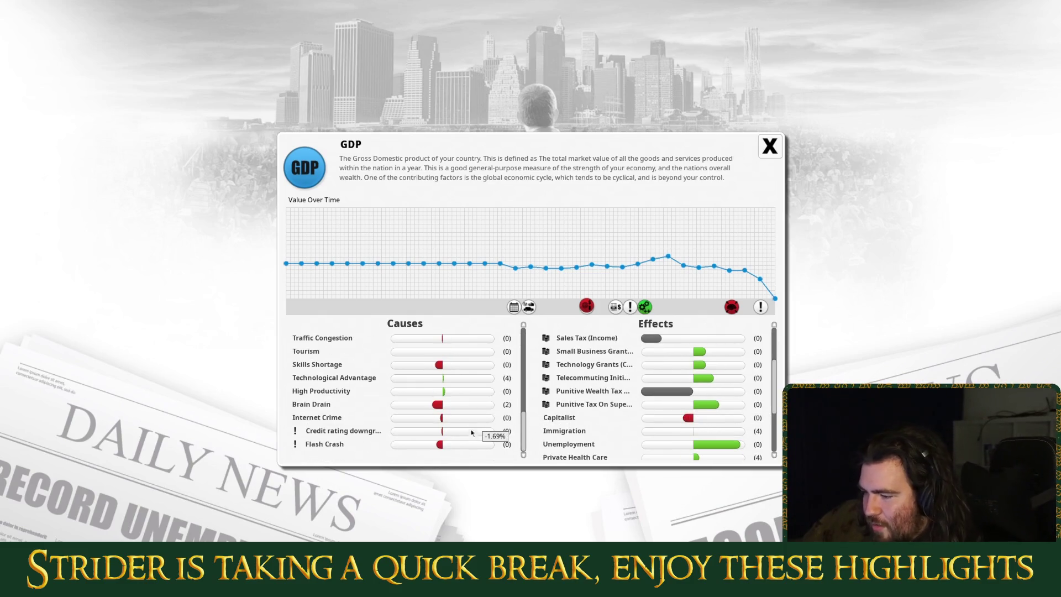
left_click(470, 365)
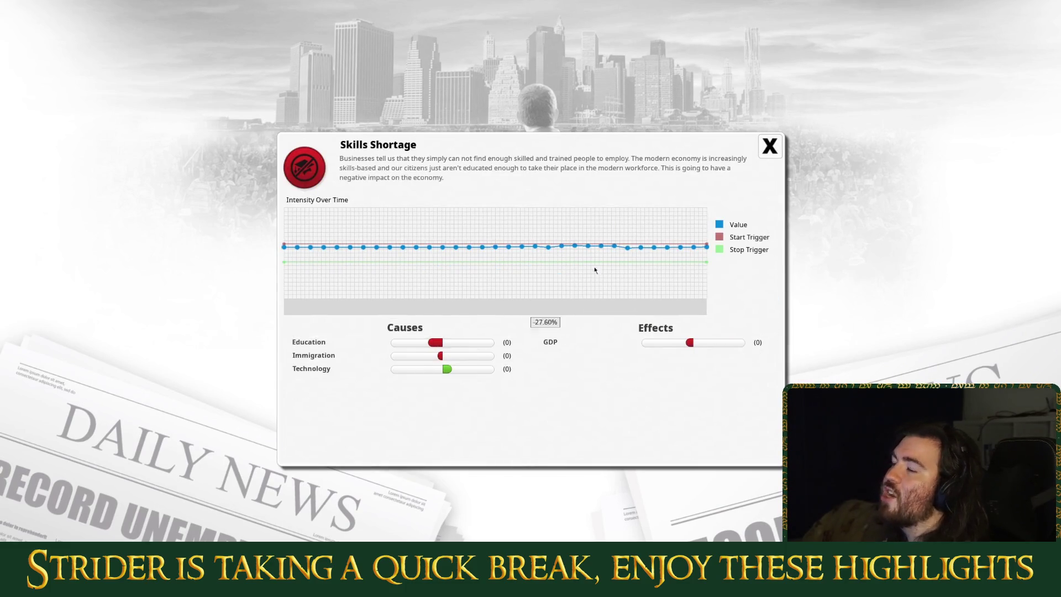
left_click(770, 146)
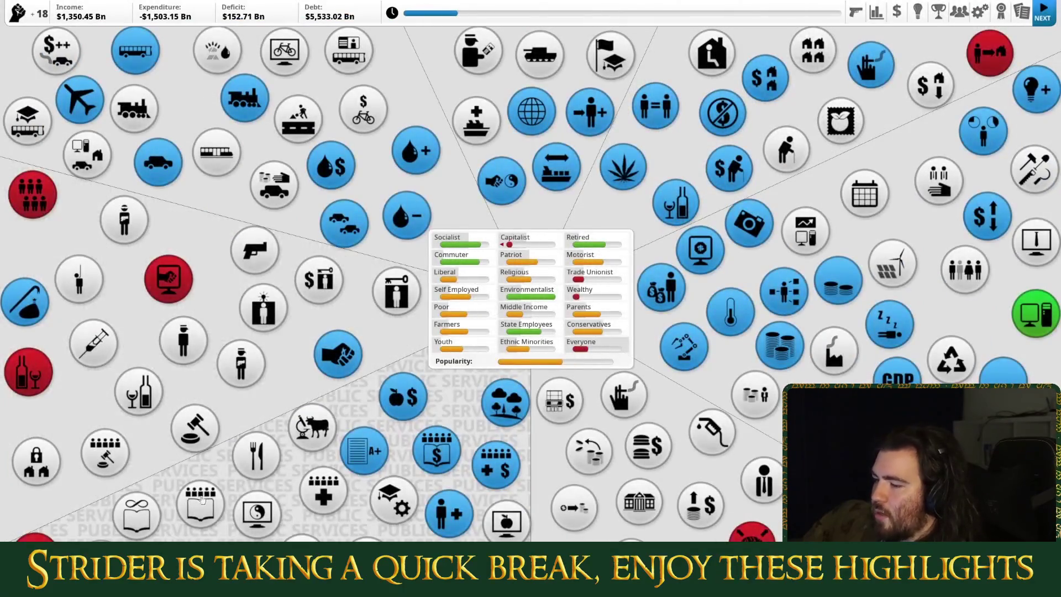
Step: Raise State Schools to Student Laptops with political capital and advance to the next turn
left_click(200, 500)
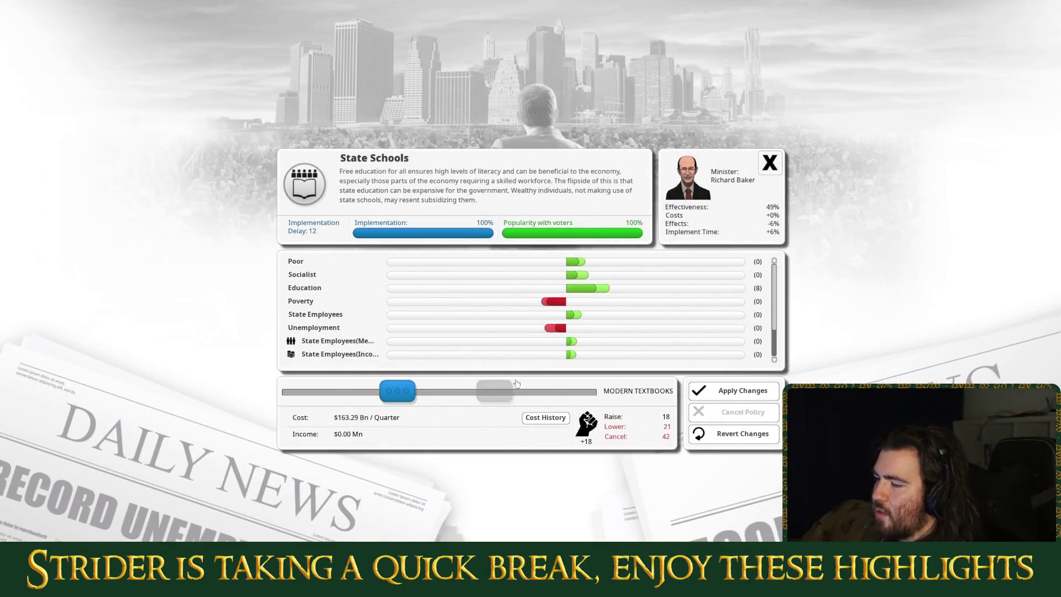
left_click(741, 391)
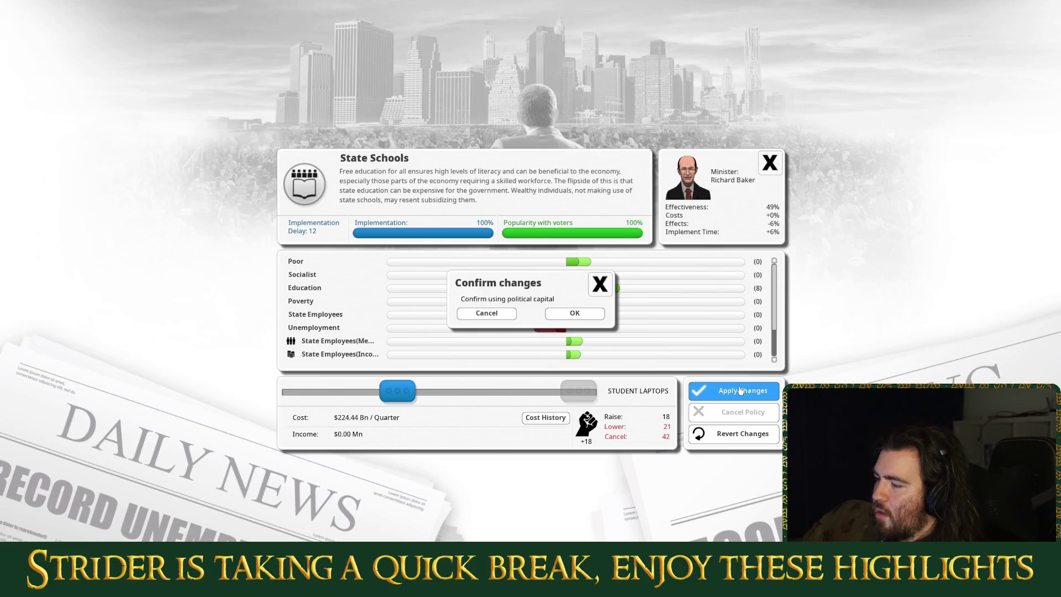
left_click(589, 315)
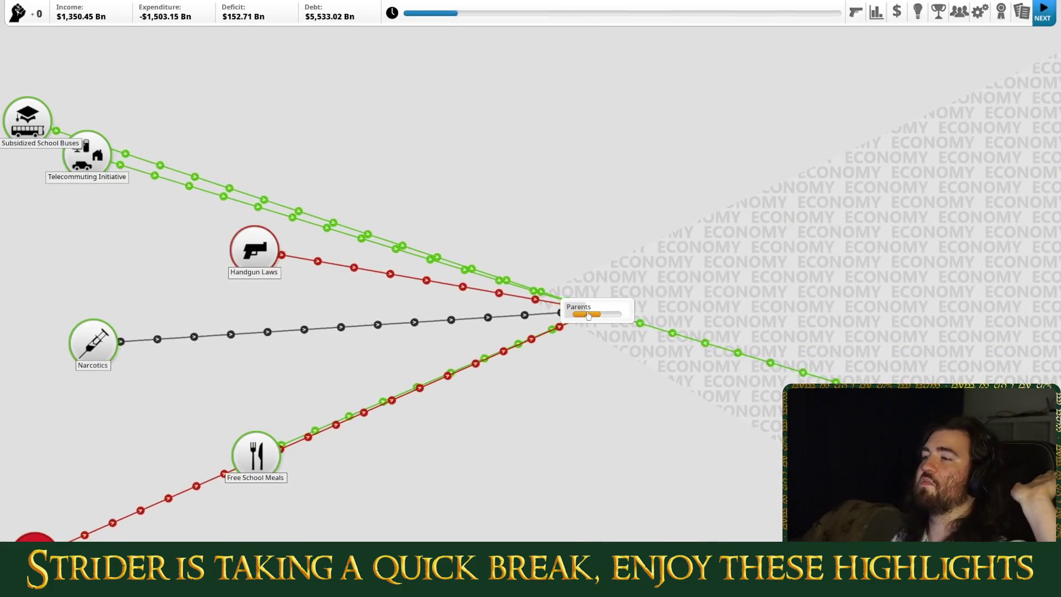
left_click(1052, 16)
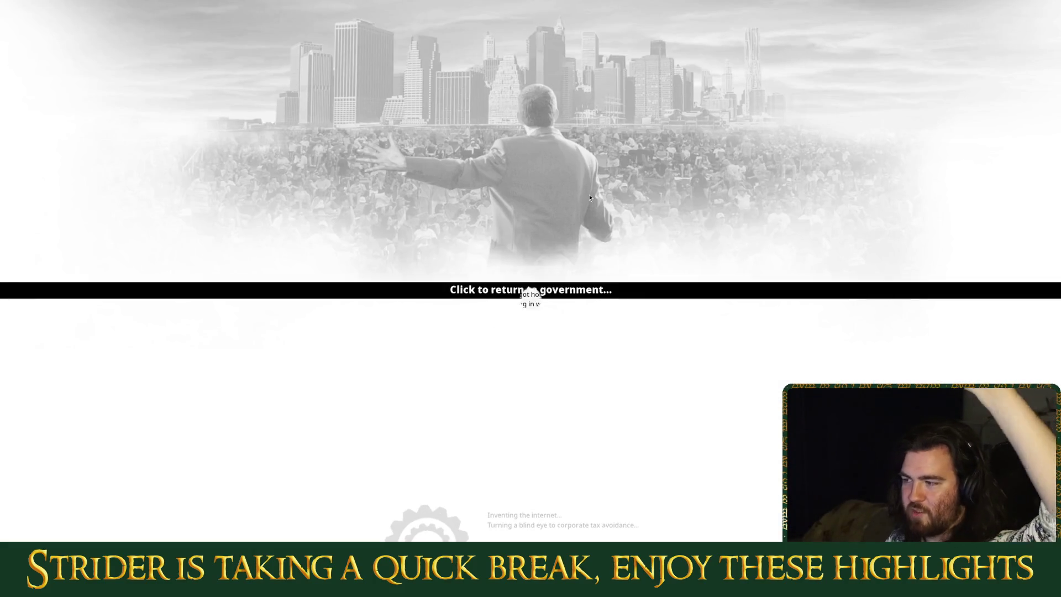
left_click(587, 289)
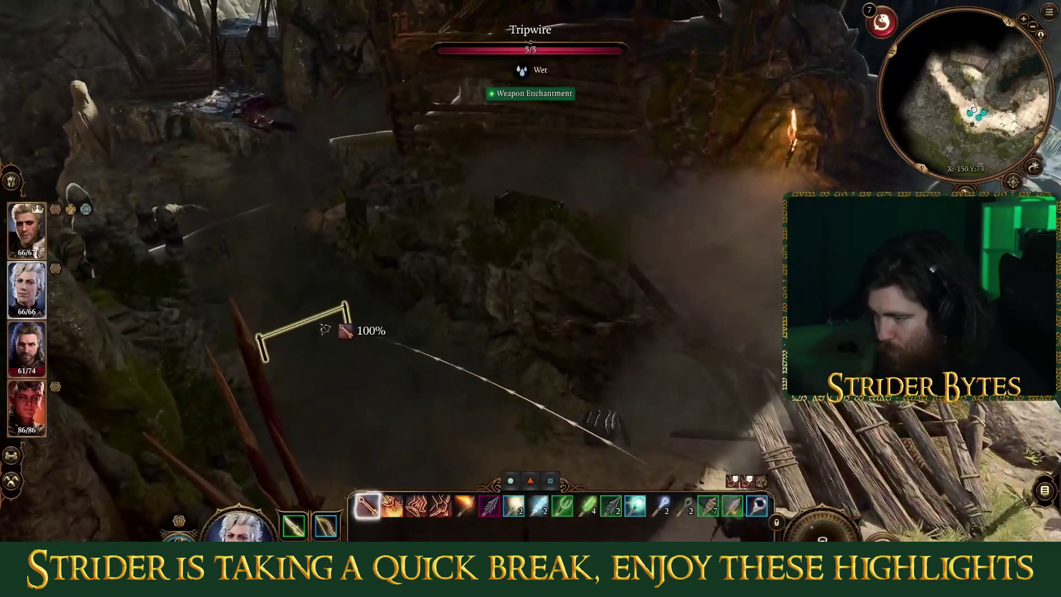
Step: Fire a ranged attack at the Tripwire, bringing it from 5/5 to 2/5
left_click(325, 329)
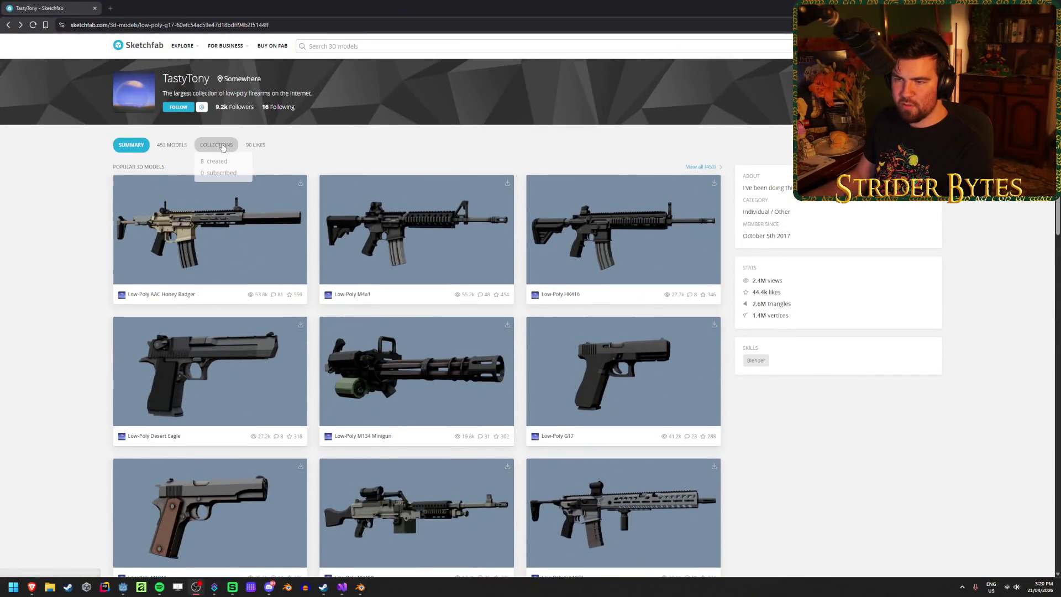
Step: Browse the creator's collections, checking Low-Poly Rifles before opening Low-Poly Assault Rifles
left_click(216, 145)
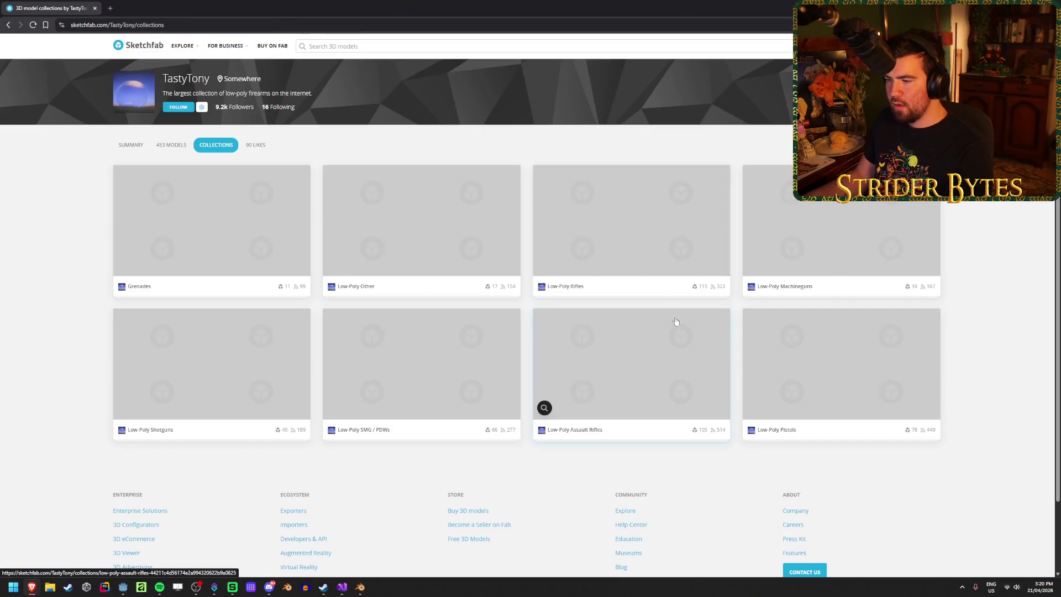
left_click(658, 254)
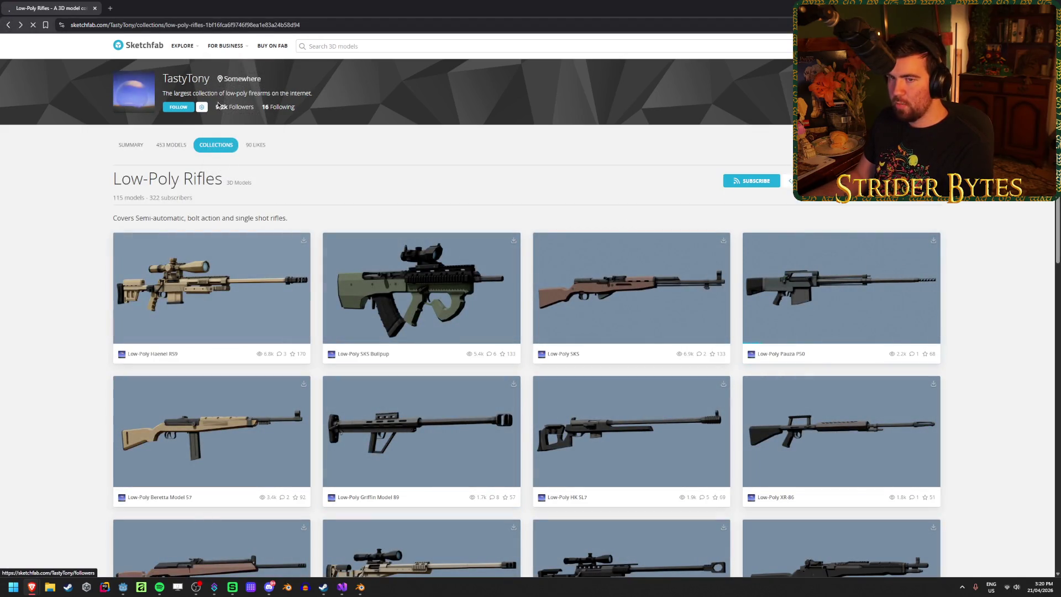
key("alt+Left")
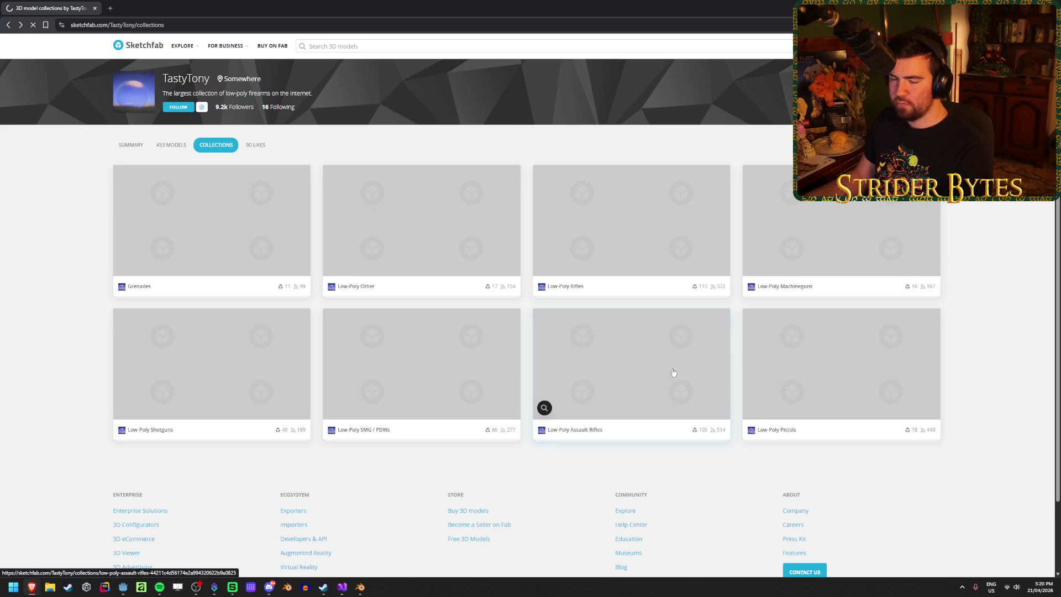
left_click(672, 372)
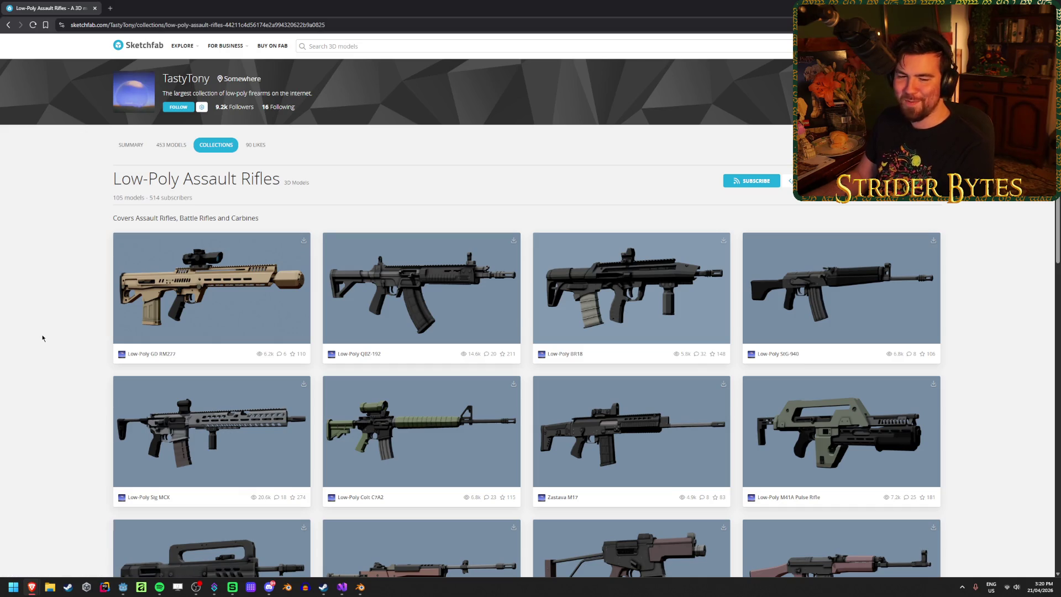
Step: Scroll the assault rifles collection and queue the Low-Poly AAI ACR in a background tab
scroll(83, 320, "down", 2)
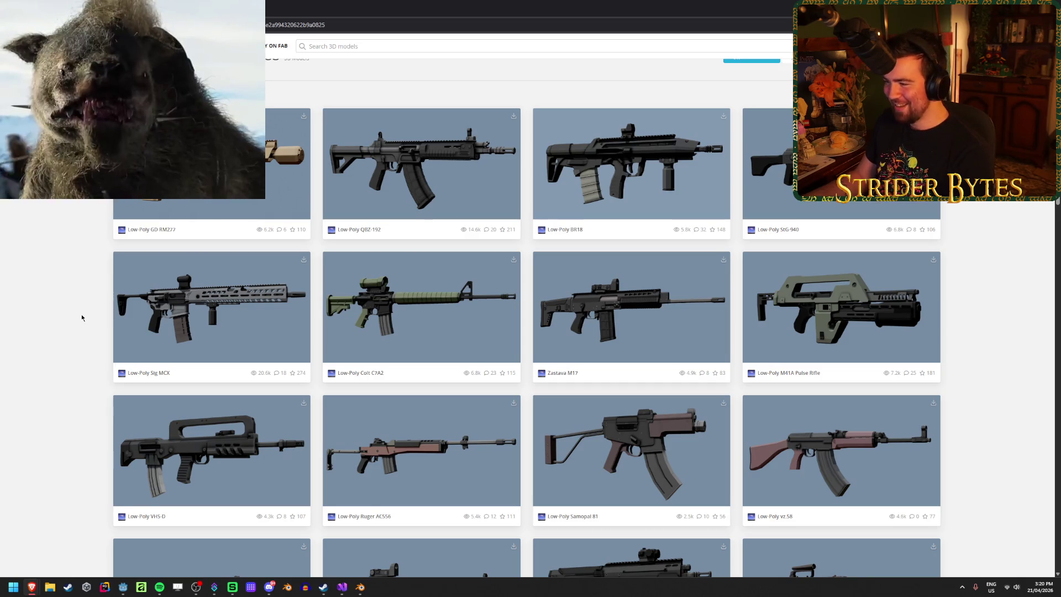
scroll(82, 317, "down", 6)
scroll(82, 317, "down", 10)
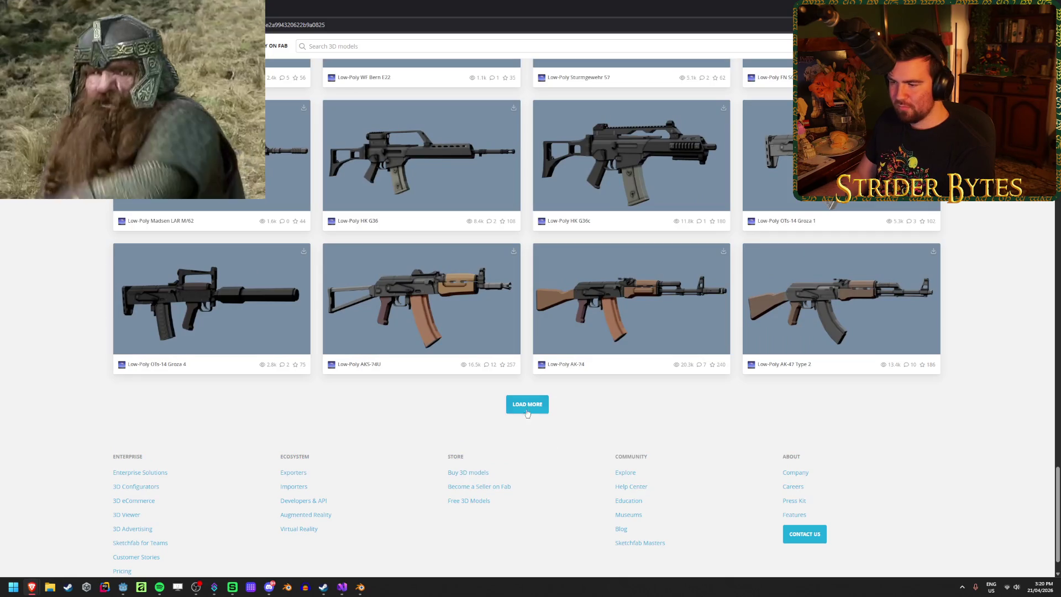
scroll(79, 332, "down", 15)
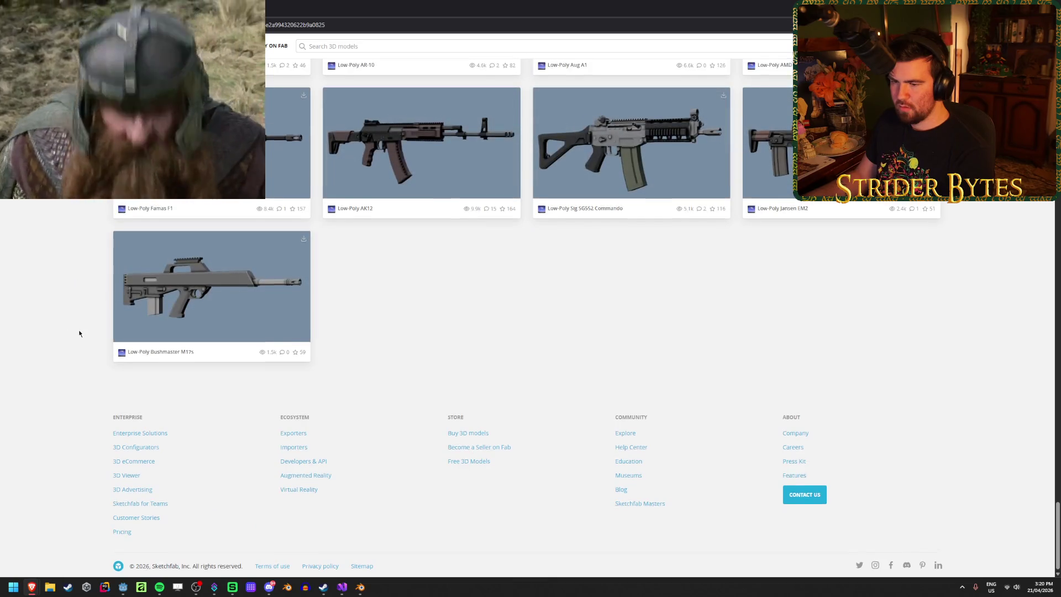
scroll(79, 331, "up", 5)
scroll(919, 308, "up", 8)
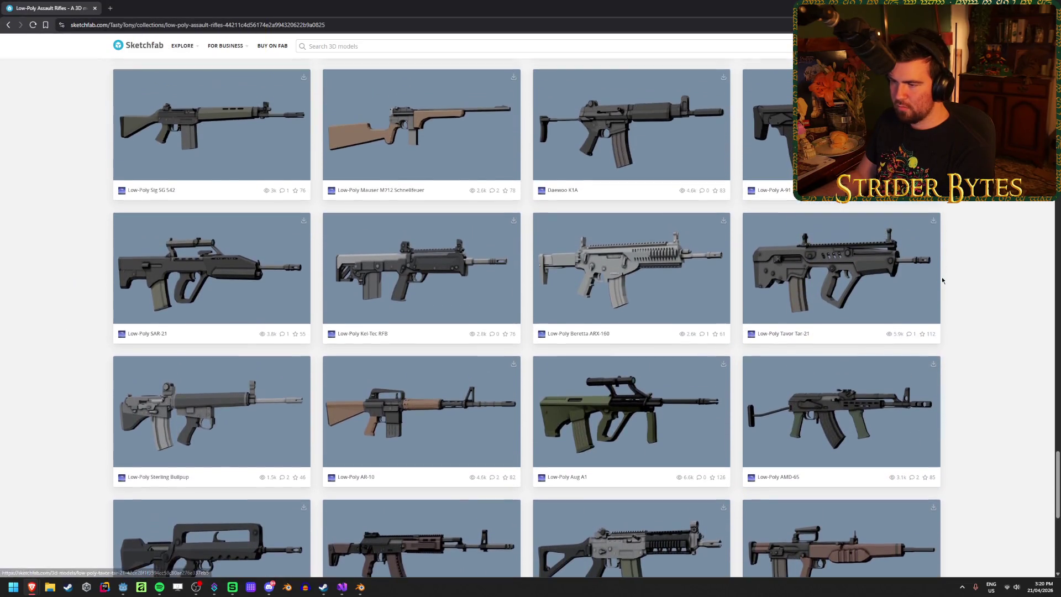
scroll(941, 281, "up", 5)
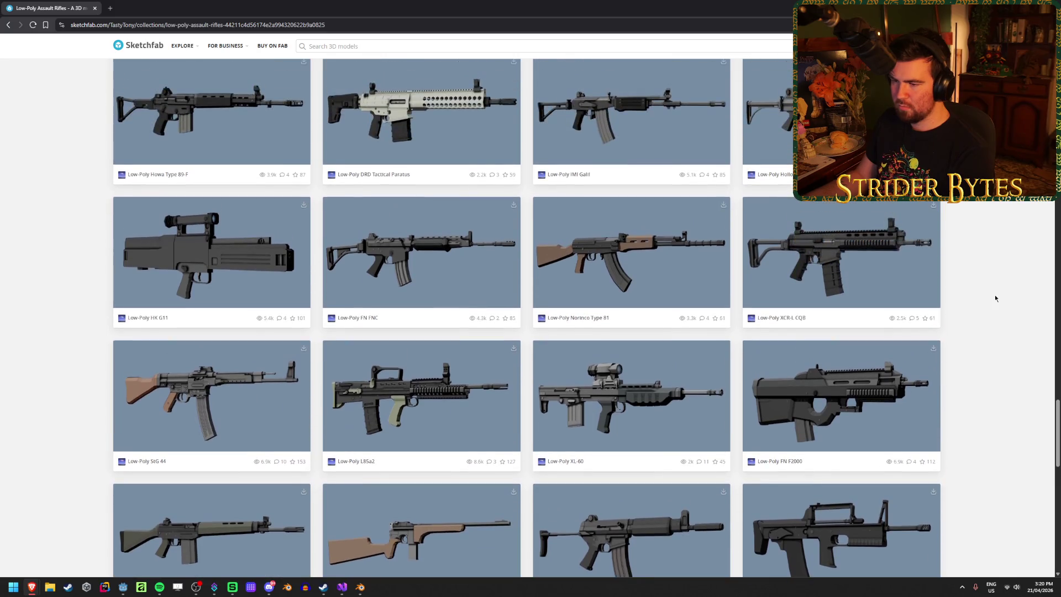
scroll(991, 289, "up", 8)
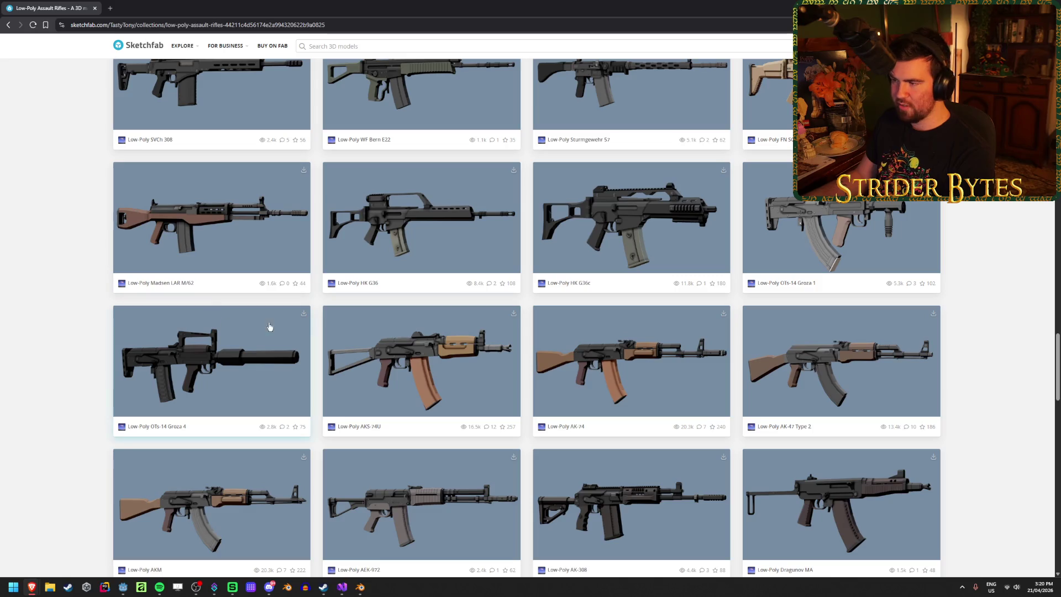
scroll(680, 275, "up", 4)
scroll(984, 299, "up", 3)
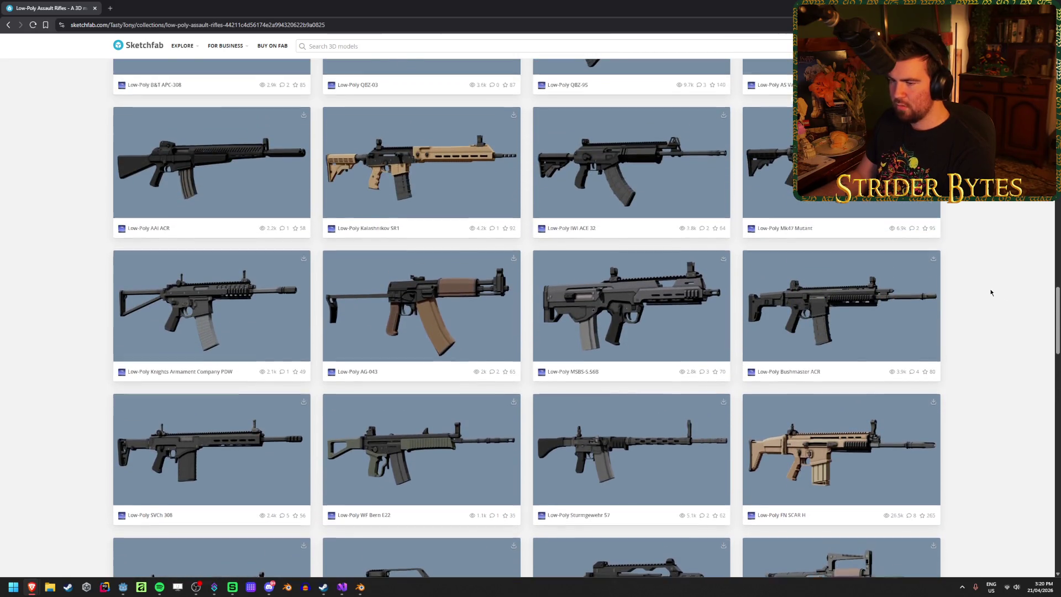
scroll(986, 296, "up", 4)
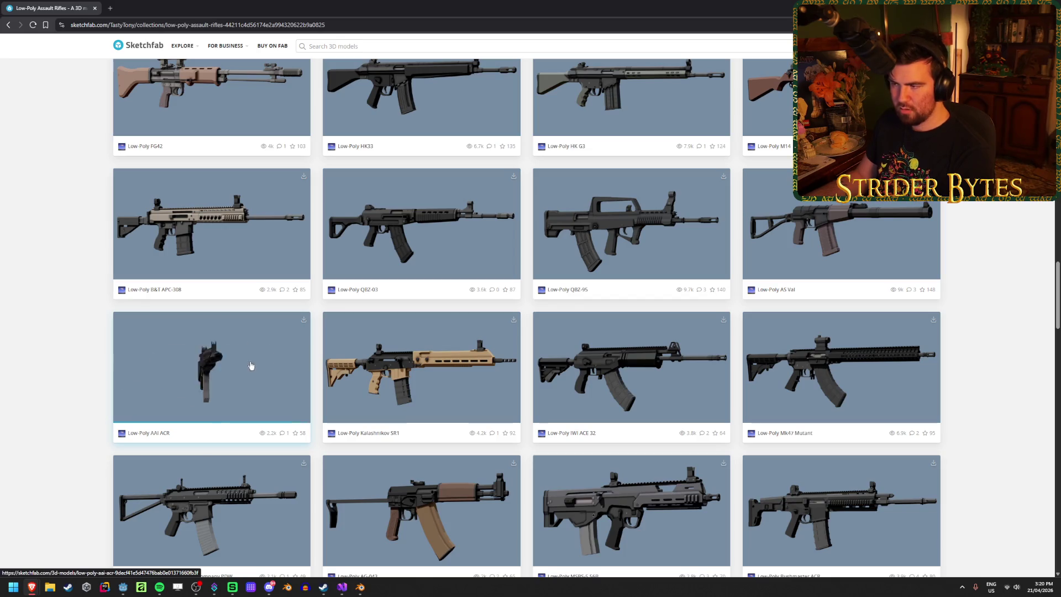
middle_click(255, 368)
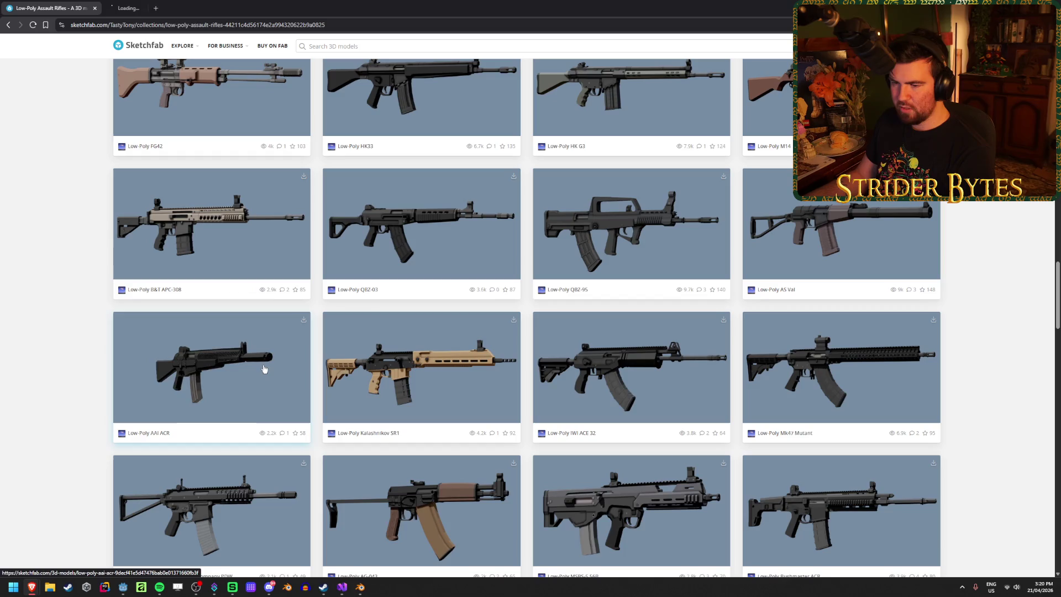
Step: Open the Low-Poly SMG / PDWs collection in a new tab and view it
scroll(71, 349, "up", 2)
scroll(71, 353, "up", 7)
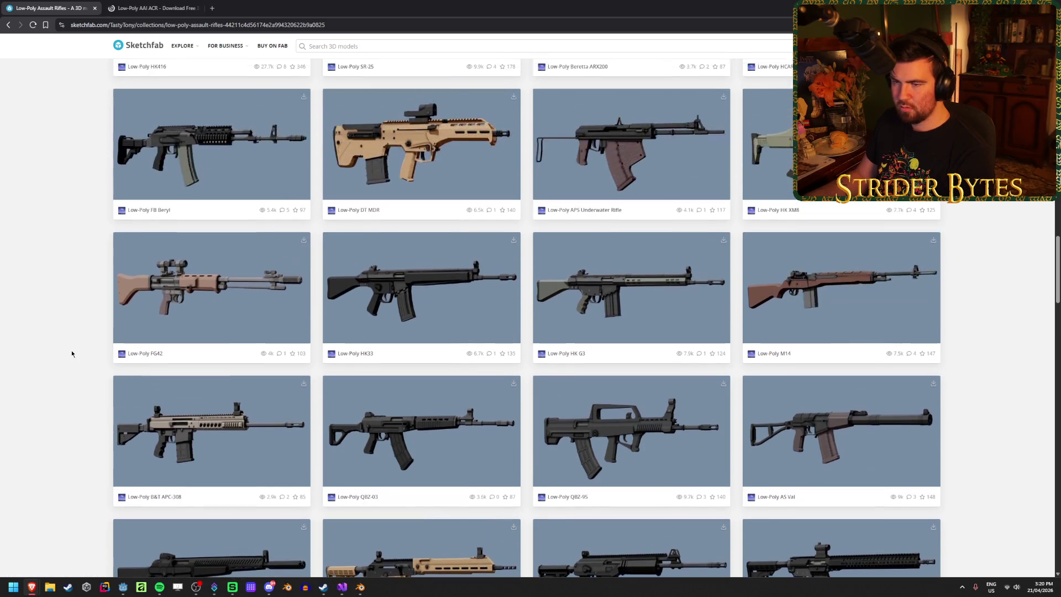
scroll(72, 354, "up", 5)
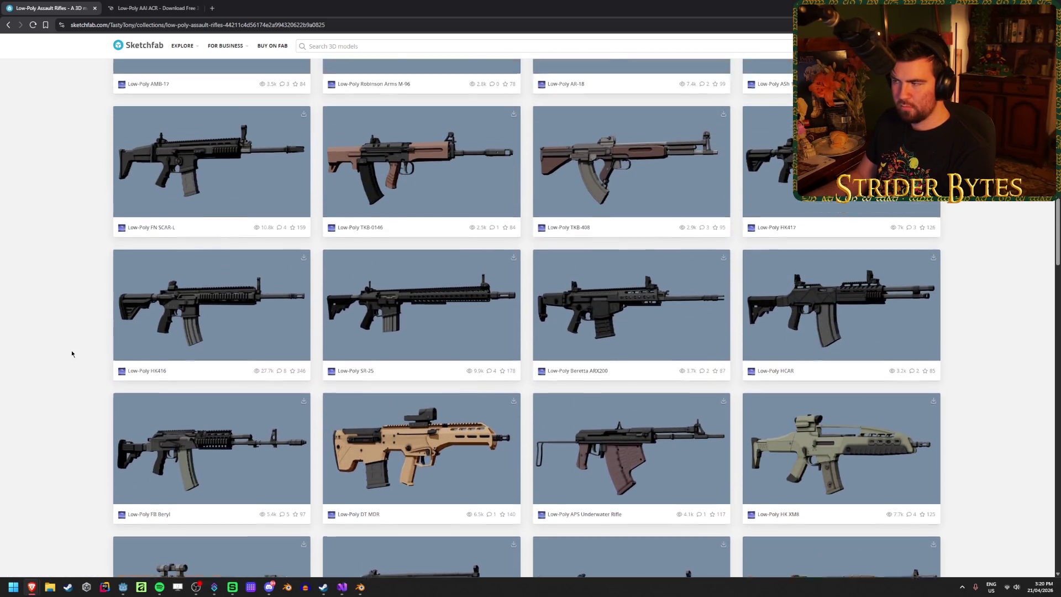
scroll(72, 353, "up", 1)
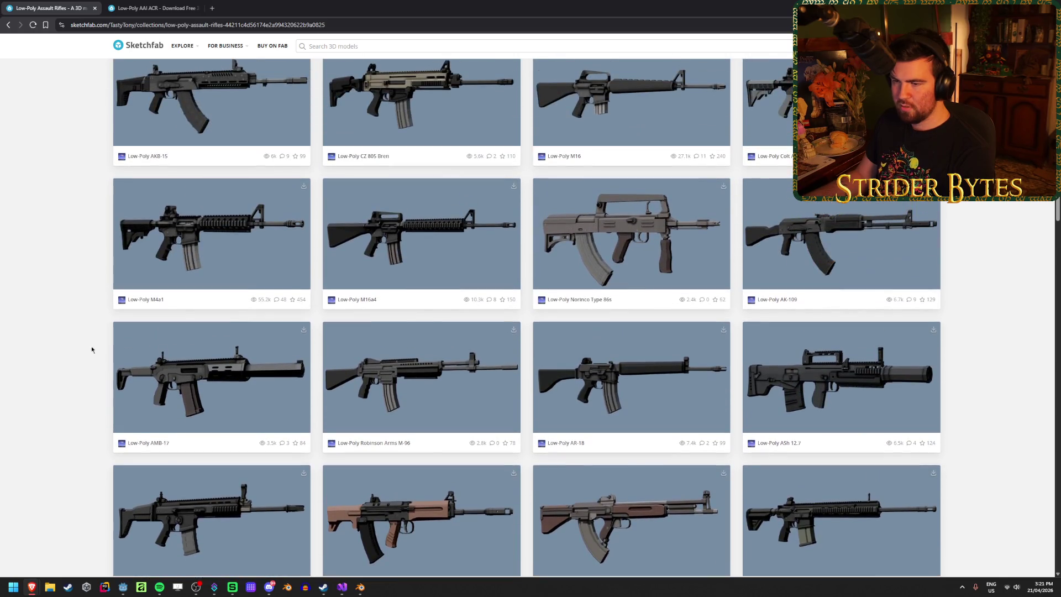
scroll(984, 382, "up", 15)
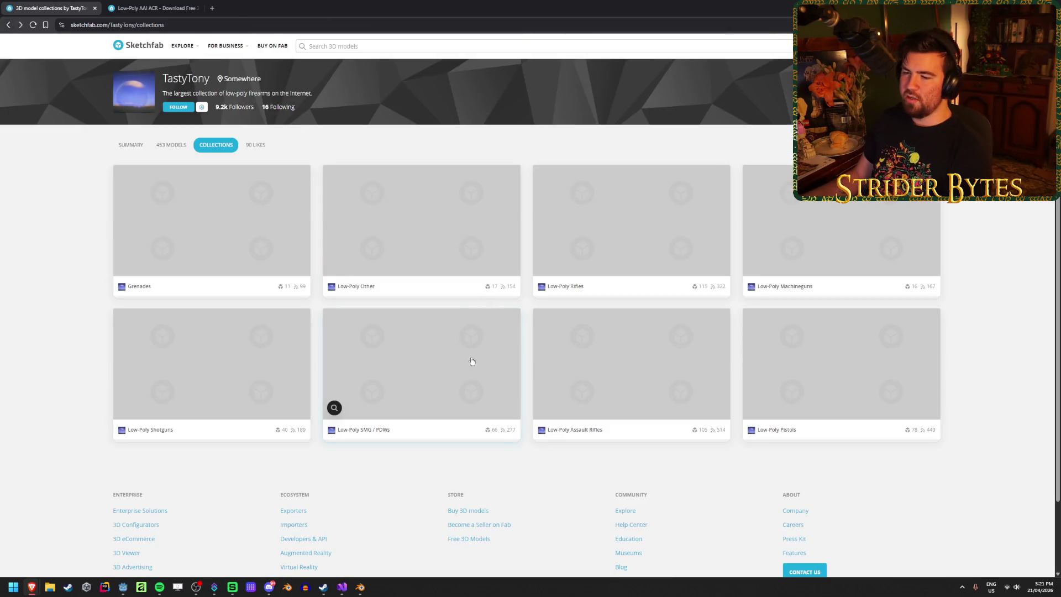
middle_click(472, 361)
left_click(241, 3)
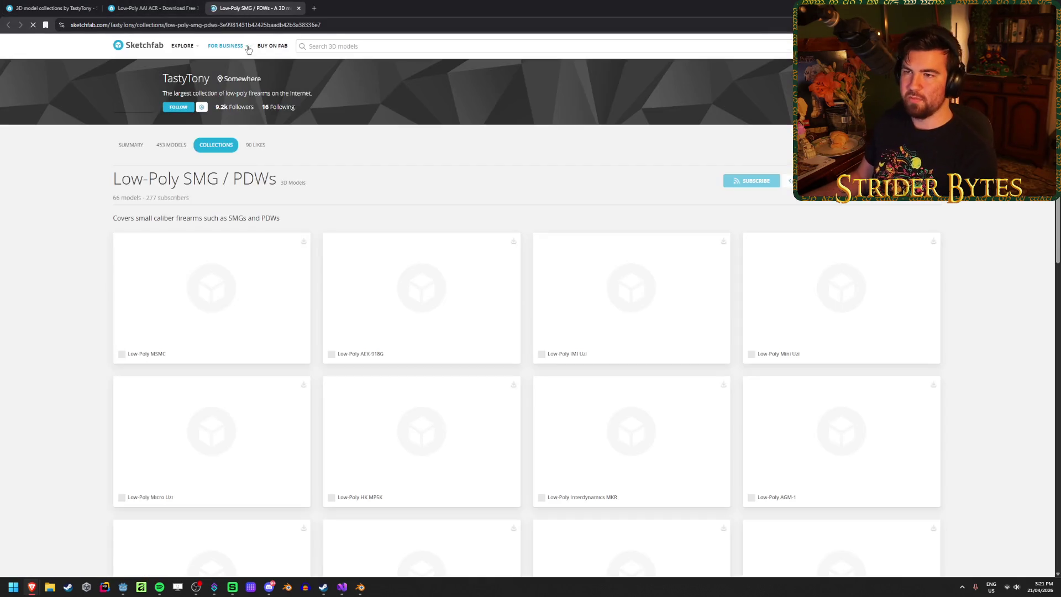
Step: Scroll through the SMG / PDWs models, then bring up the AAI ACR model page
scroll(701, 332, "down", 7)
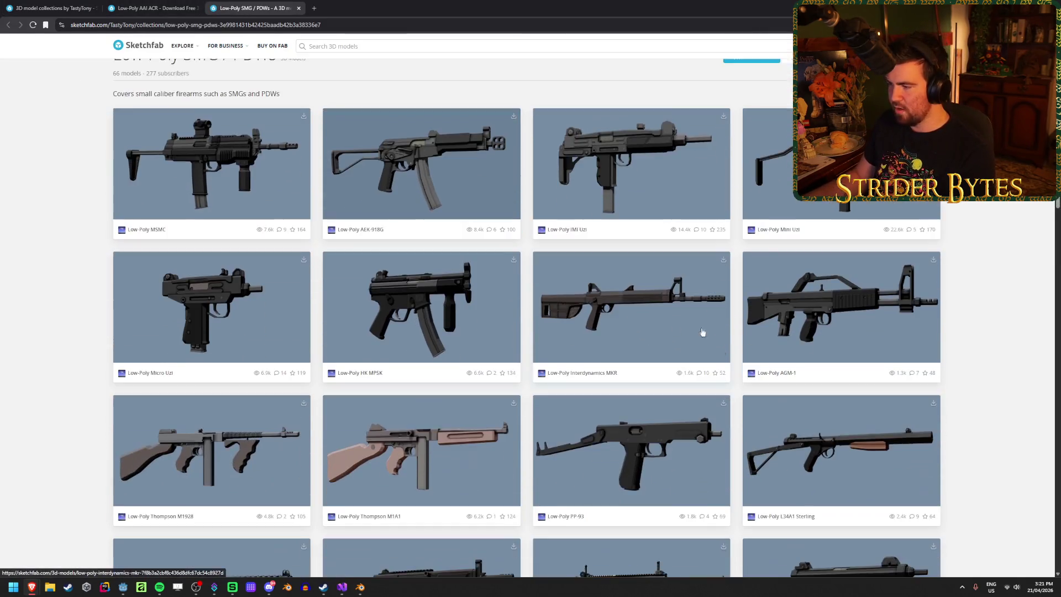
scroll(998, 289, "down", 1)
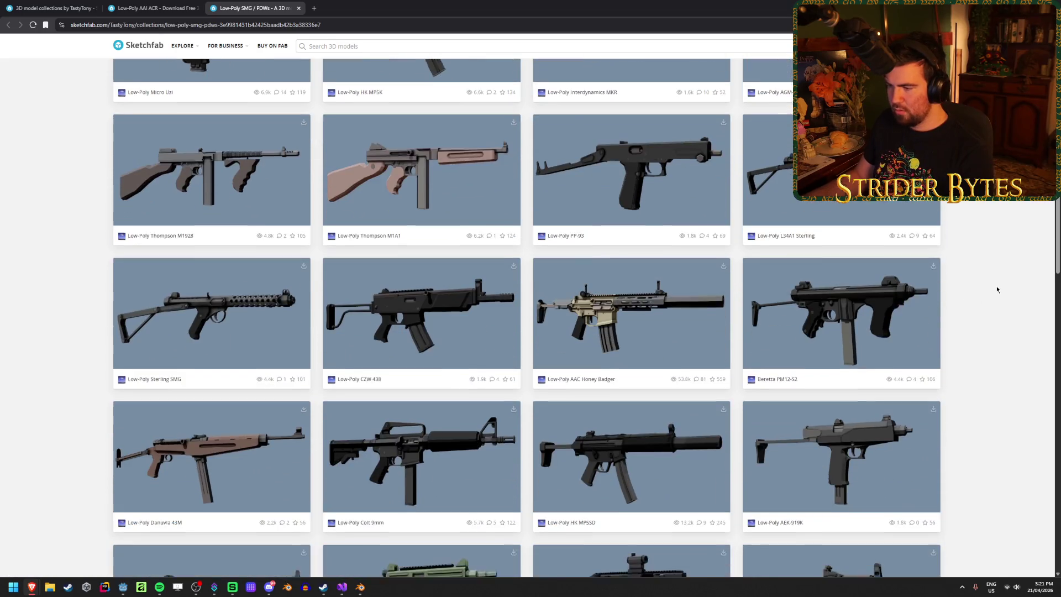
scroll(668, 306, "down", 2)
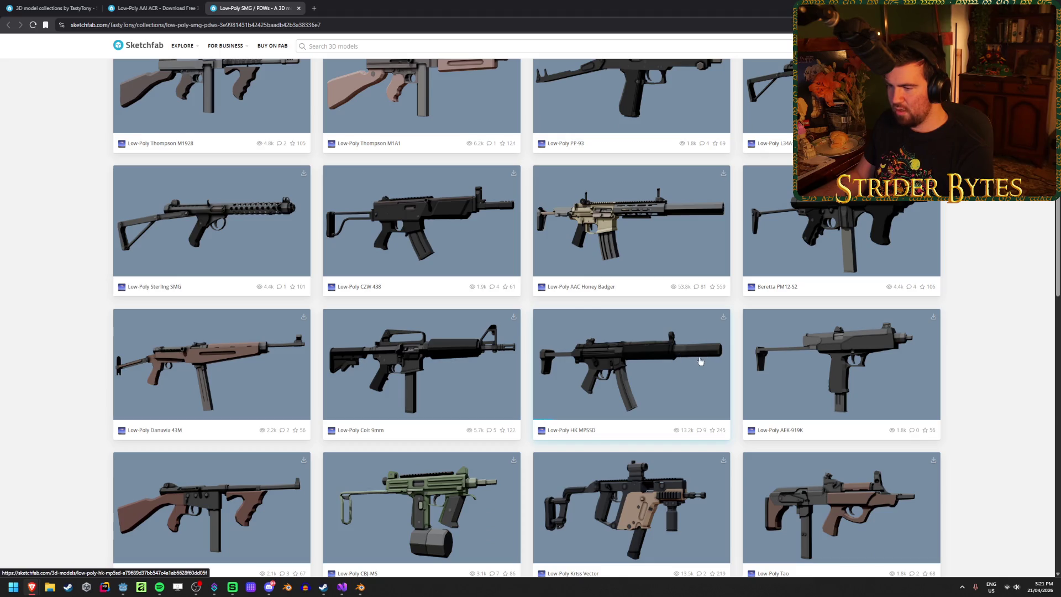
scroll(95, 290, "down", 6)
scroll(95, 291, "down", 8)
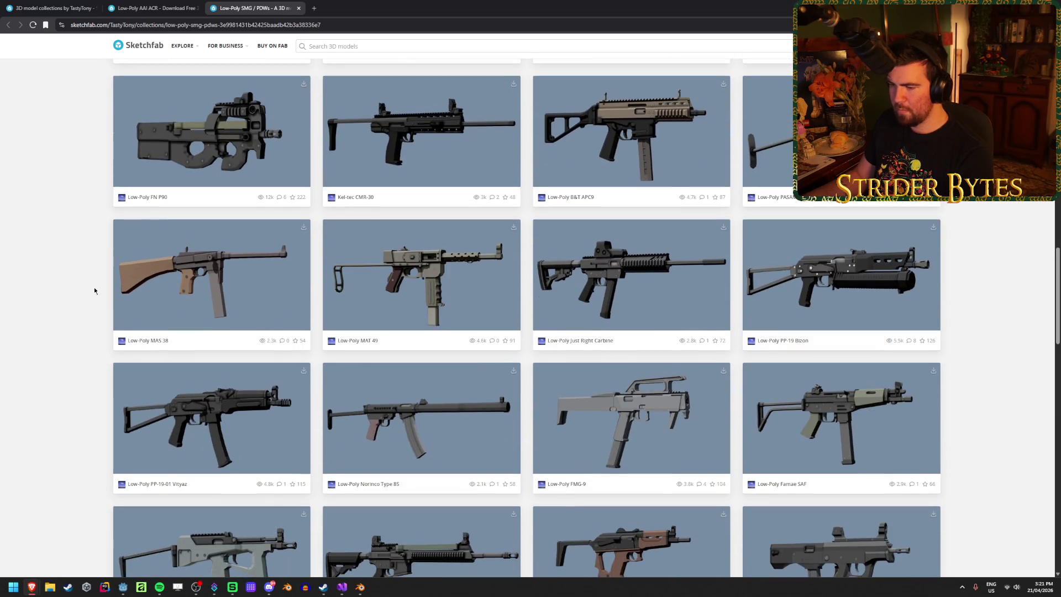
scroll(95, 290, "down", 15)
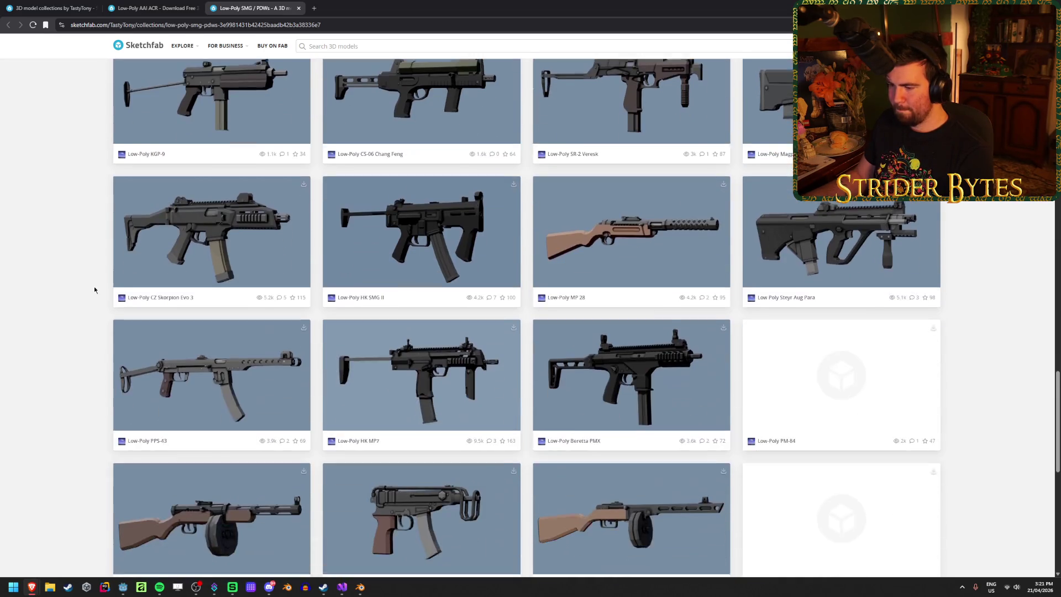
scroll(94, 290, "down", 8)
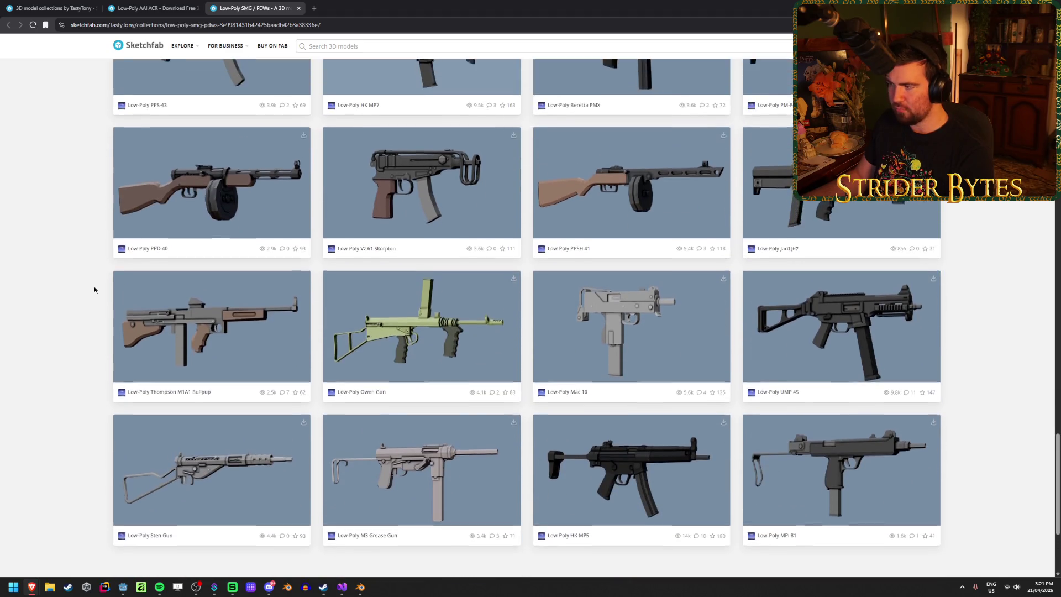
scroll(97, 279, "down", 8)
left_click(155, 7)
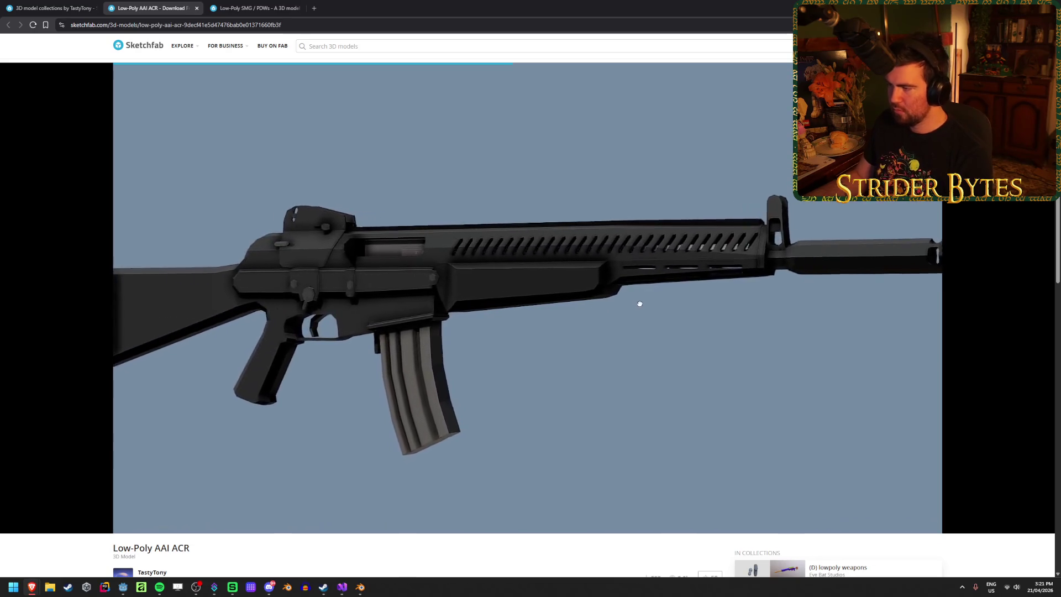
Step: Orbit and zoom the AAI ACR rifle in the 3D viewer, then close its tab
mouse_move(597, 307)
left_mouse_down()
mouse_move(448, 303)
mouse_move(571, 310)
mouse_move(489, 309)
left_mouse_up()
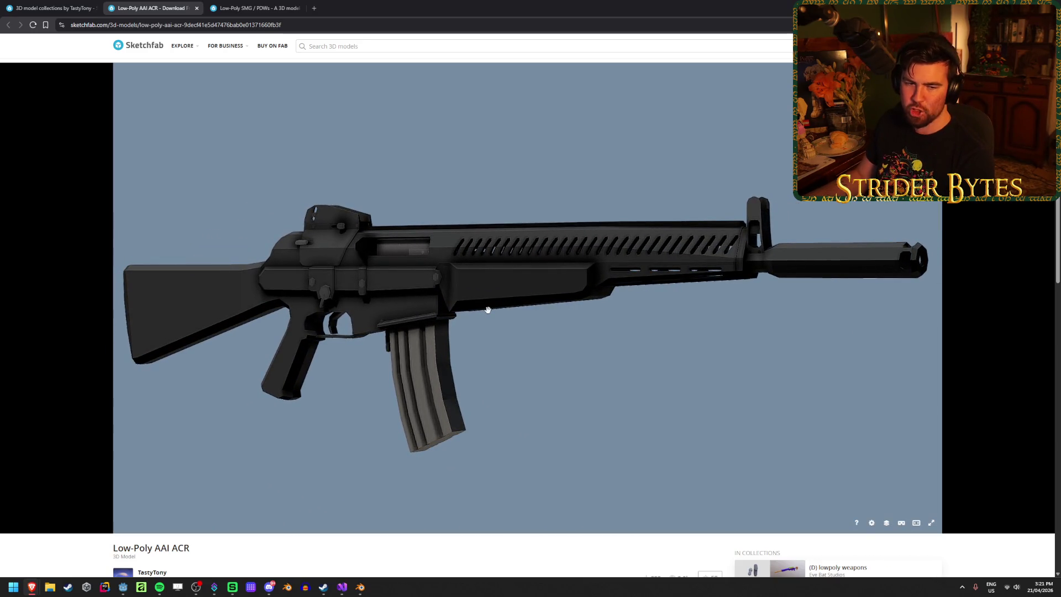
scroll(492, 312, "up", 2)
scroll(493, 304, "down", 2)
scroll(493, 310, "up", 3)
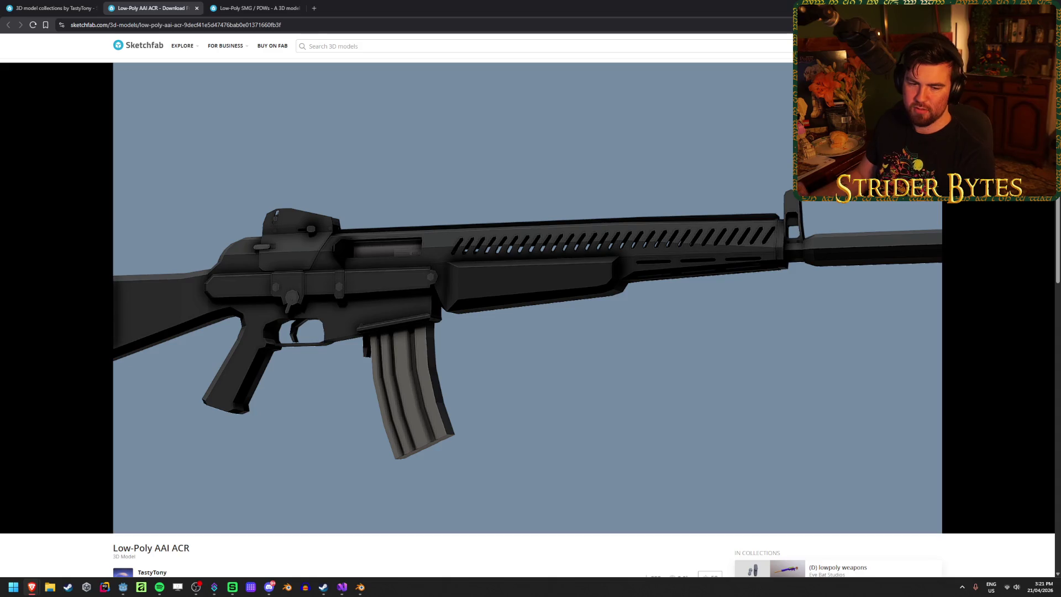
mouse_move(289, 226)
left_mouse_down()
mouse_move(330, 283)
mouse_move(353, 276)
mouse_move(602, 337)
left_mouse_up()
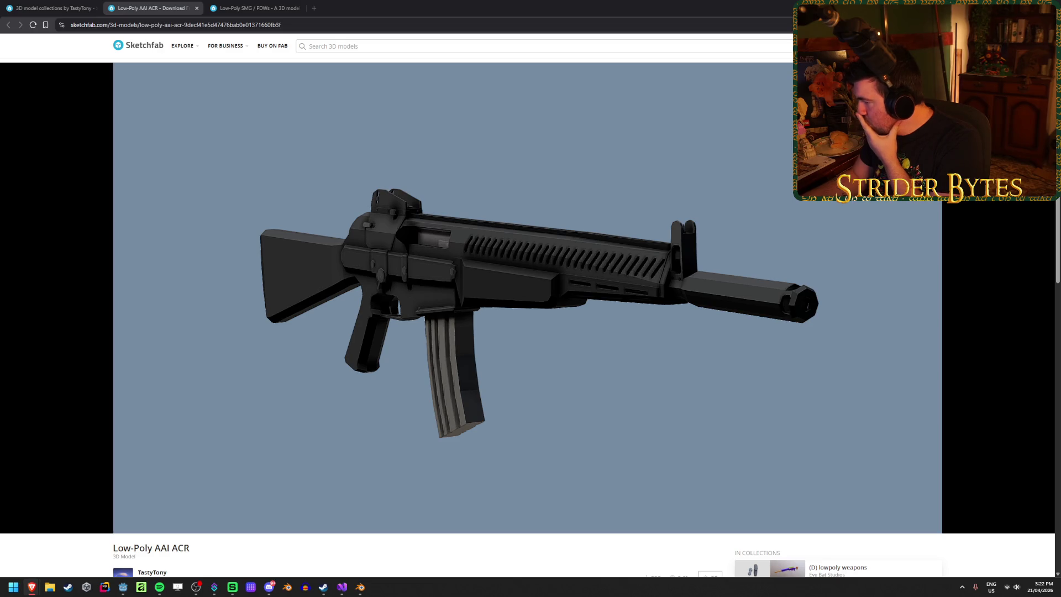
scroll(554, 343, "up", 3)
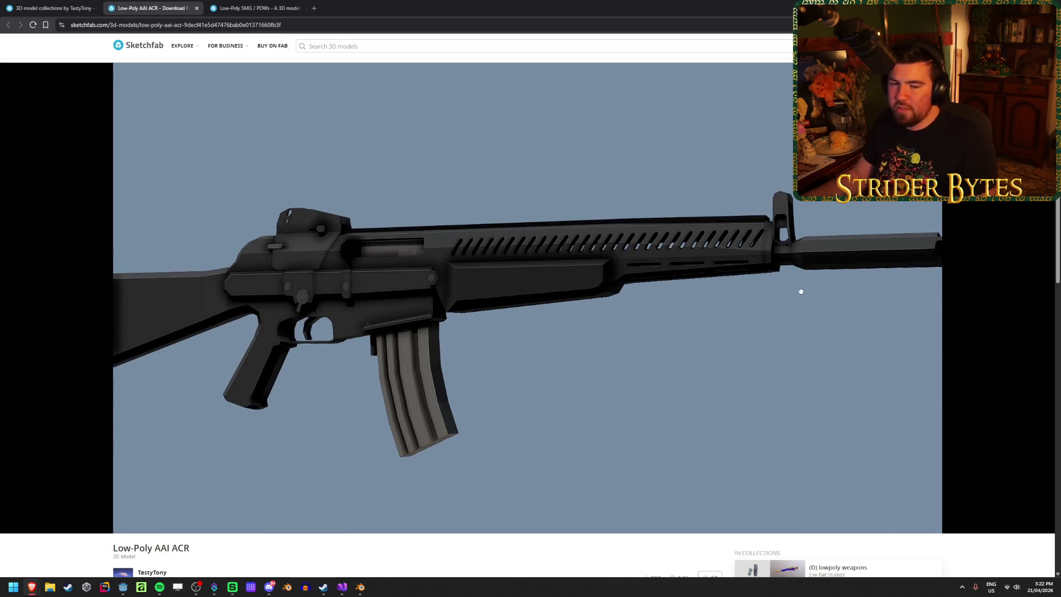
scroll(801, 291, "down", 3)
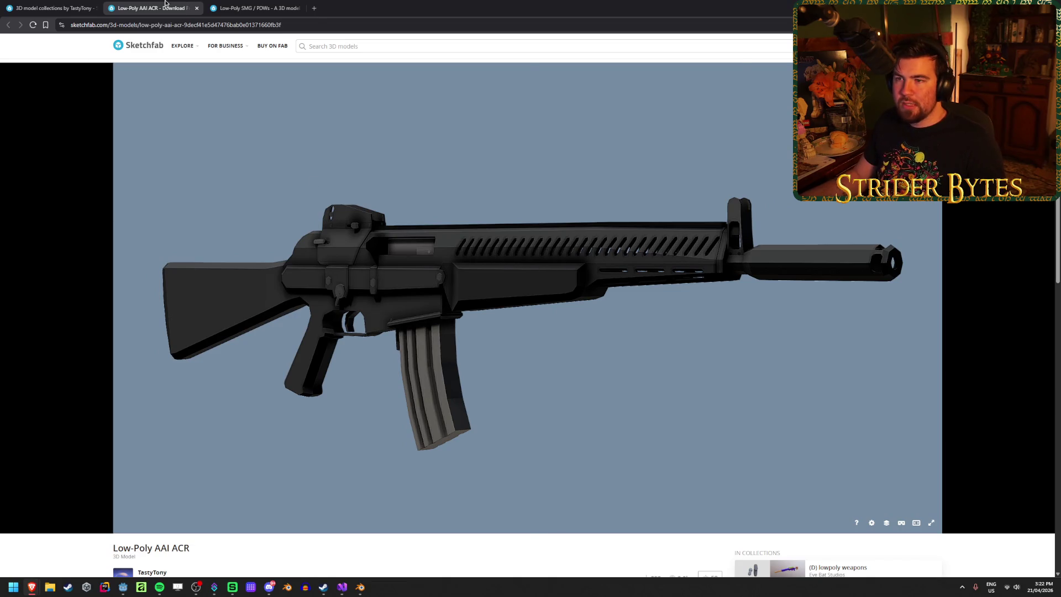
middle_click(165, 3)
scroll(65, 319, "down", 5)
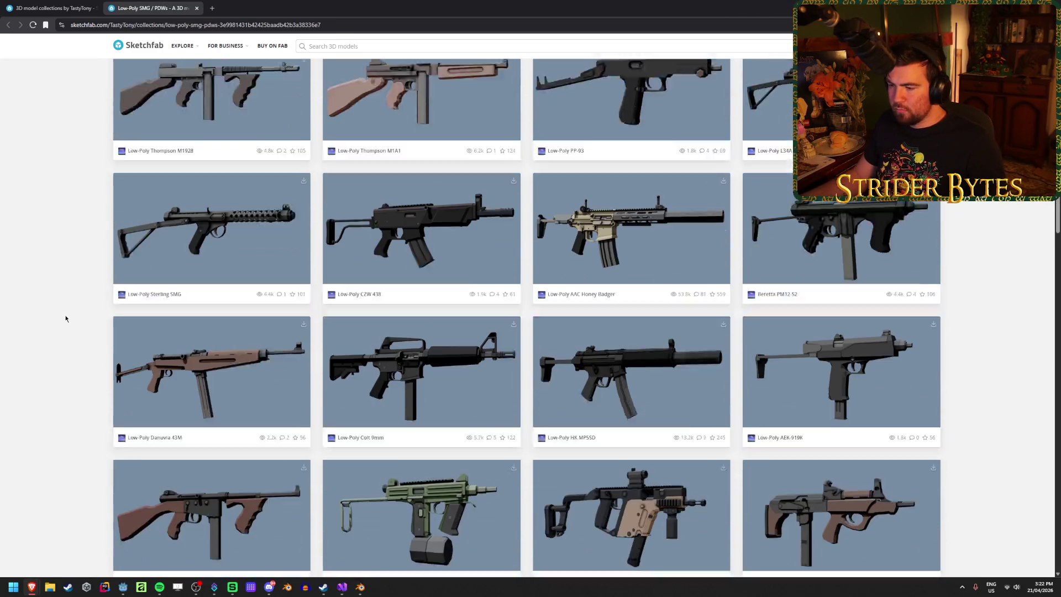
Step: Check the HK MP5SD model tab, then return to the SMG / PDWs collection
scroll(65, 318, "down", 20)
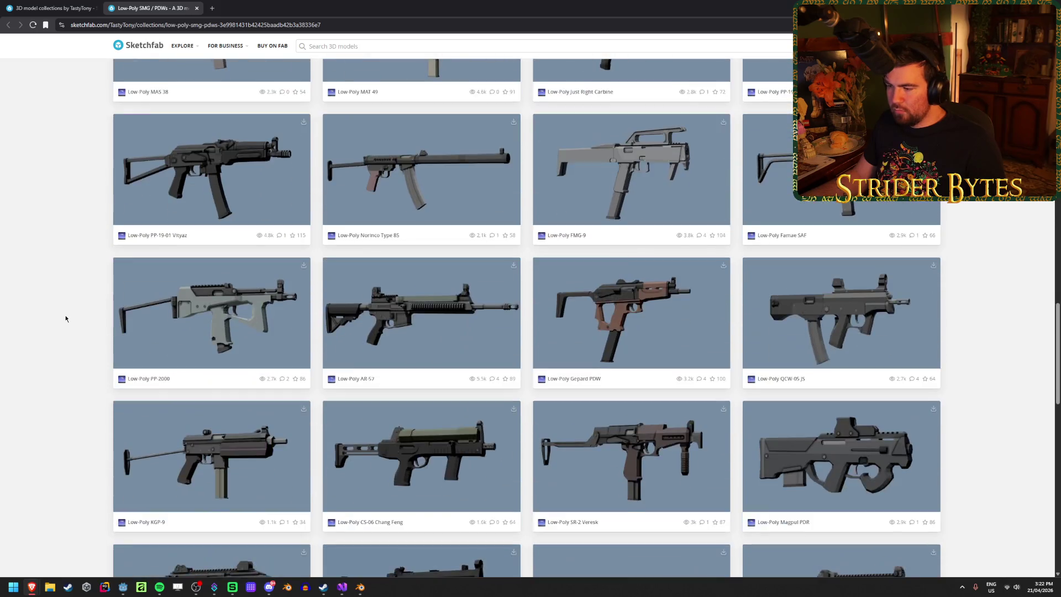
scroll(66, 319, "down", 12)
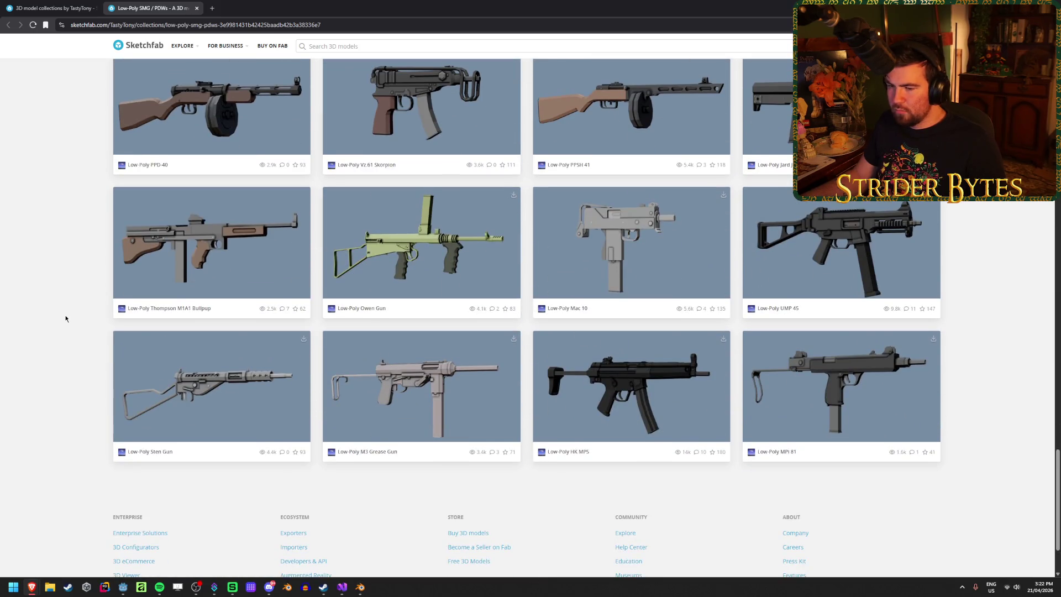
scroll(65, 318, "up", 12)
scroll(65, 318, "up", 8)
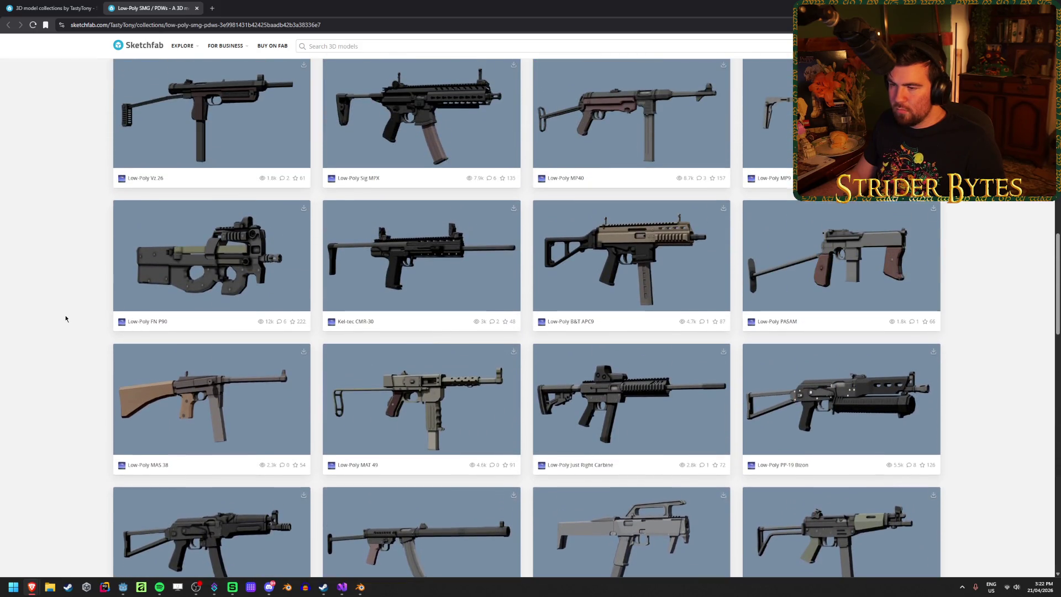
scroll(66, 319, "up", 8)
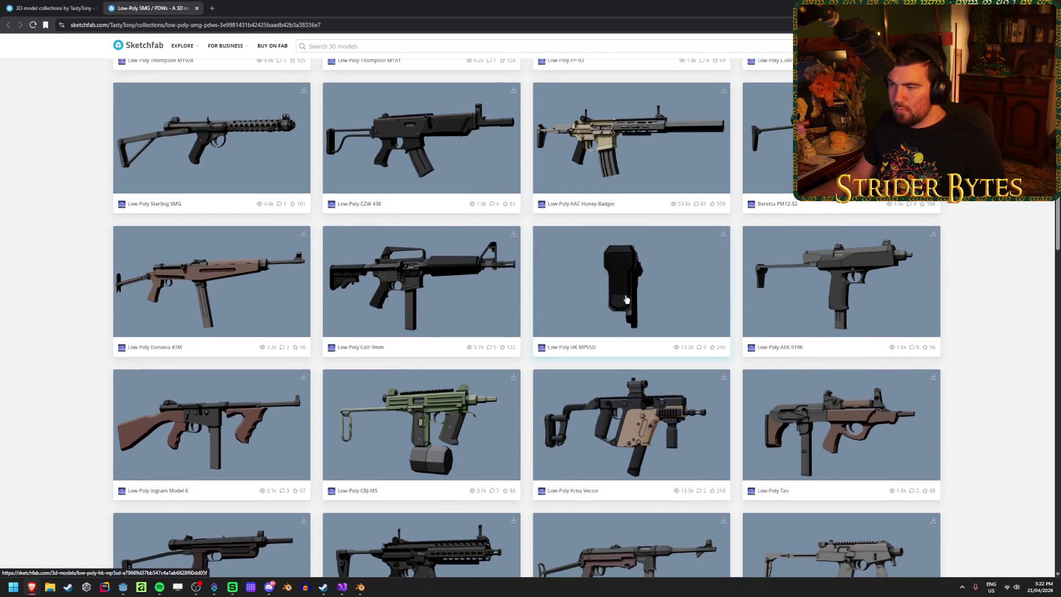
scroll(610, 300, "up", 10)
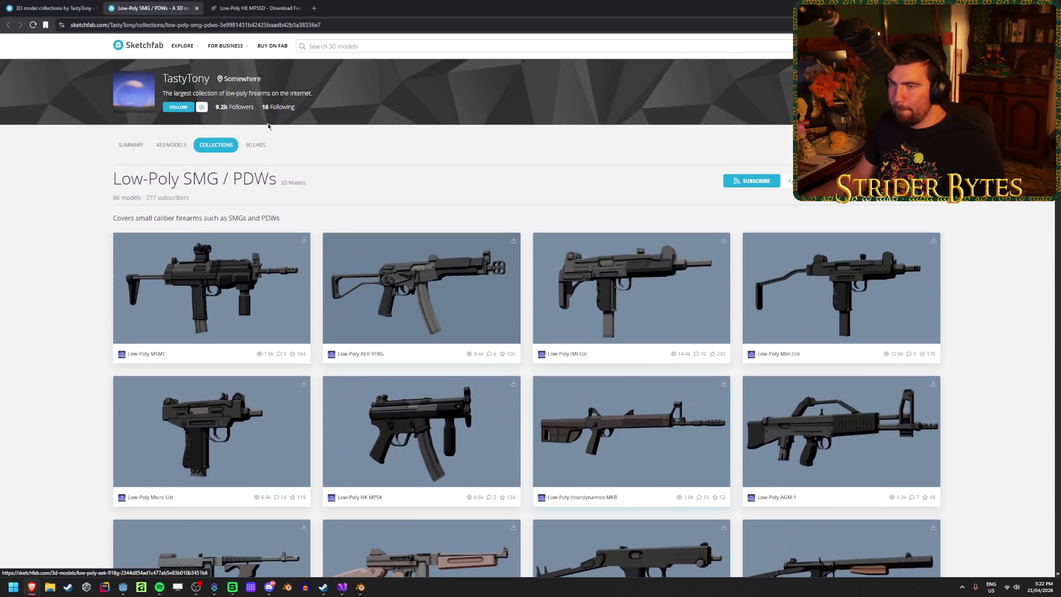
left_click(268, 3)
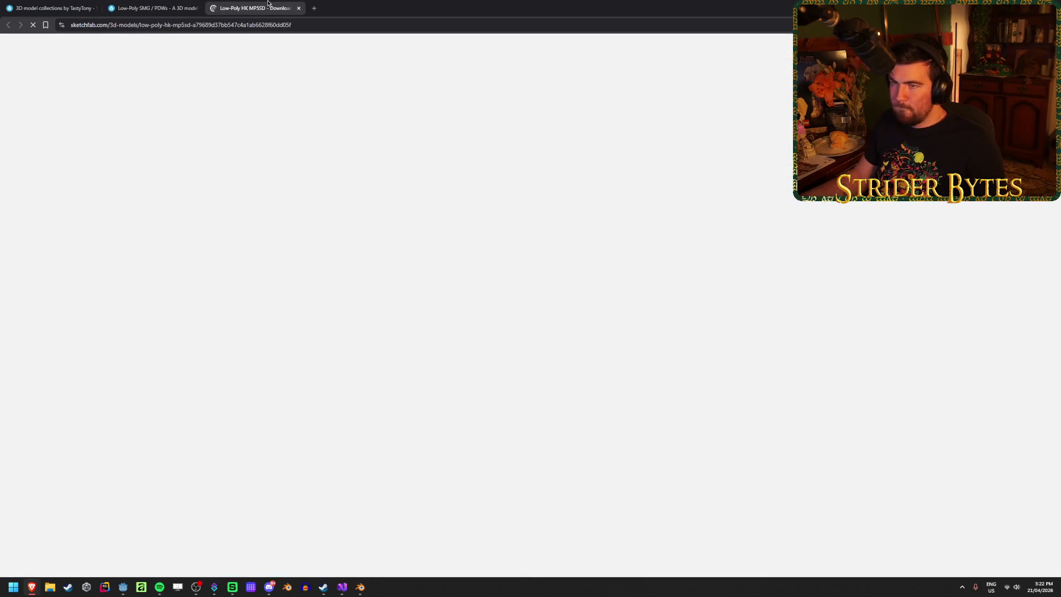
left_click(174, 4)
mouse_move(209, 150)
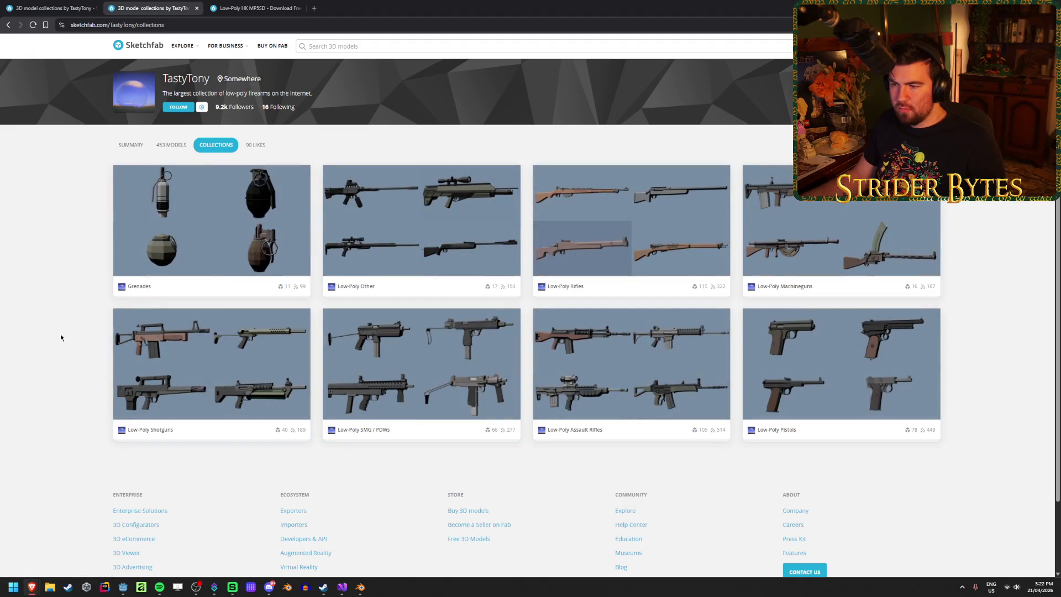
Step: Open the Low-Poly Pistols collection and load more pistols at the bottom
left_click(816, 360)
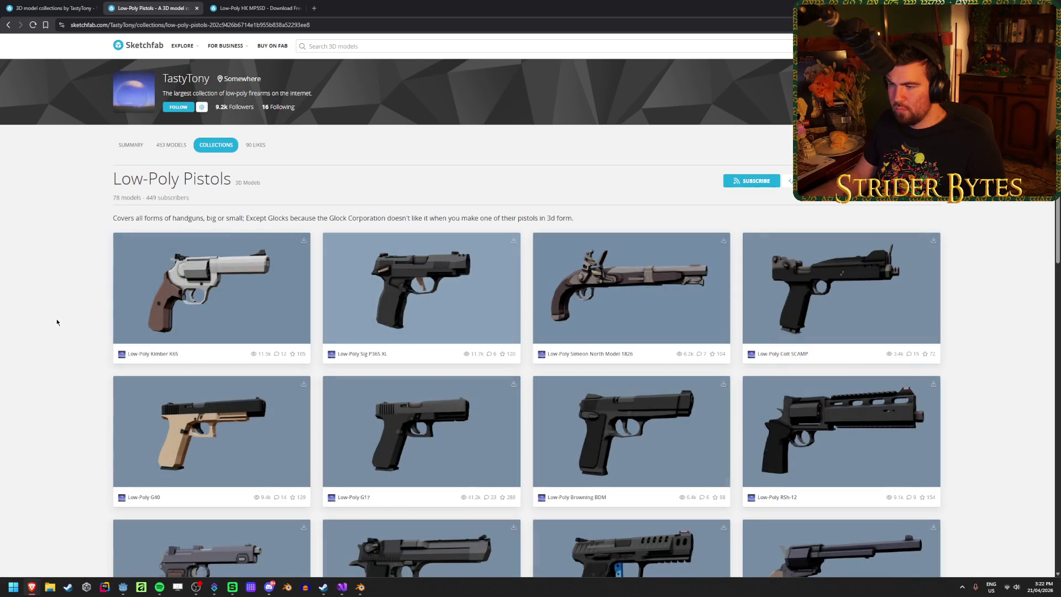
scroll(74, 330, "down", 15)
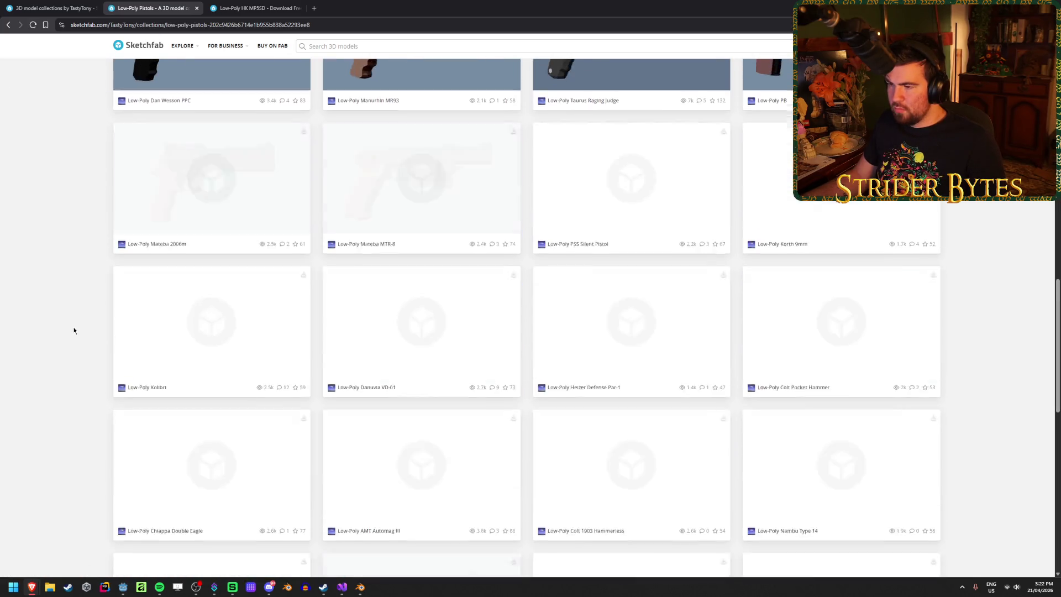
scroll(73, 330, "down", 10)
scroll(79, 278, "down", 12)
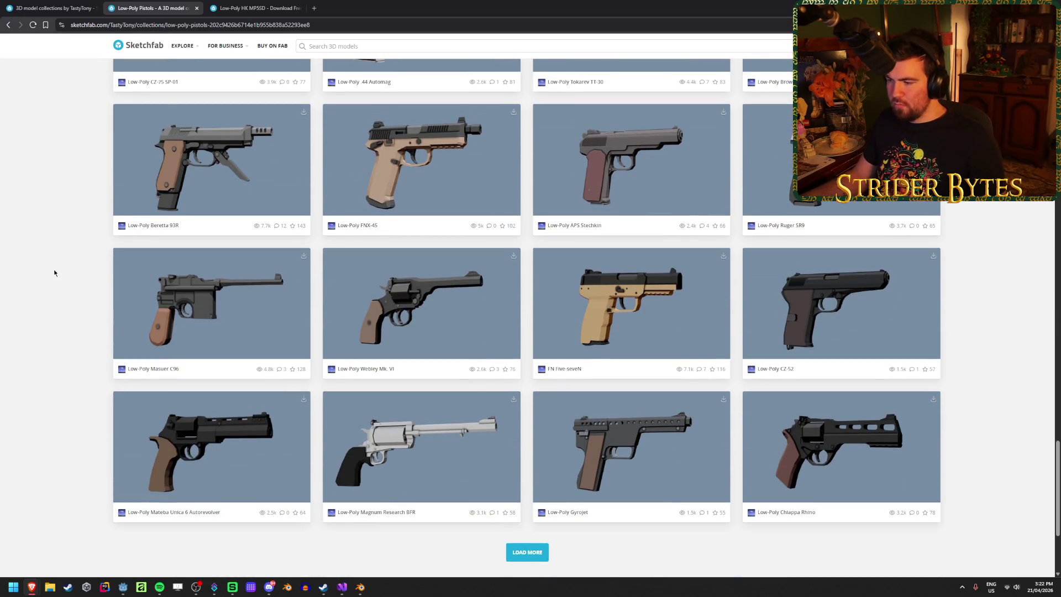
scroll(54, 272, "down", 3)
left_click(524, 369)
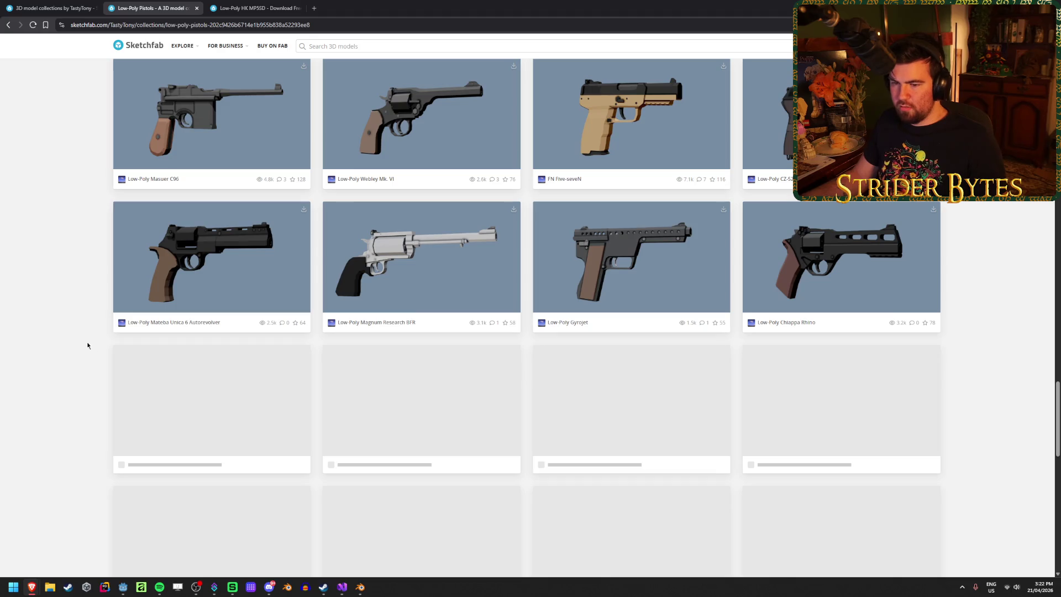
Step: Scroll back up through the pistol cards and switch to the HK MP5SD tab
scroll(75, 320, "down", 4)
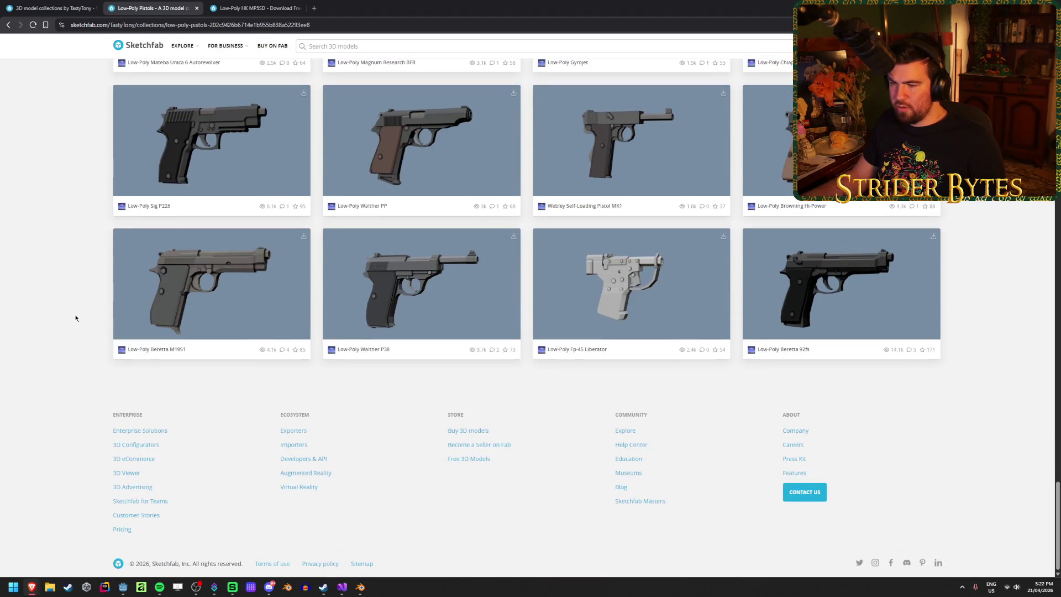
scroll(76, 318, "up", 15)
scroll(76, 319, "up", 15)
scroll(77, 314, "up", 8)
scroll(77, 314, "down", 8)
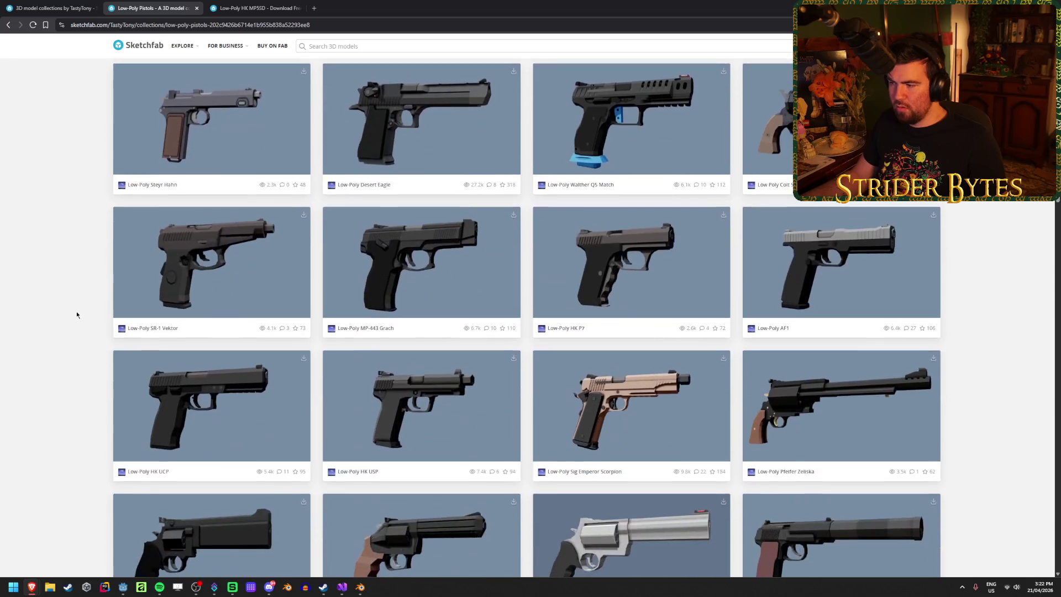
scroll(76, 310, "up", 6)
key("ctrl+Tab")
Step: Close the pistols tab and orbit and zoom the MP5SD model to inspect it
left_click(152, 7)
left_click_drag(632, 315, 526, 308)
mouse_move(616, 309)
left_mouse_down()
mouse_move(535, 291)
mouse_move(455, 320)
left_mouse_up()
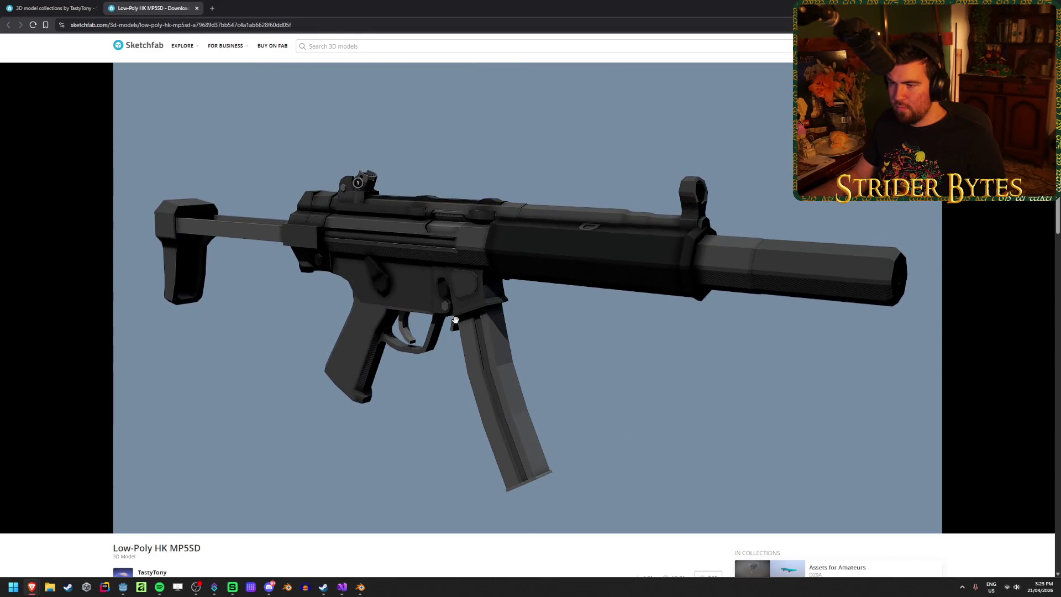
scroll(458, 320, "up", 3)
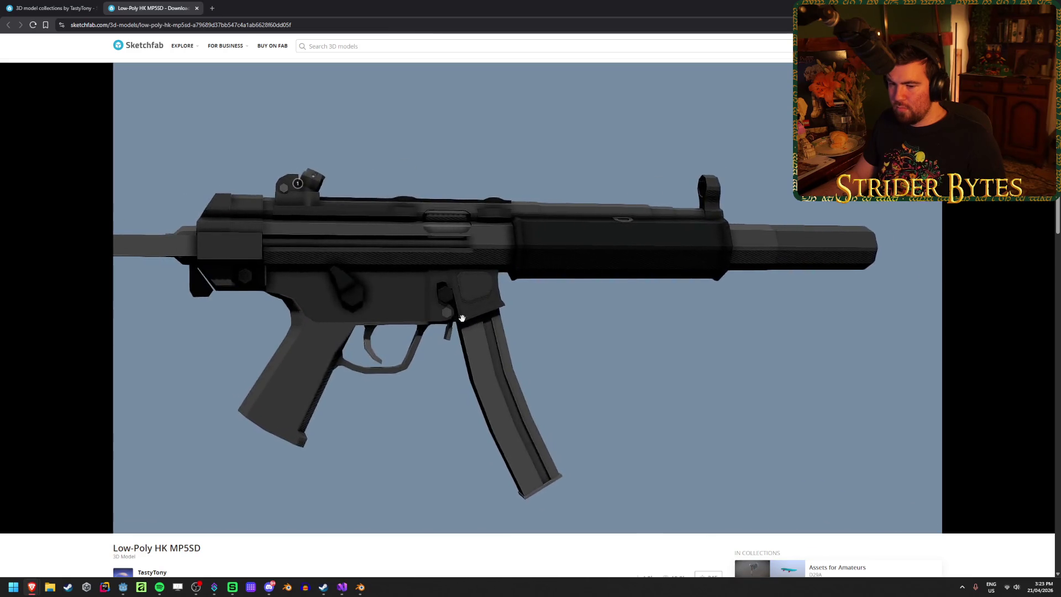
scroll(462, 319, "down", 2)
left_click_drag(462, 319, 559, 398)
scroll(542, 425, "down", 4)
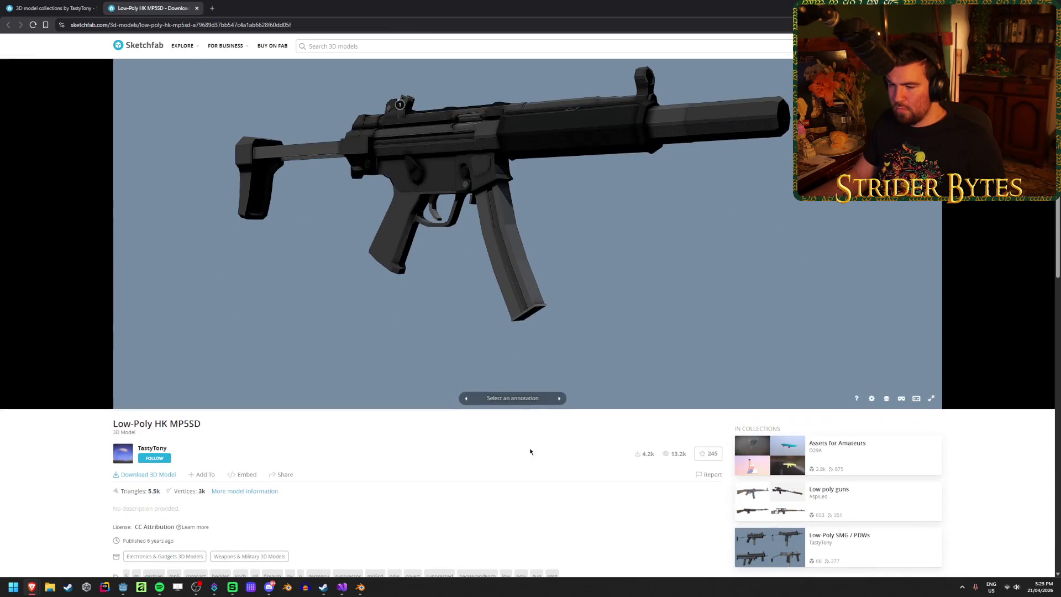
Step: Check the MP5SD download options, then return to the Godot editor
left_click(172, 475)
left_click(401, 478)
key("alt+Tab")
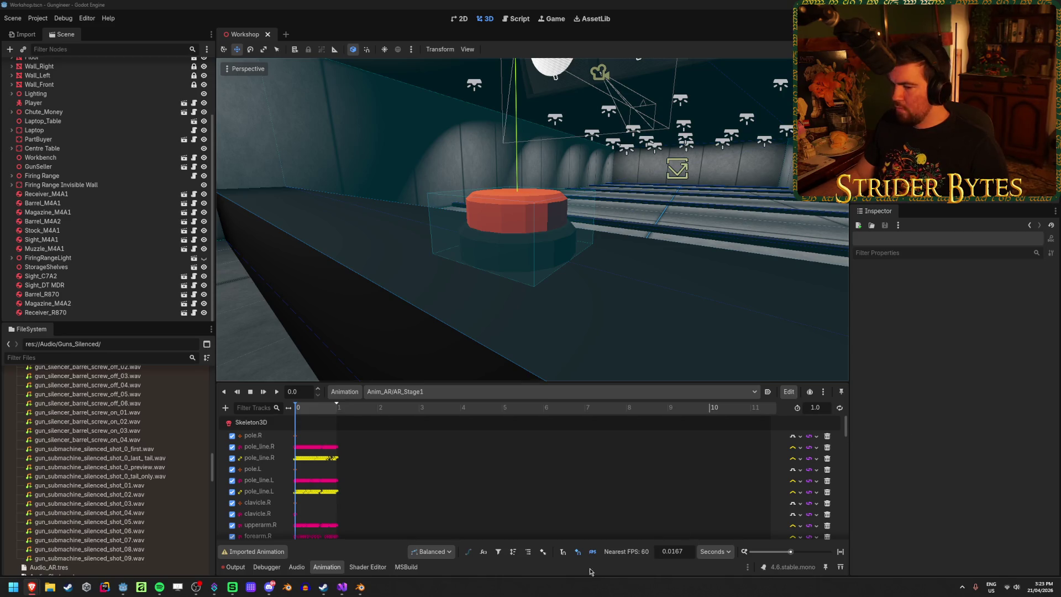
Step: Close Blender from its taskbar jump list, relaunch it and dismiss the splash screen
left_click(363, 593)
right_click(363, 592)
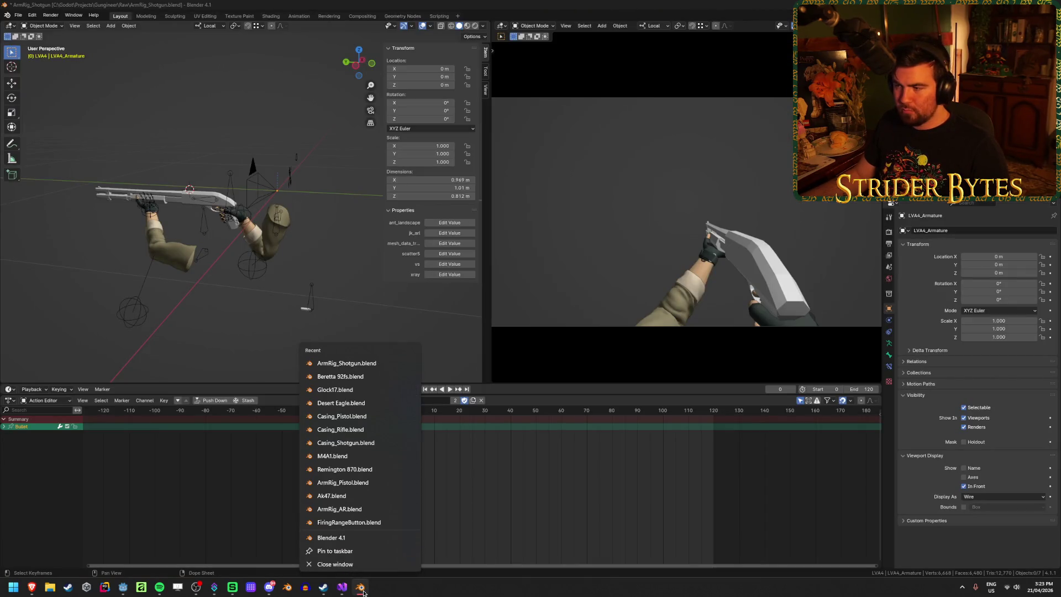
left_click(335, 564)
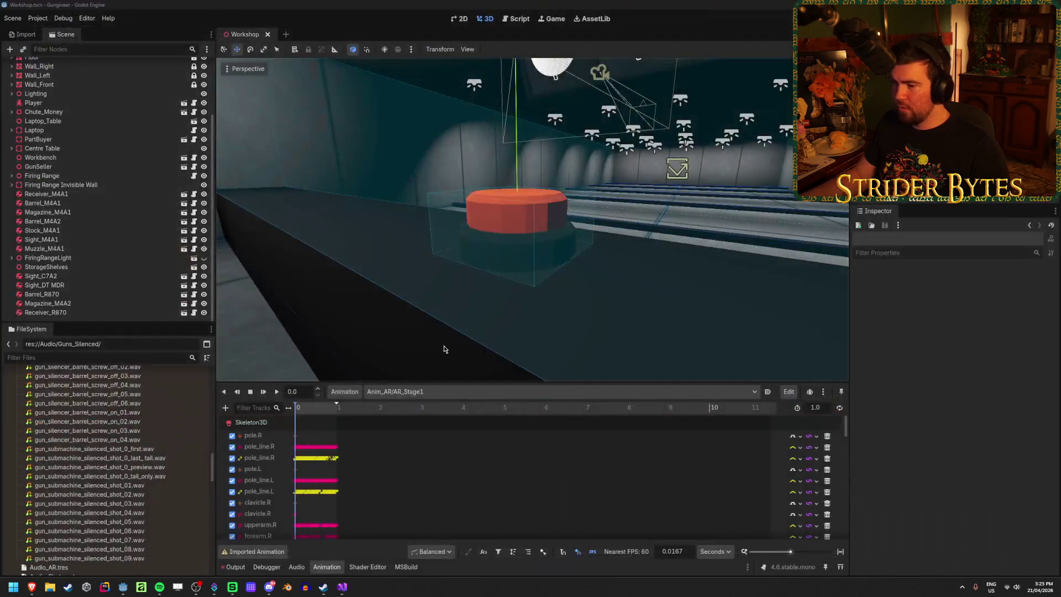
left_click(293, 589)
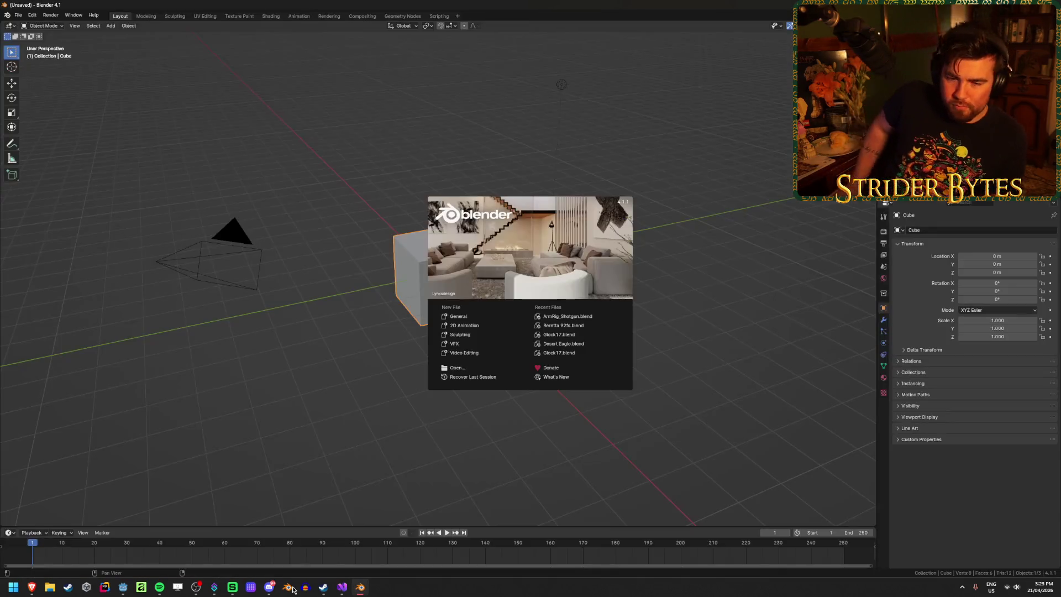
left_click(330, 417)
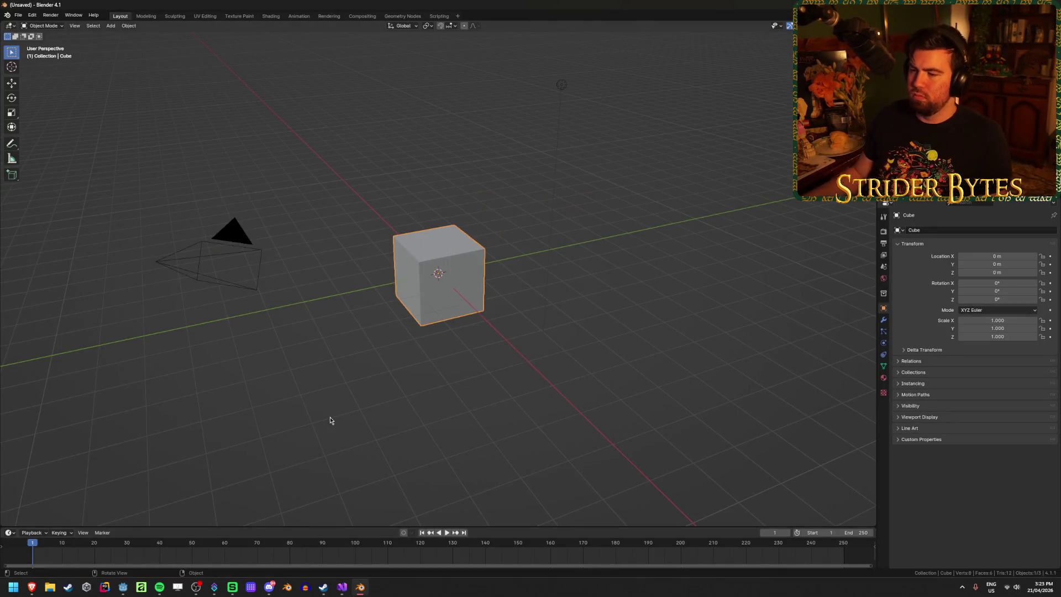
Step: Delete the default cube, camera and light, then go back to Godot
key("a")
key("Delete")
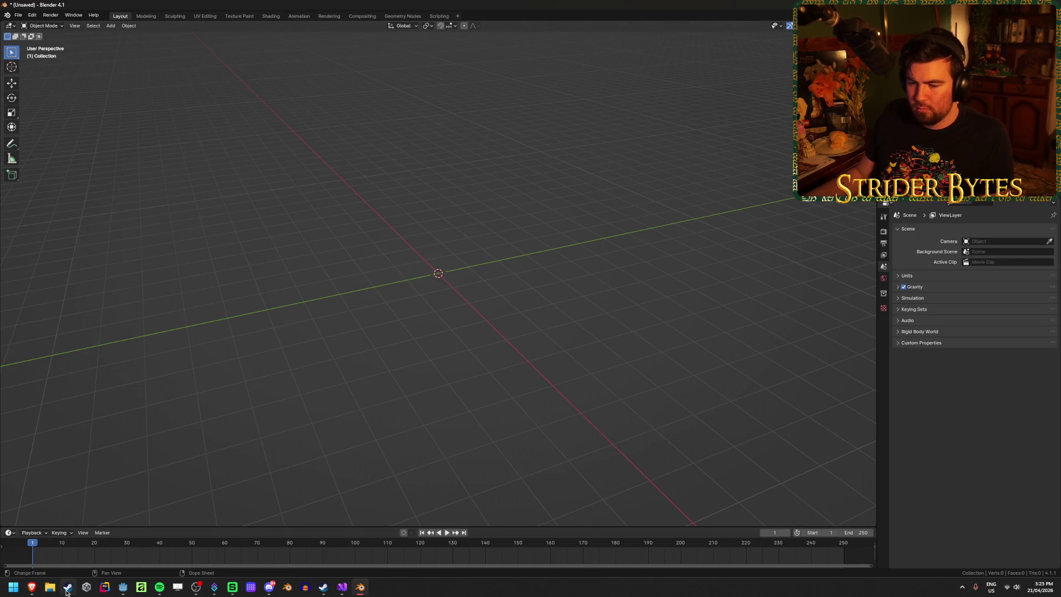
left_click(120, 586)
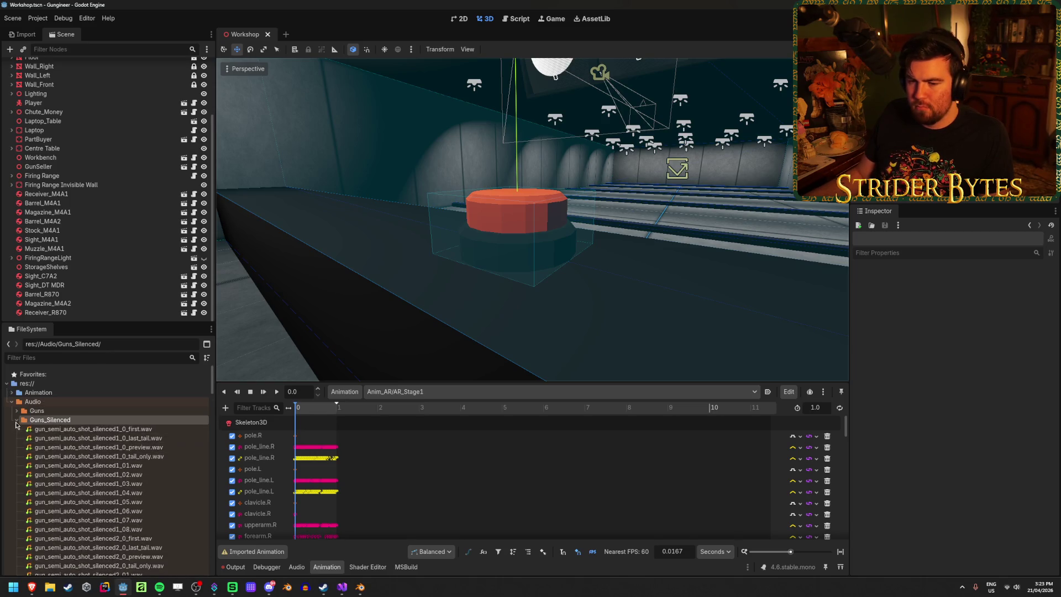
Step: Collapse the Meshes, Prefabs and Properties folders and expand Raw in FileSystem
scroll(112, 448, "down", 10)
left_click(12, 431)
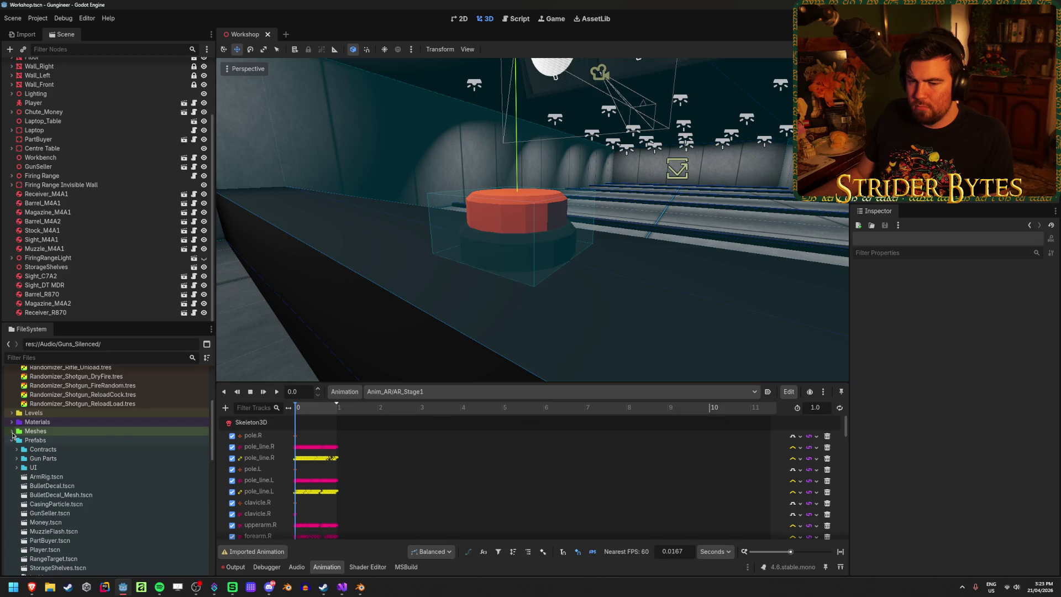
scroll(11, 414, "down", 2)
left_click(11, 389)
left_click(12, 390)
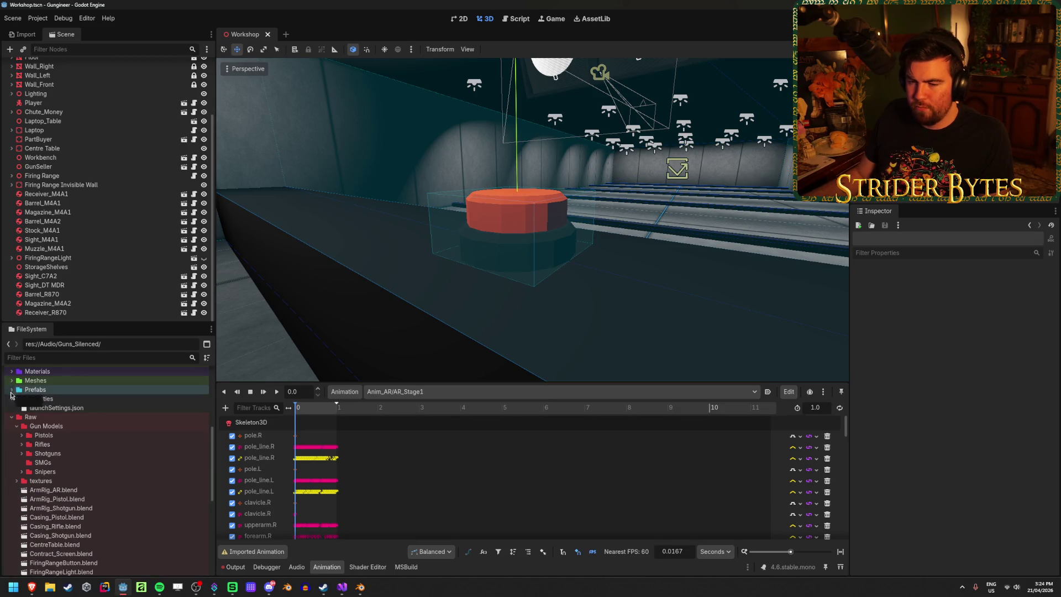
left_click(12, 416)
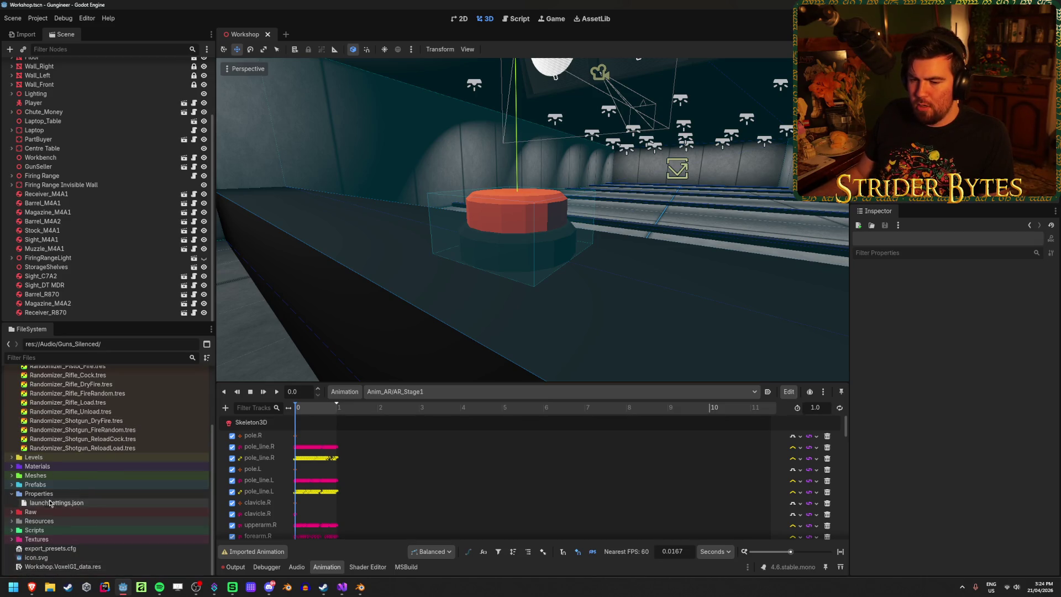
left_click(11, 494)
left_click(12, 493)
left_click(12, 495)
left_click(11, 512)
Step: Open Raw/Gun Models/SMGs in the file manager, extract the MP5SD zip there, and switch to Blender
scroll(19, 504, "down", 2)
left_click(41, 508)
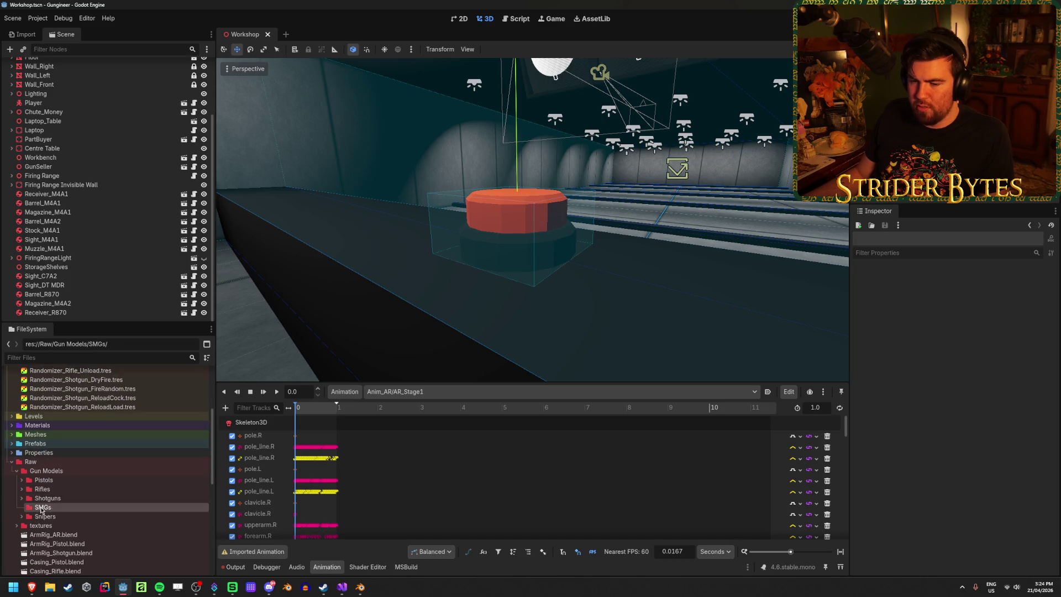
right_click(97, 510)
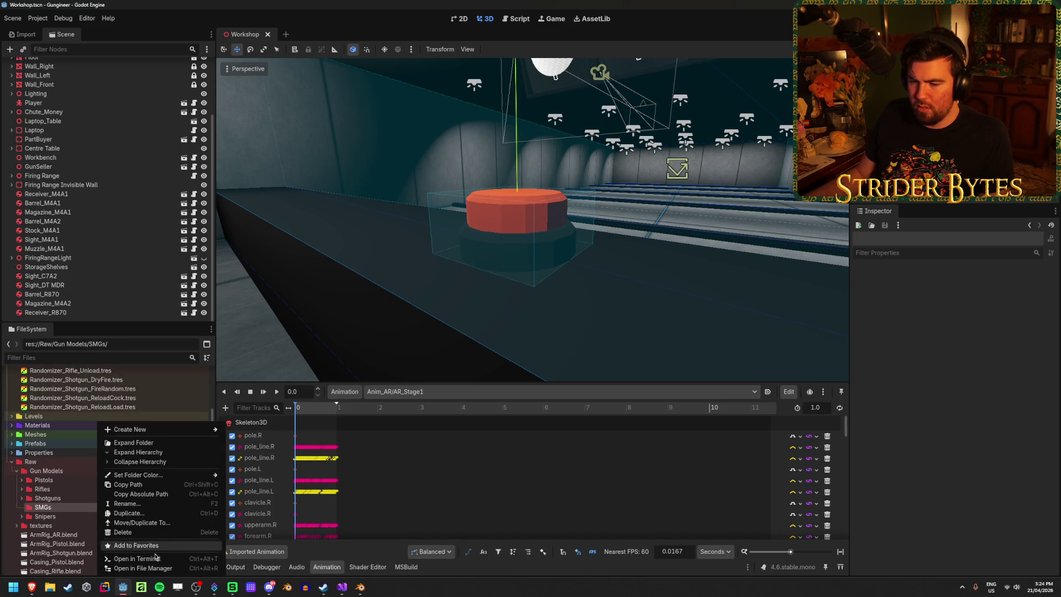
left_click(162, 572)
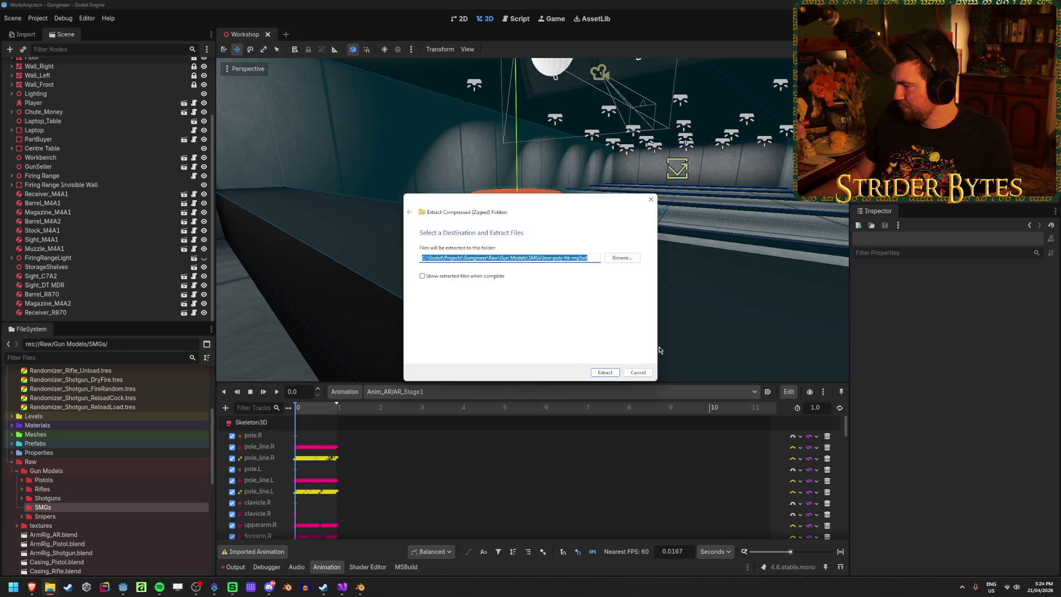
left_click(608, 371)
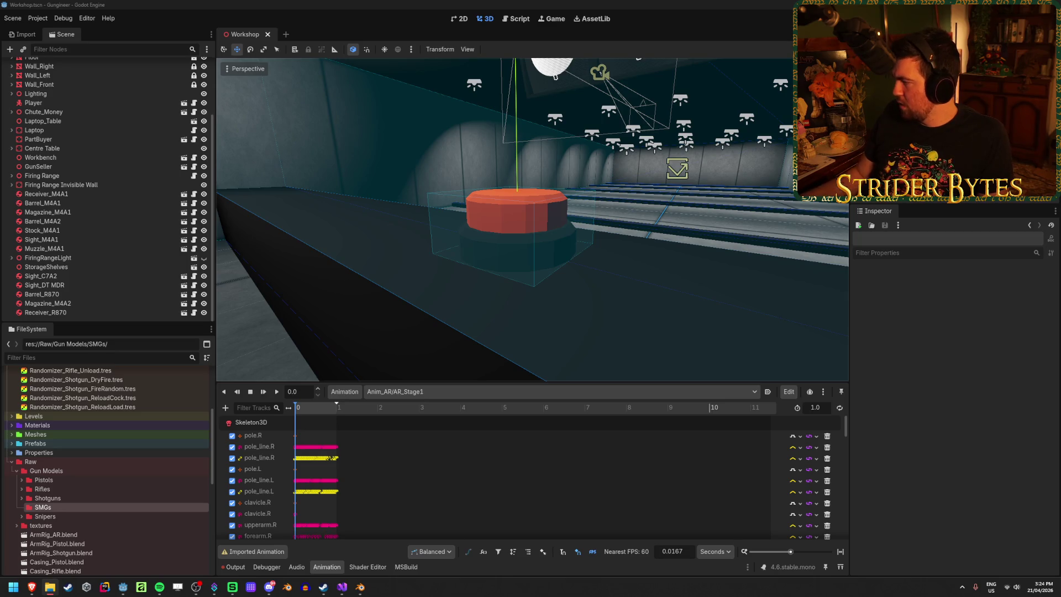
left_click(360, 587)
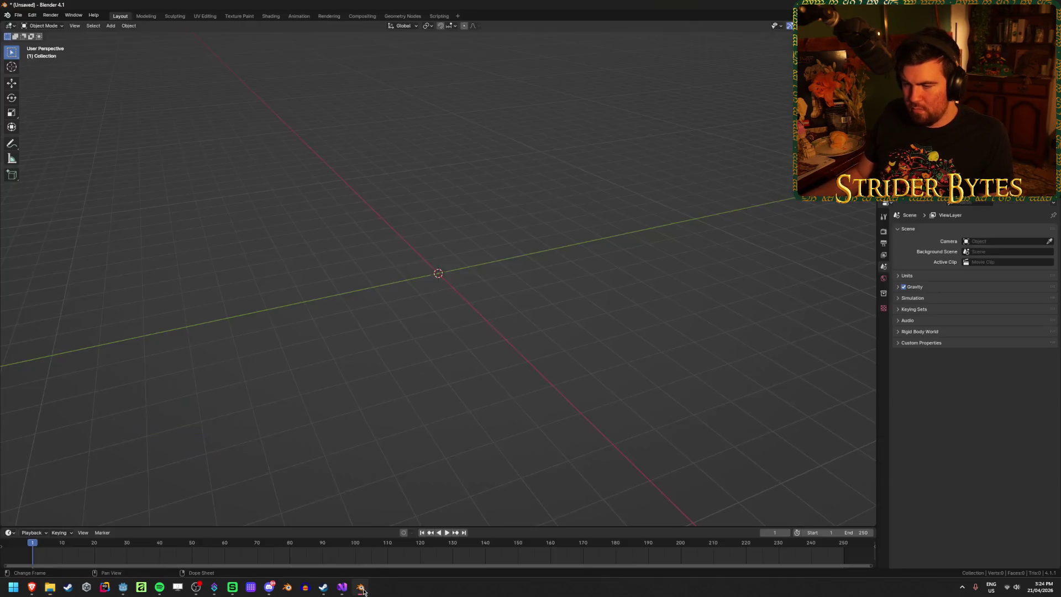
left_click(21, 16)
mouse_move(66, 132)
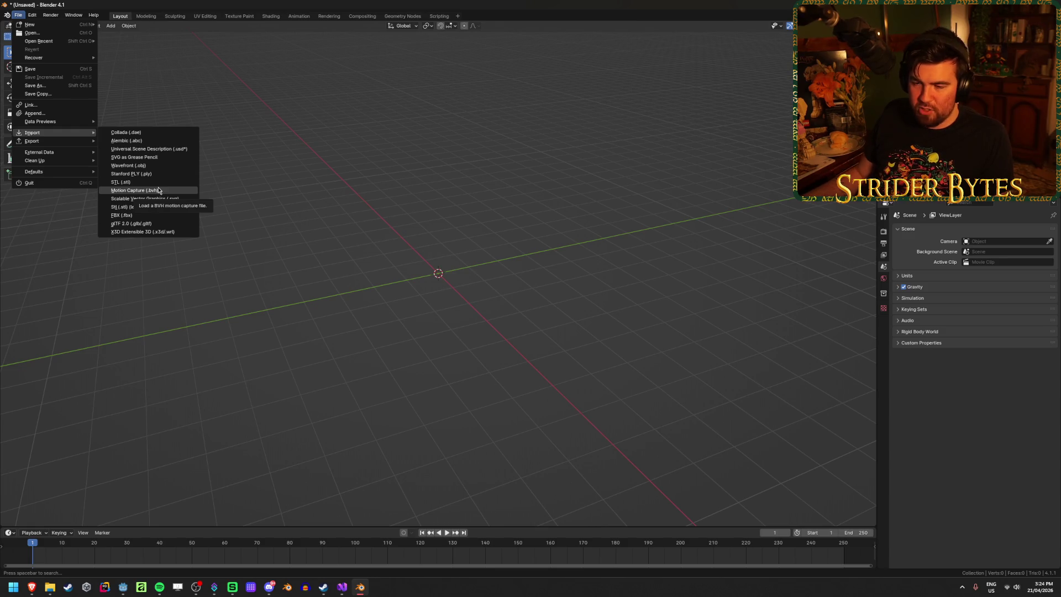
left_click(124, 215)
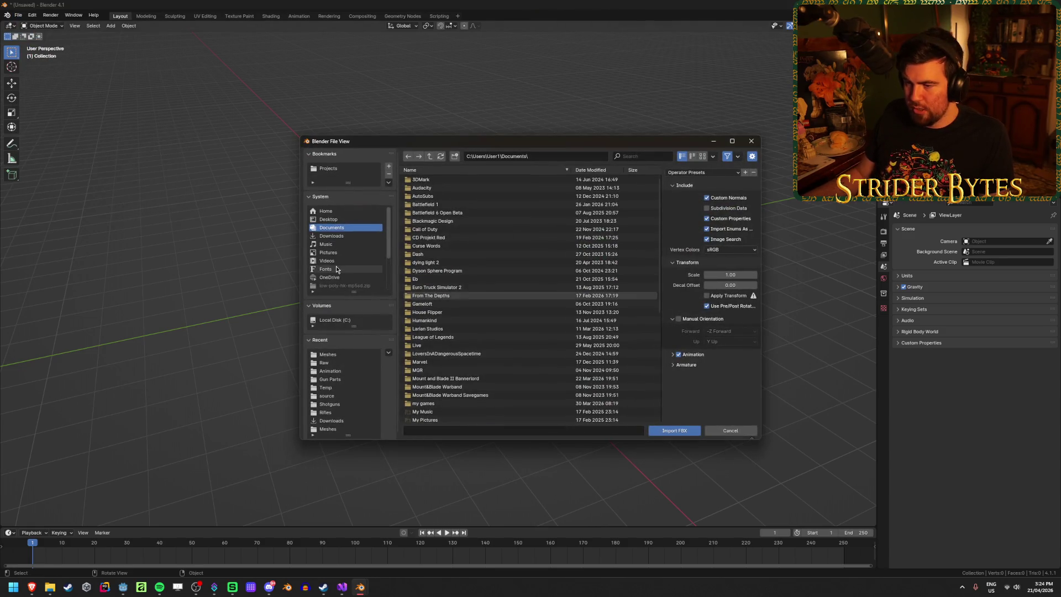
scroll(336, 269, "down", 3)
scroll(348, 265, "down", 1)
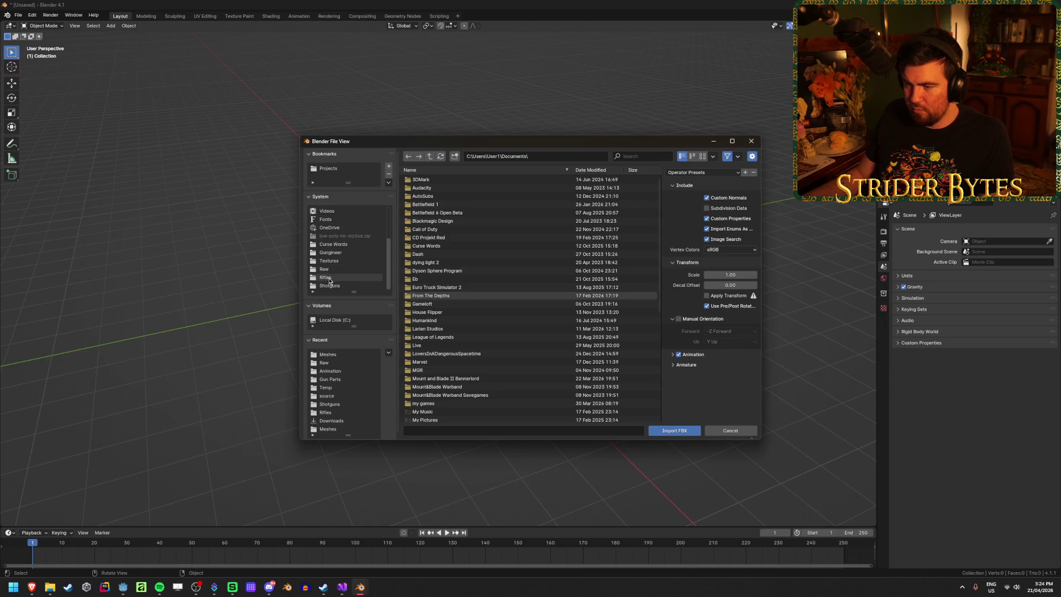
left_click(337, 276)
left_click(430, 156)
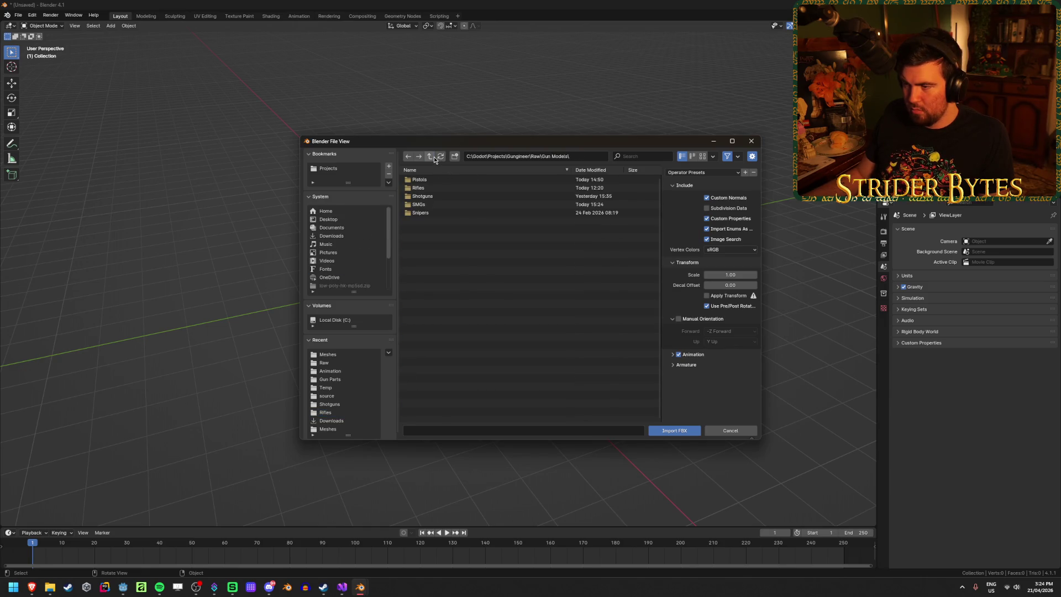
double_click(420, 206)
double_click(436, 181)
double_click(436, 182)
left_click(481, 181)
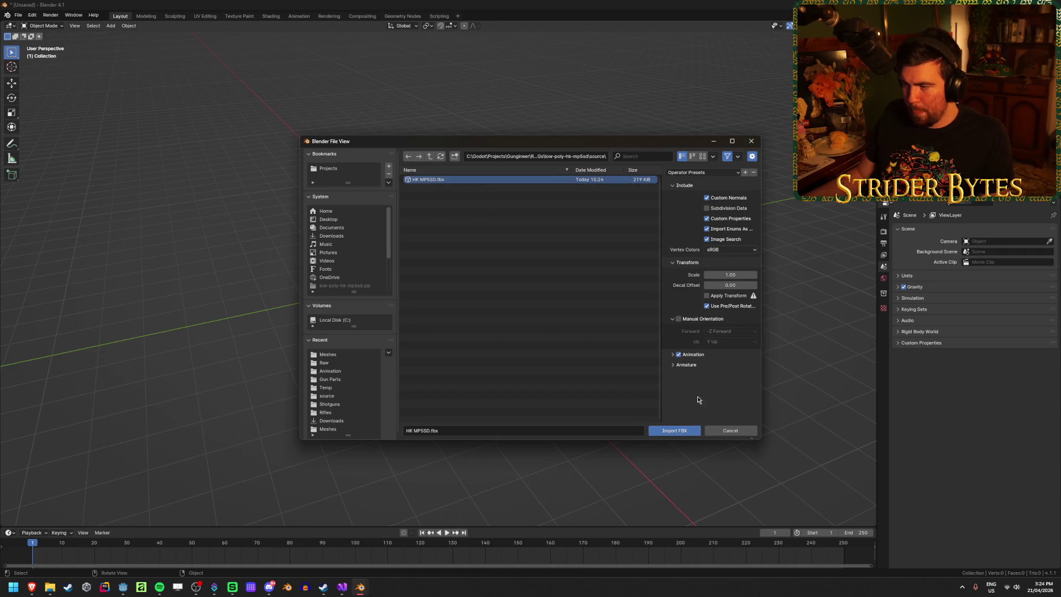
left_click(689, 431)
mouse_move(357, 334)
left_mouse_down()
mouse_move(445, 307)
mouse_move(335, 332)
left_mouse_up()
key("ctrl+z")
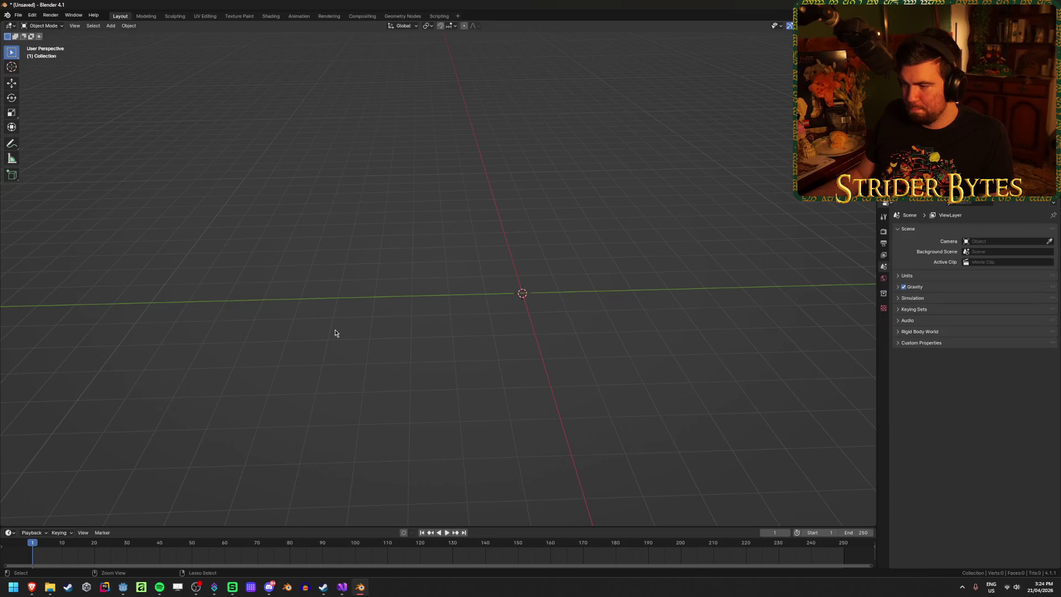
Step: Open the FBX export dialog and jump to the project's Raw bookmark
left_click(19, 15)
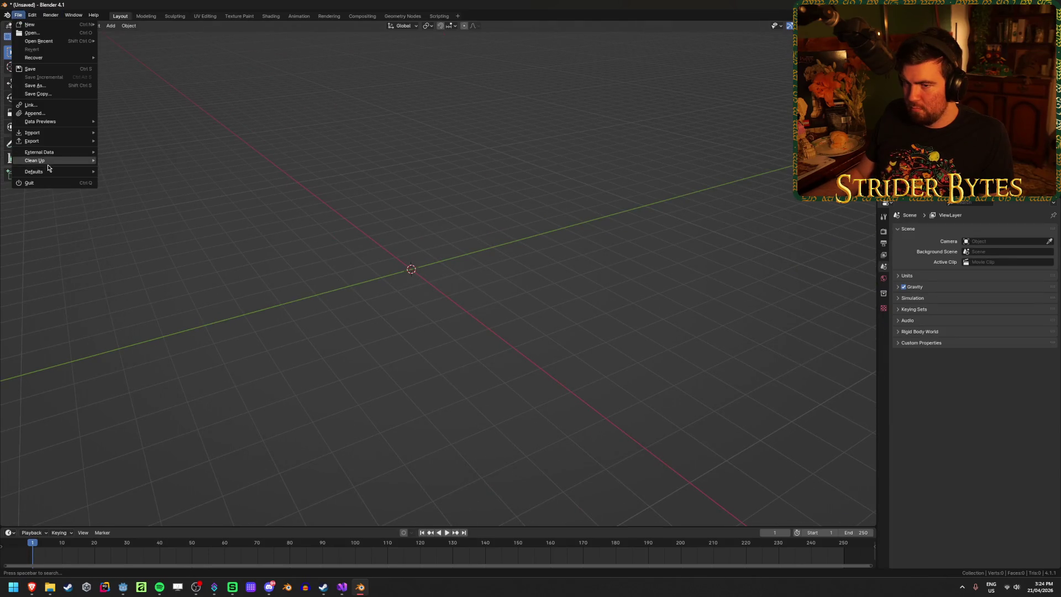
mouse_move(34, 143)
left_click(132, 218)
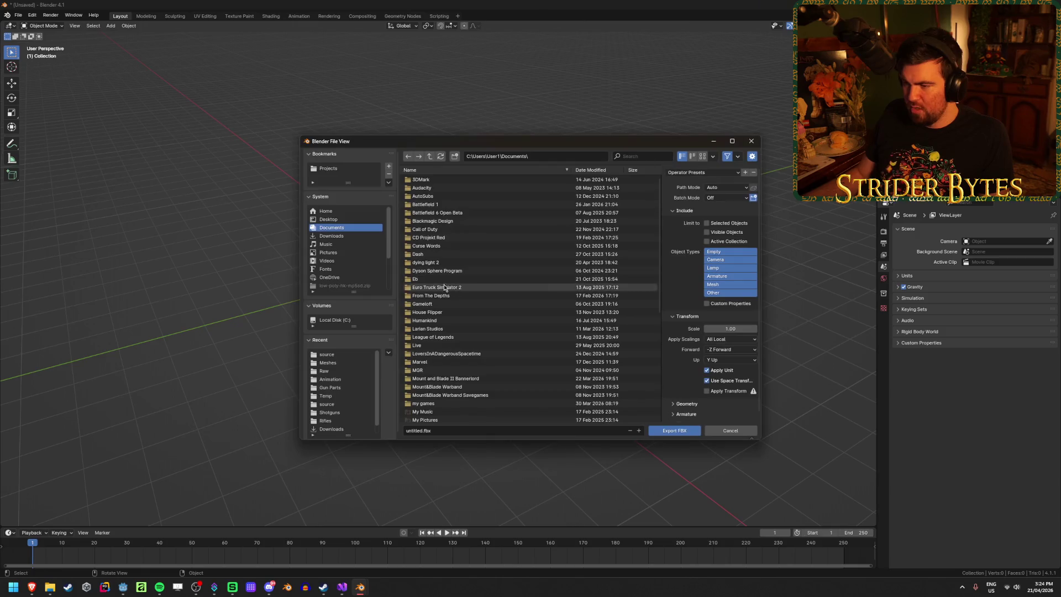
scroll(338, 264, "down", 5)
left_click(337, 266)
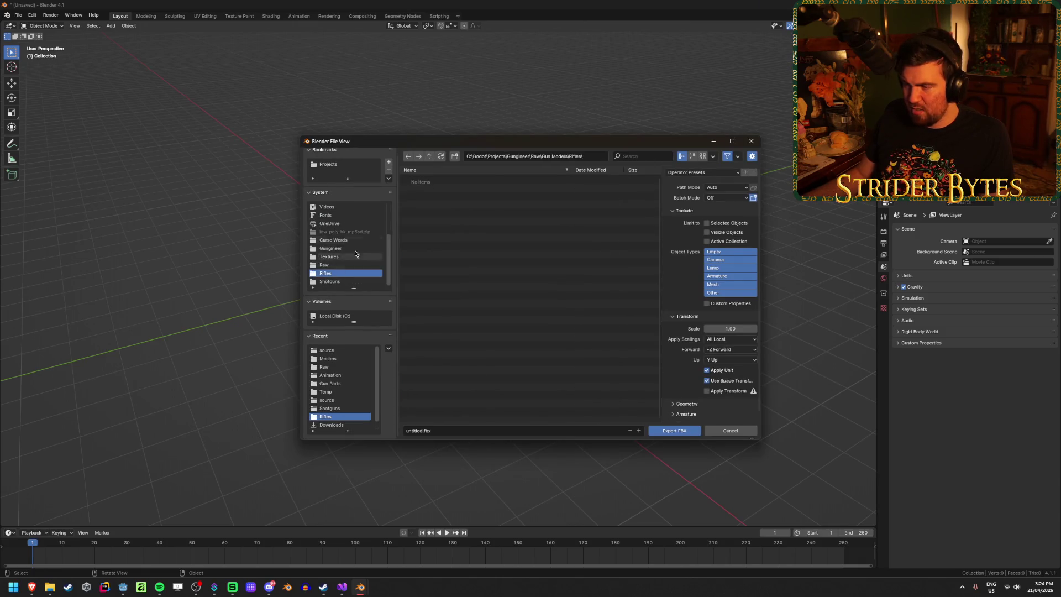
Step: Export the scene as HK MP5SD.fbx into Gun Models/SMGs/low-poly-hk-mp5sd/source, replacing it
double_click(425, 180)
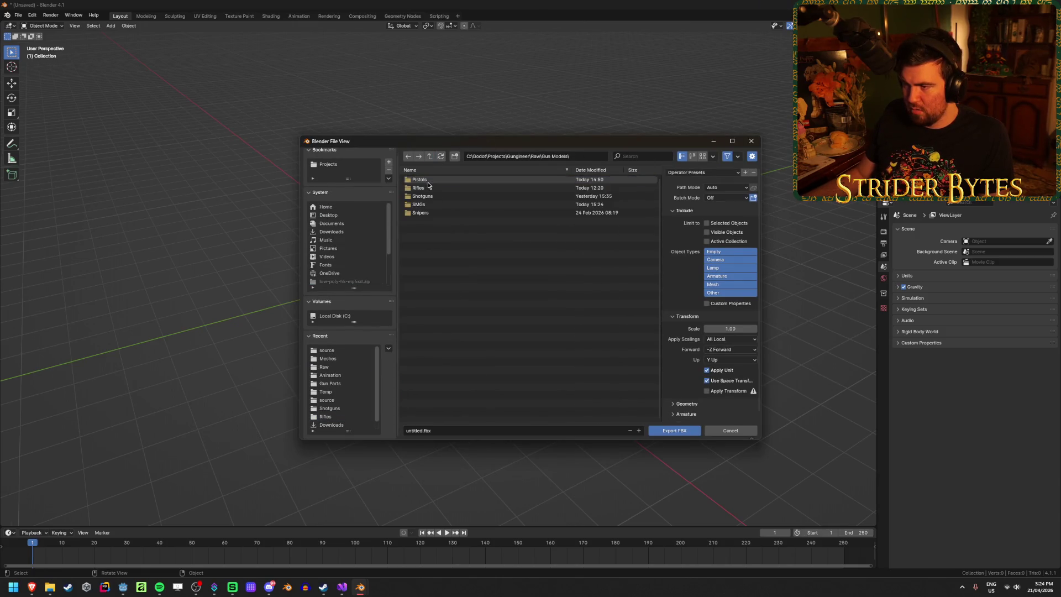
double_click(426, 205)
double_click(426, 179)
double_click(441, 179)
left_click(441, 180)
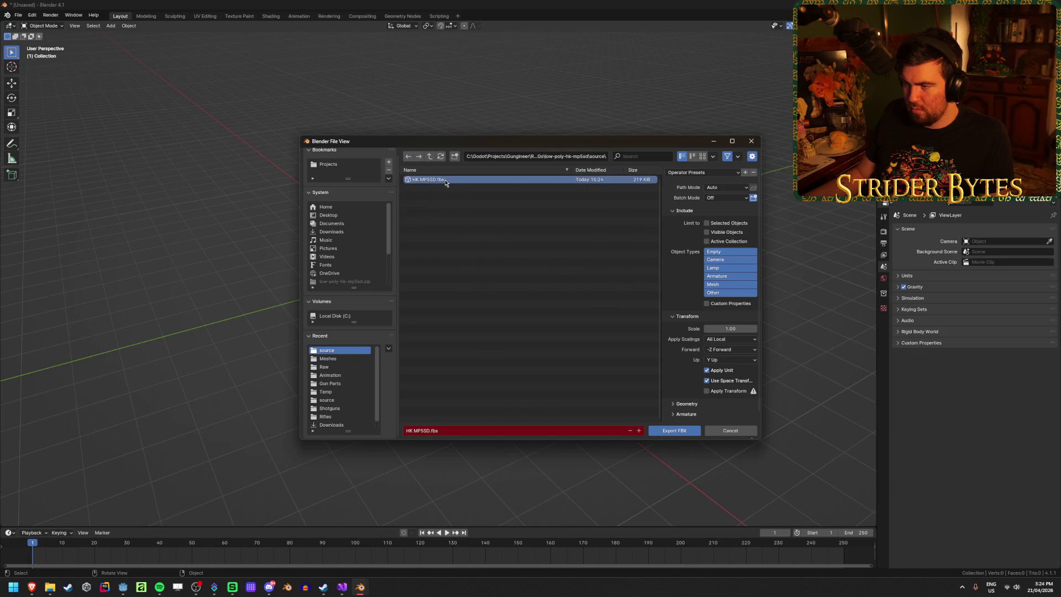
left_click(679, 433)
mouse_move(384, 332)
left_mouse_down()
mouse_move(581, 329)
mouse_move(507, 330)
mouse_move(486, 317)
left_mouse_up()
left_click_drag(553, 300, 523, 330)
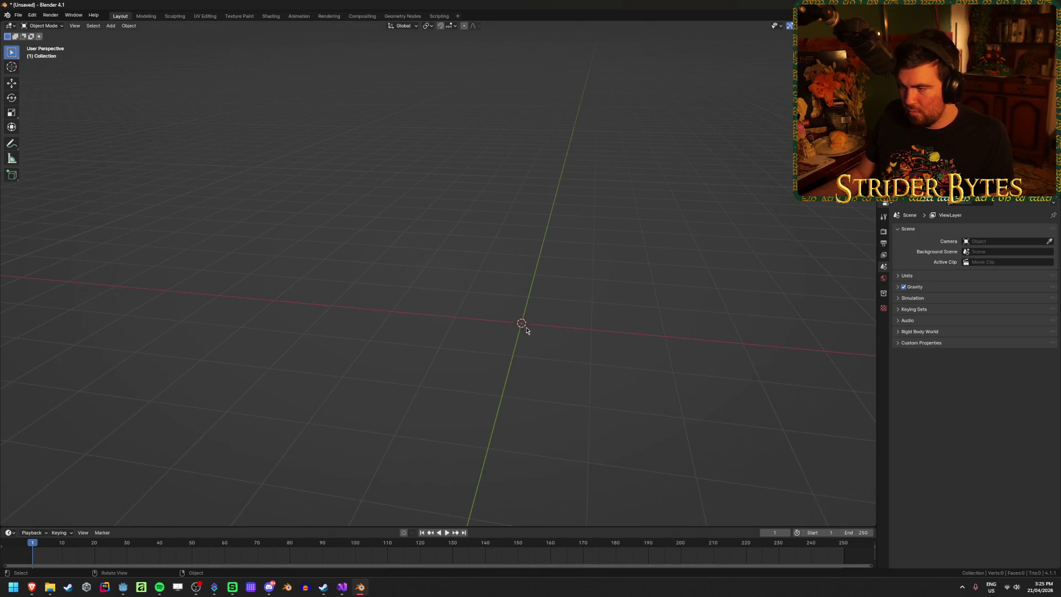
Step: Try importing HK MP5SD.fbx through the FBX importer
left_click(18, 15)
mouse_move(55, 144)
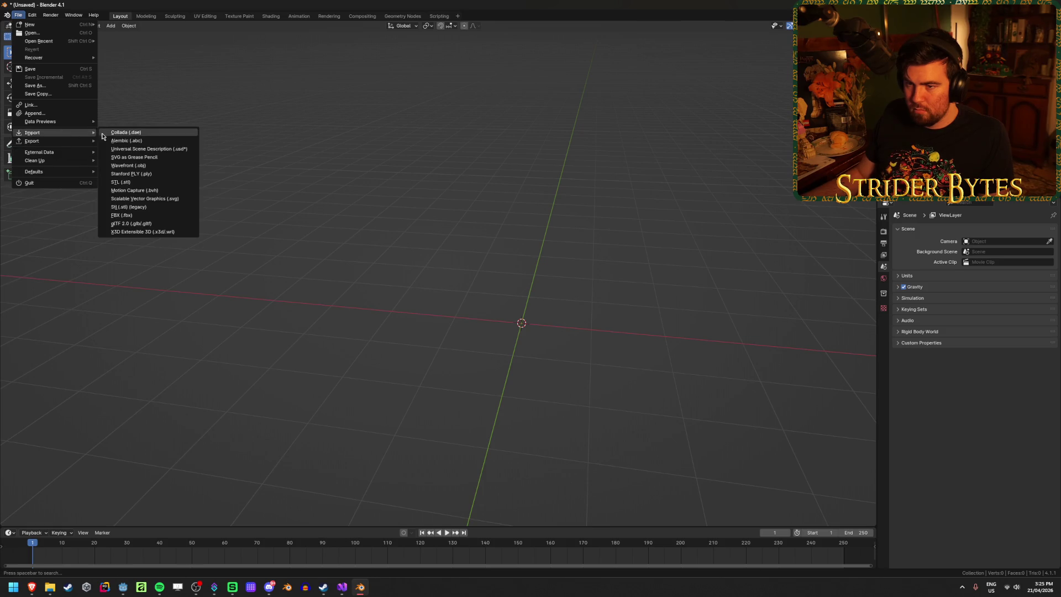
left_click(139, 207)
left_click(451, 180)
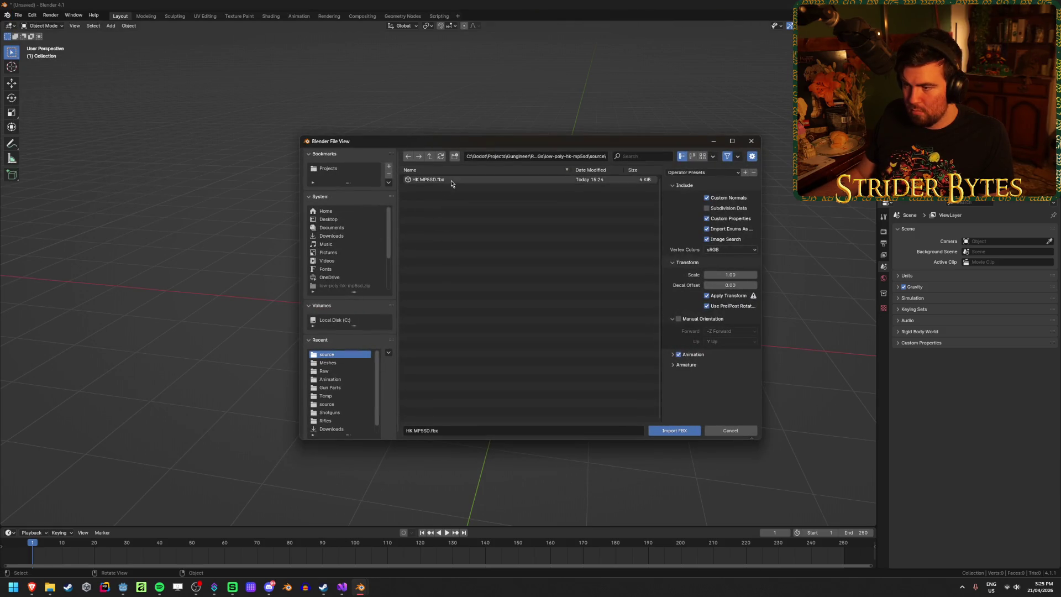
left_click(678, 431)
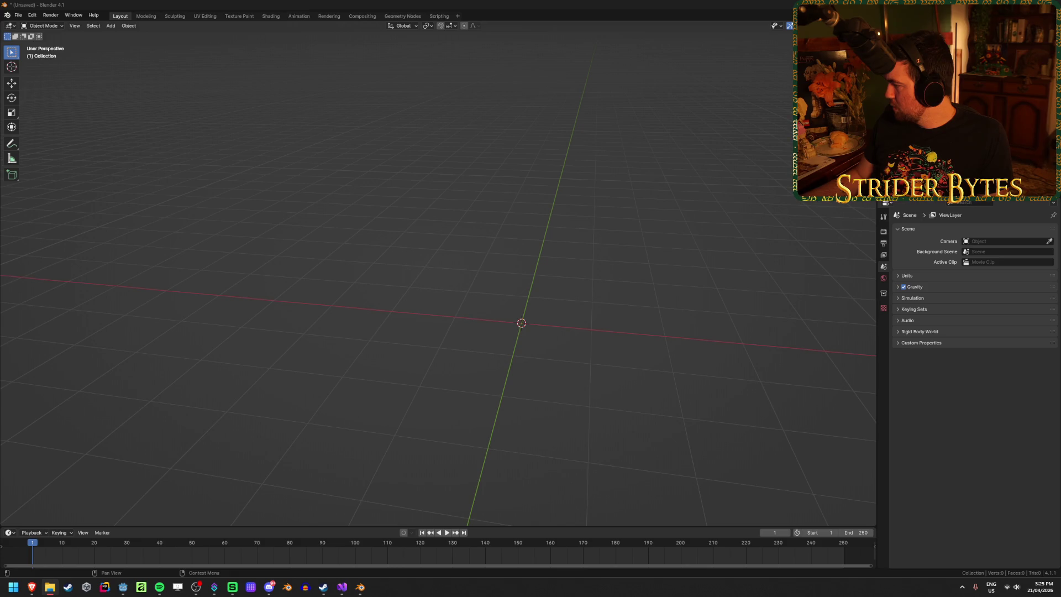
Step: Re-extract HK MP5SD.fbx from the zip, replacing the file, and import the restored model
left_click(605, 372)
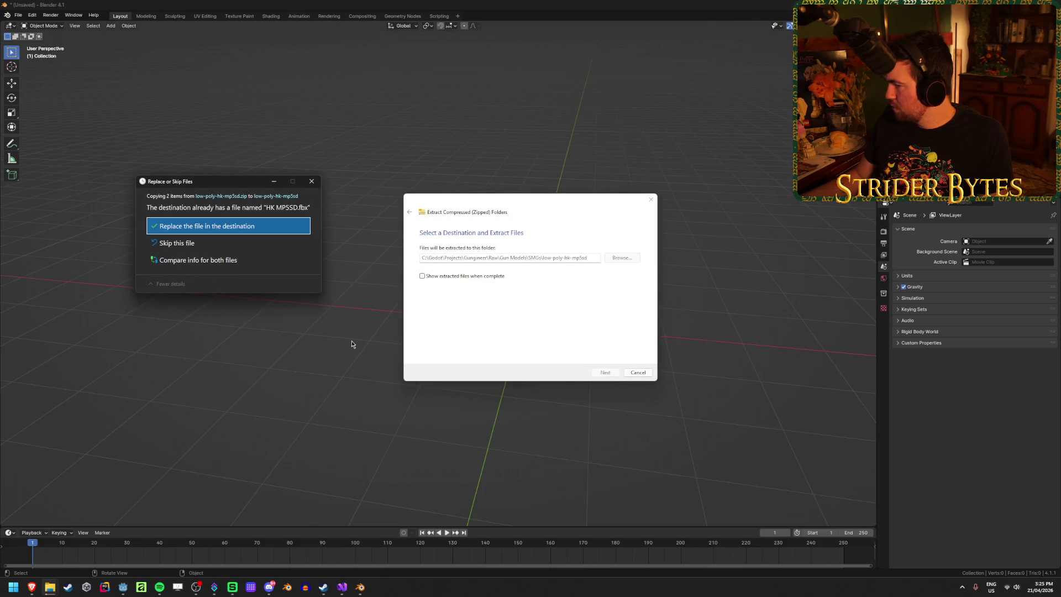
left_click(227, 228)
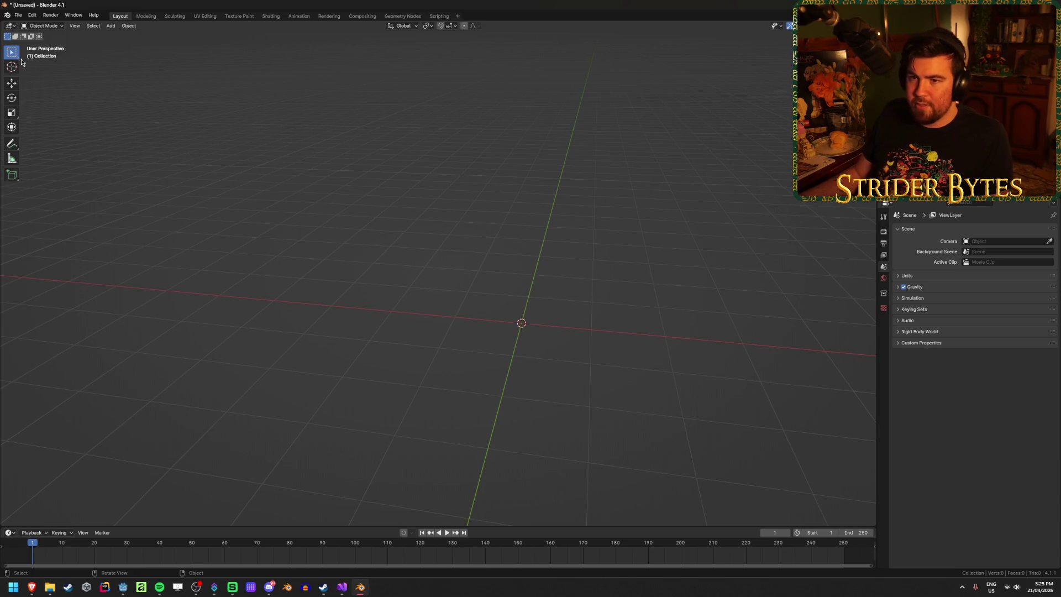
left_click(18, 15)
mouse_move(36, 136)
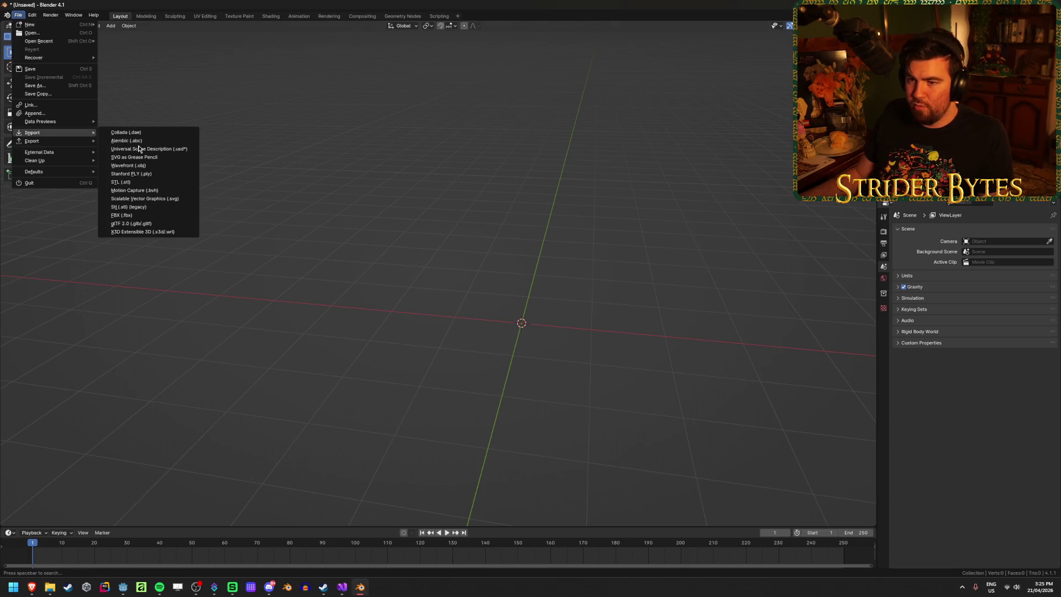
left_click(144, 215)
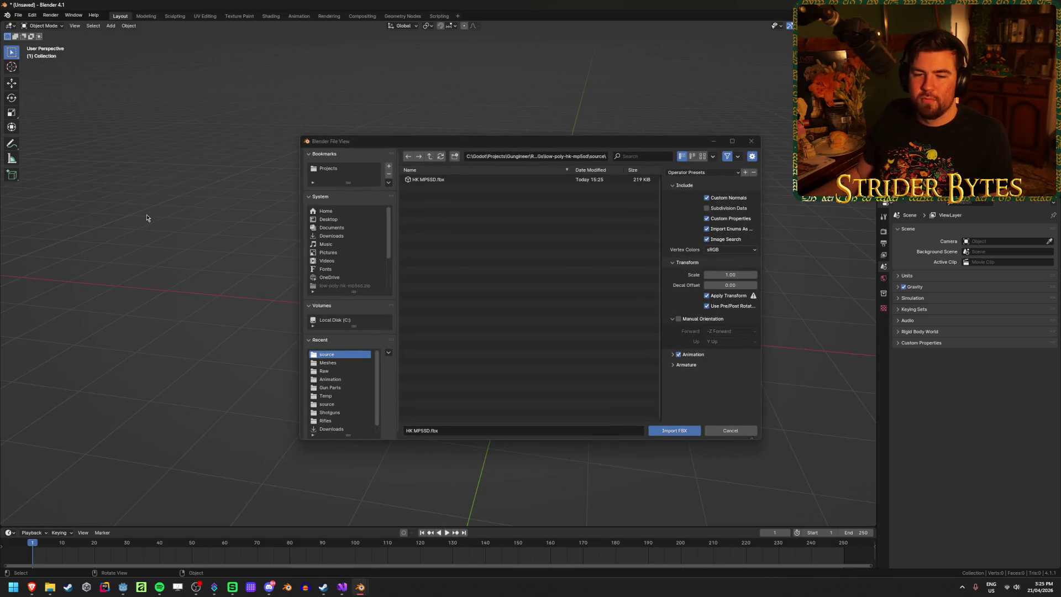
left_click(431, 180)
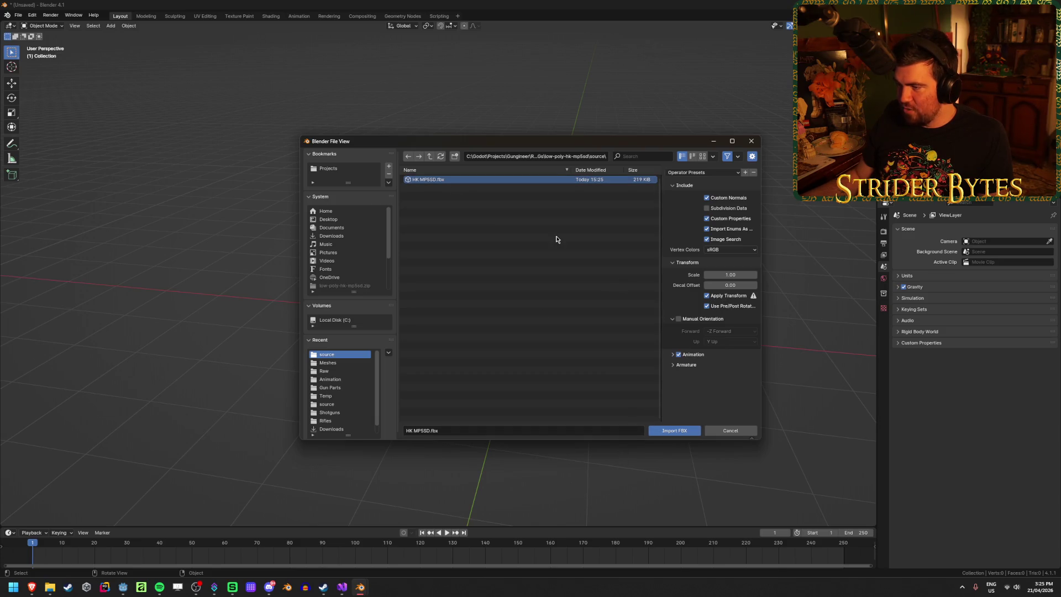
left_click(674, 431)
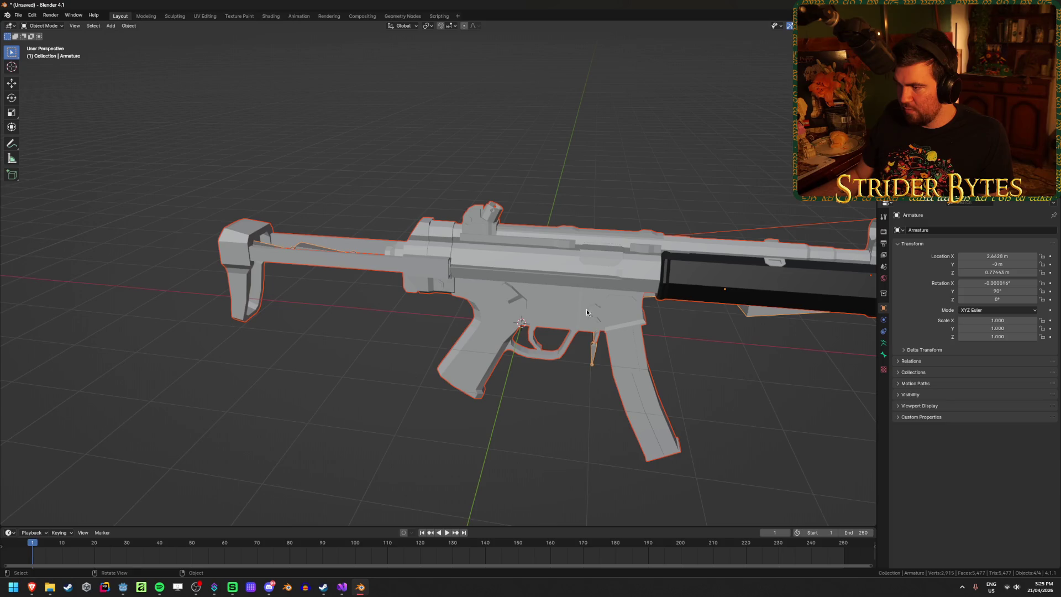
Step: Delete the imported armature and select the gun mesh in right side view
scroll(687, 409, "down", 2)
left_click(700, 307)
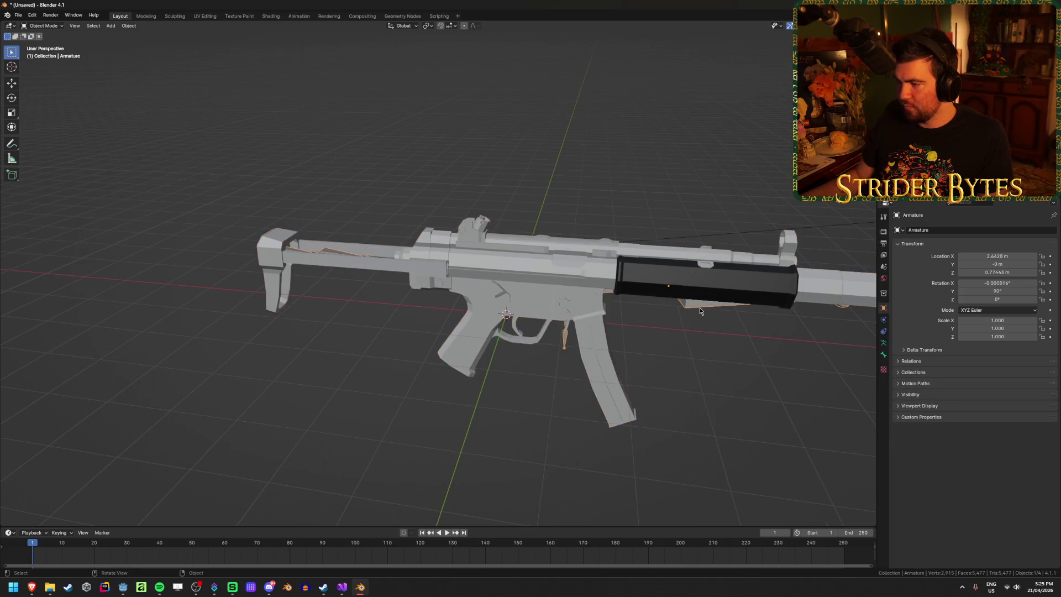
key("Delete")
left_click(636, 345)
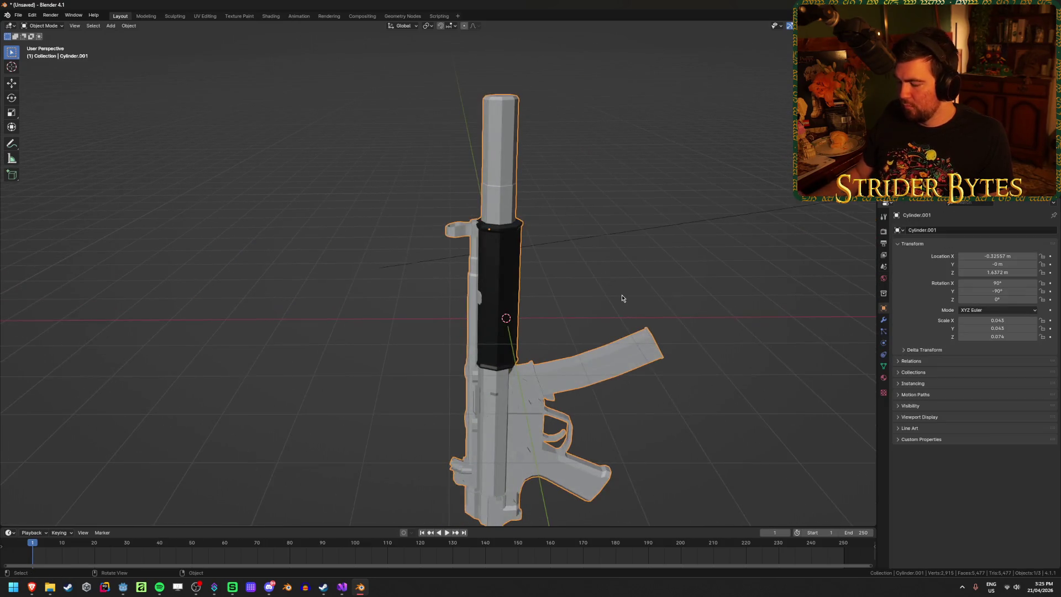
key("KP_3")
left_click_drag(622, 299, 704, 327)
Step: Rotate the gun 90° around Z so it lies level in side view
key("r")
key("z")
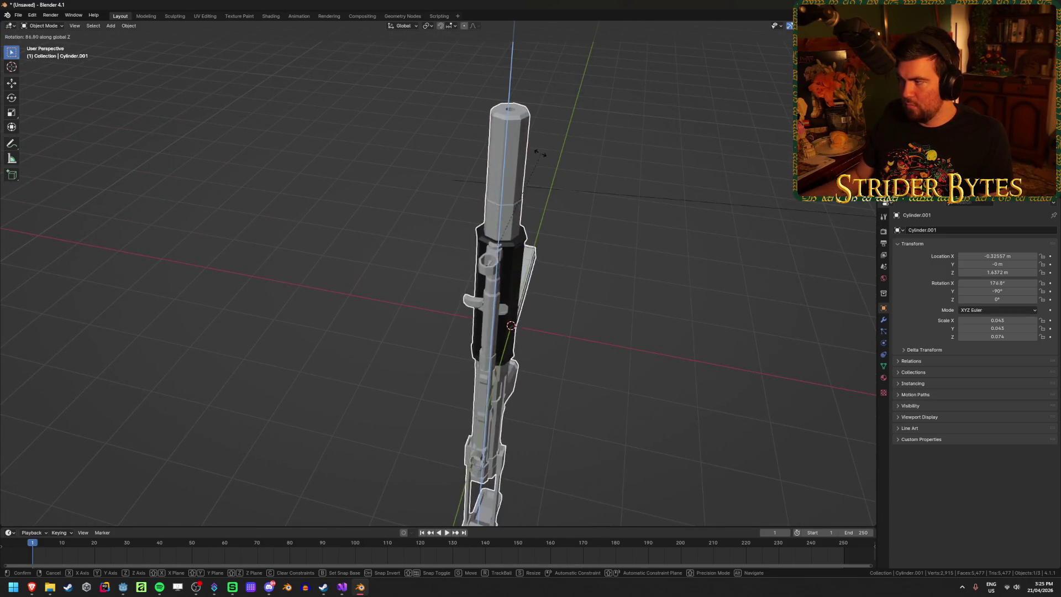
type("90")
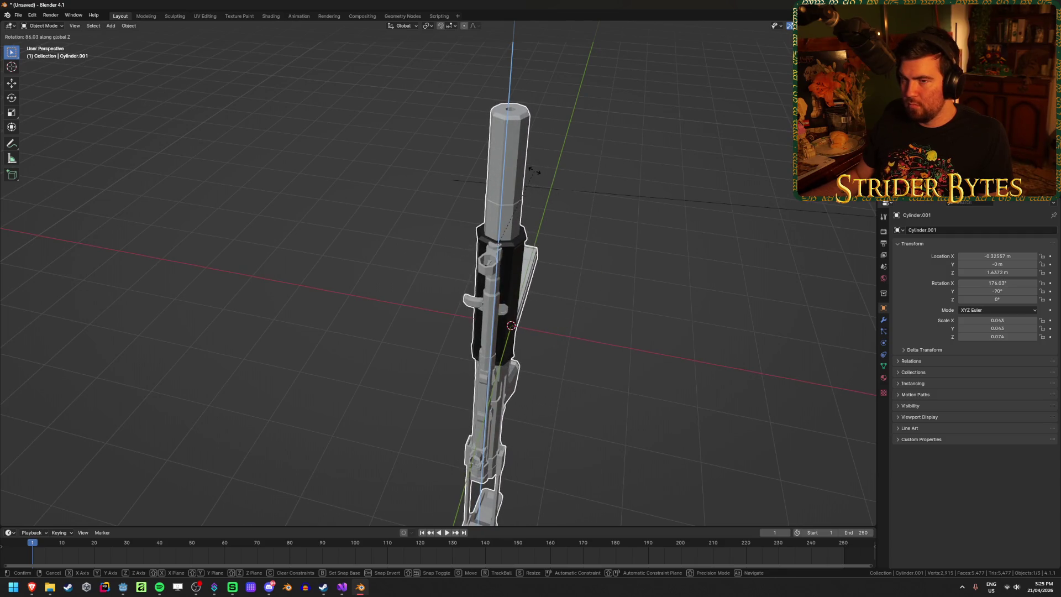
key("Return")
key("KP_3")
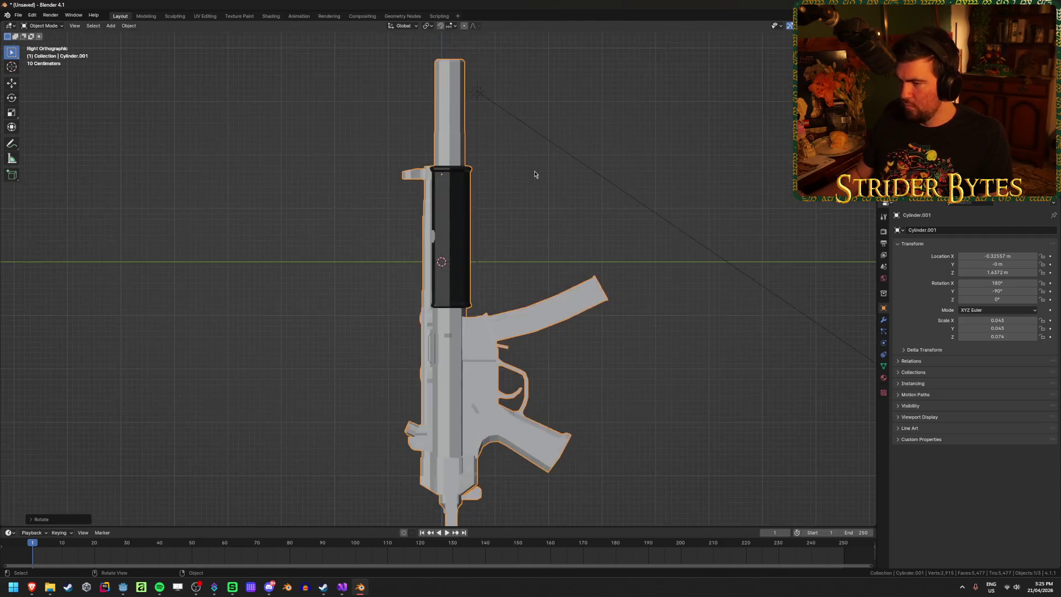
key("r")
right_click(442, 469)
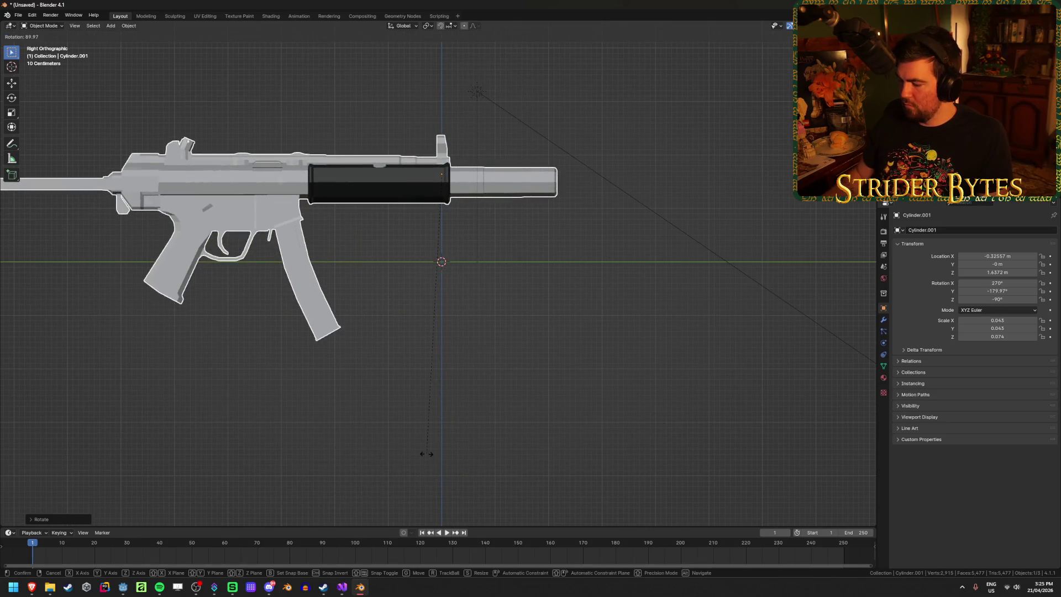
Step: Shift the gun along its length to about Y 4.98 m and delete the light
key("g")
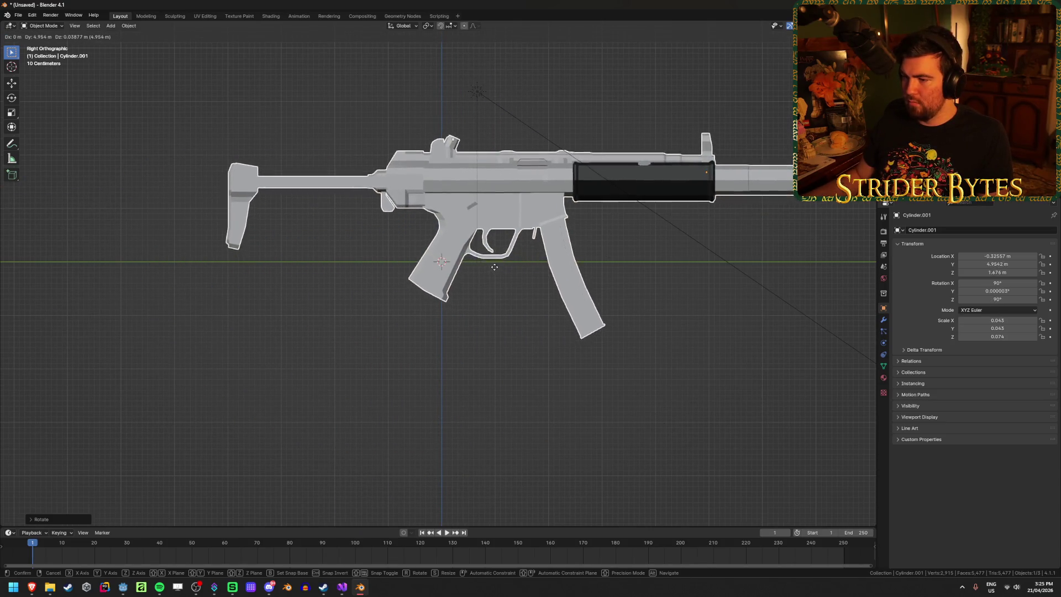
left_click(534, 270)
left_click_drag(668, 290, 562, 307)
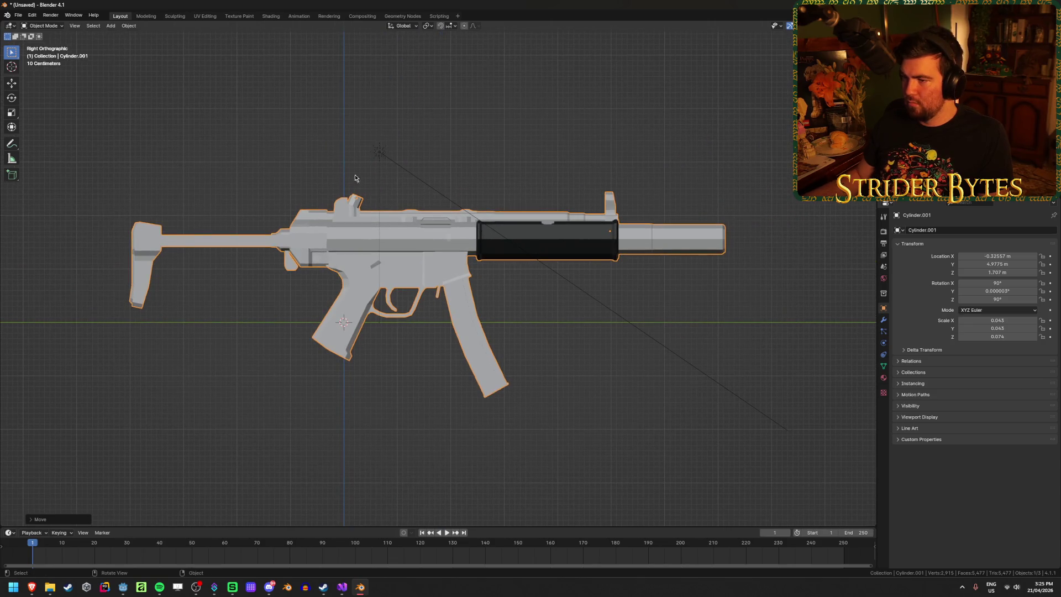
left_click(380, 151)
key("Delete")
left_click(940, 60)
left_click(592, 107)
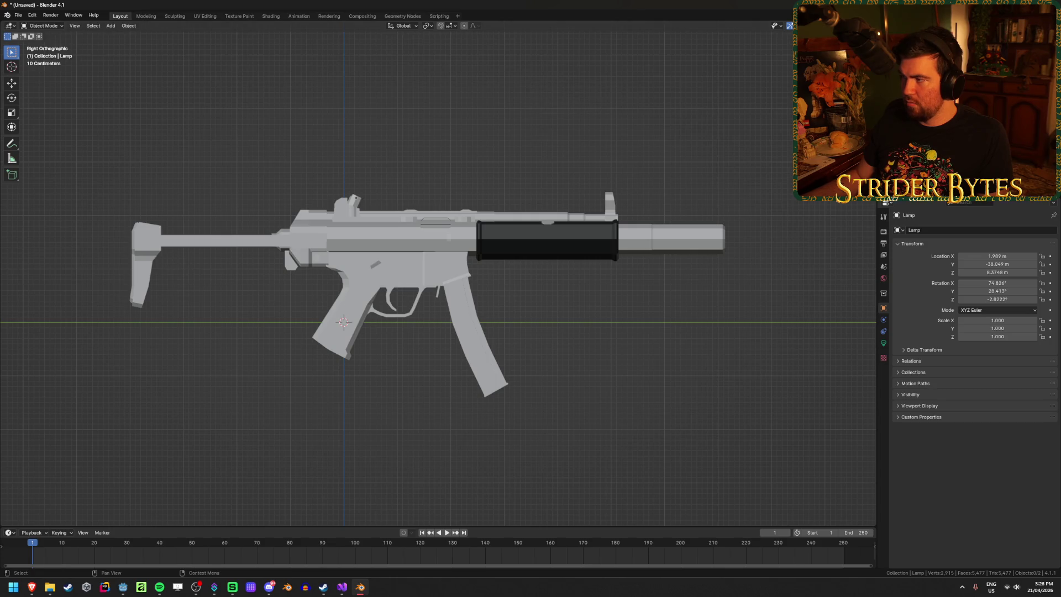
Step: Delete the leftover camera and lamp, leaving only the gun mesh selected
key("x")
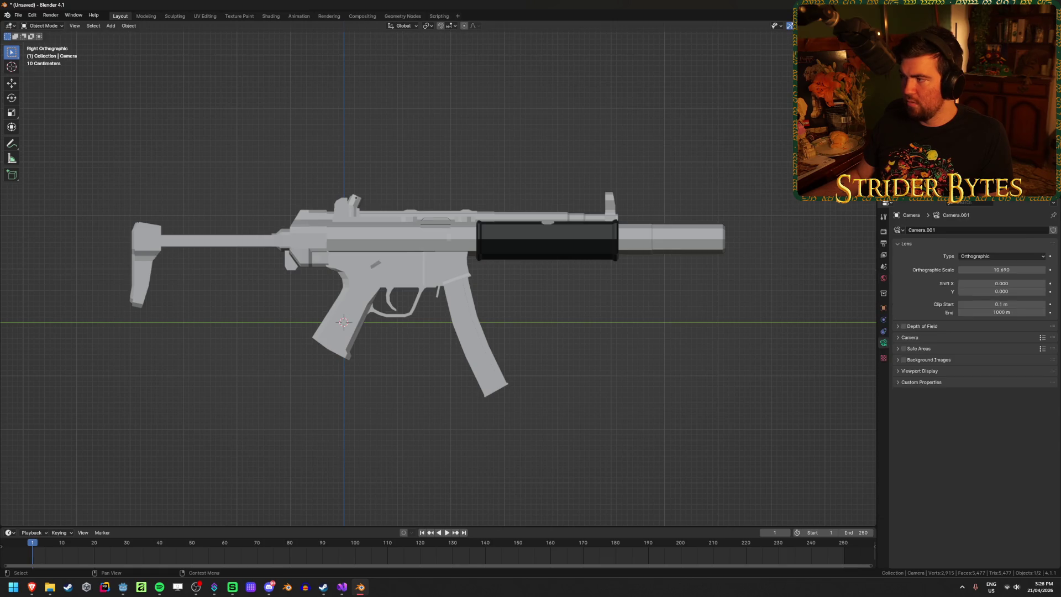
key("a")
scroll(475, 232, "down", 3)
left_click_drag(495, 277, 486, 228)
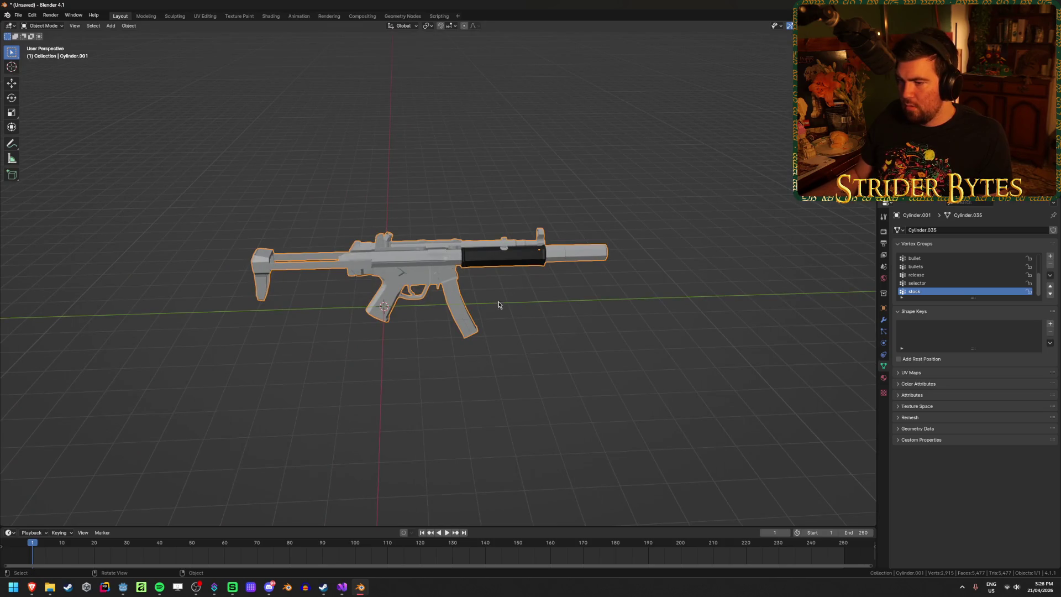
left_click_drag(498, 305, 475, 310)
key("KP_3")
Step: Inspect the level MP5SD mesh side-on in right side view
scroll(372, 387, "up", 3)
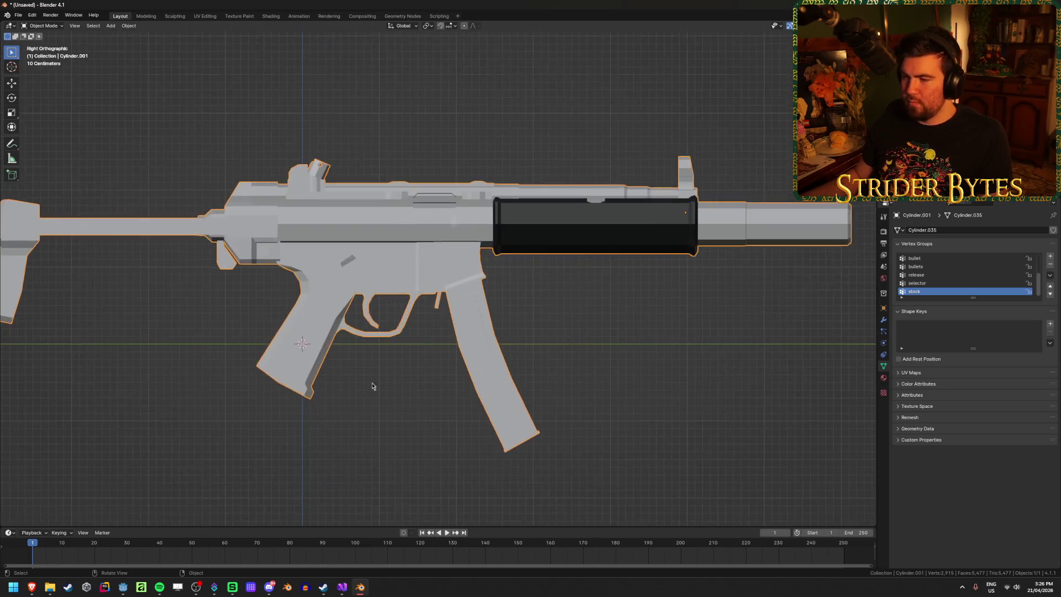
scroll(429, 351, "down", 3)
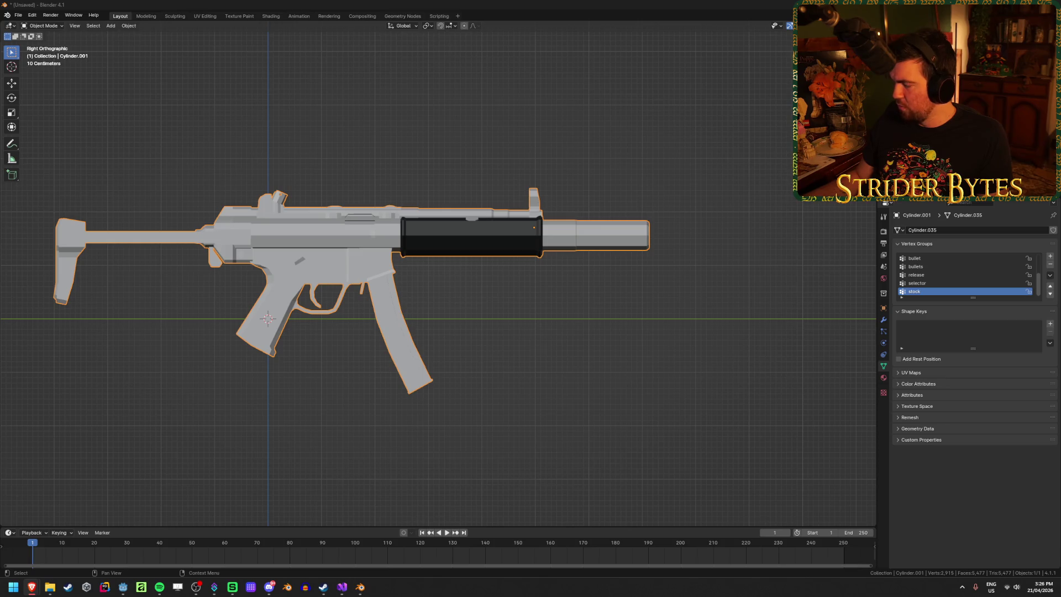
left_click(653, 342)
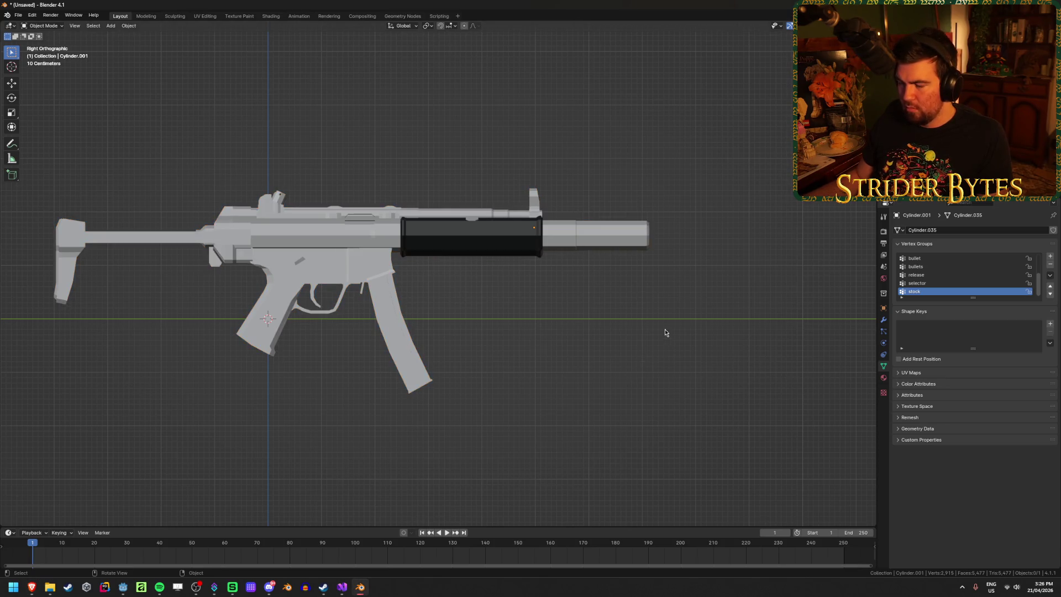
left_click_drag(665, 332, 599, 339)
left_click(390, 251)
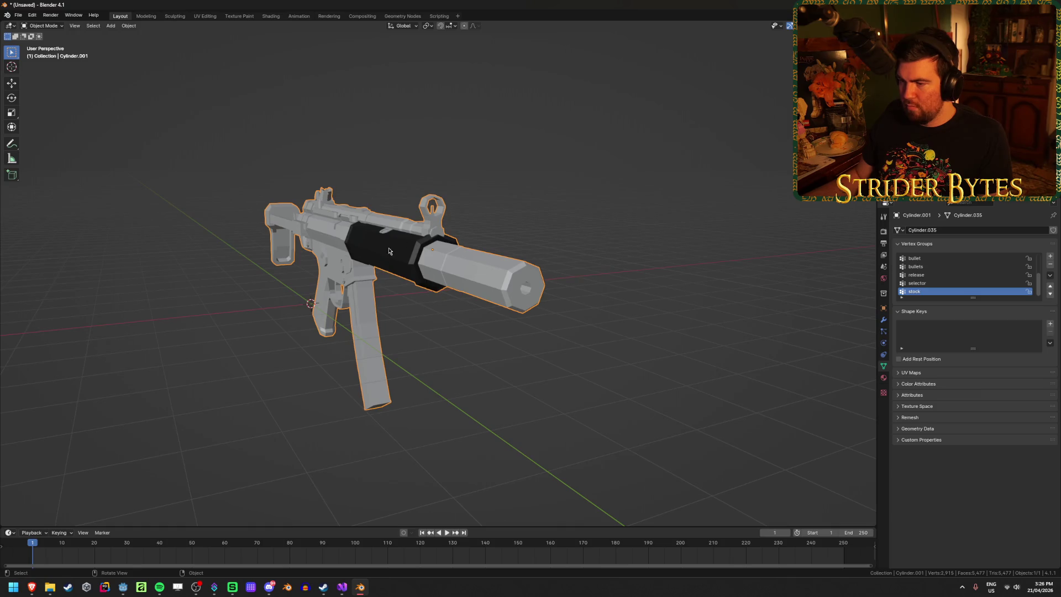
key("KP_3")
scroll(500, 332, "up", 1)
key("alt+Tab")
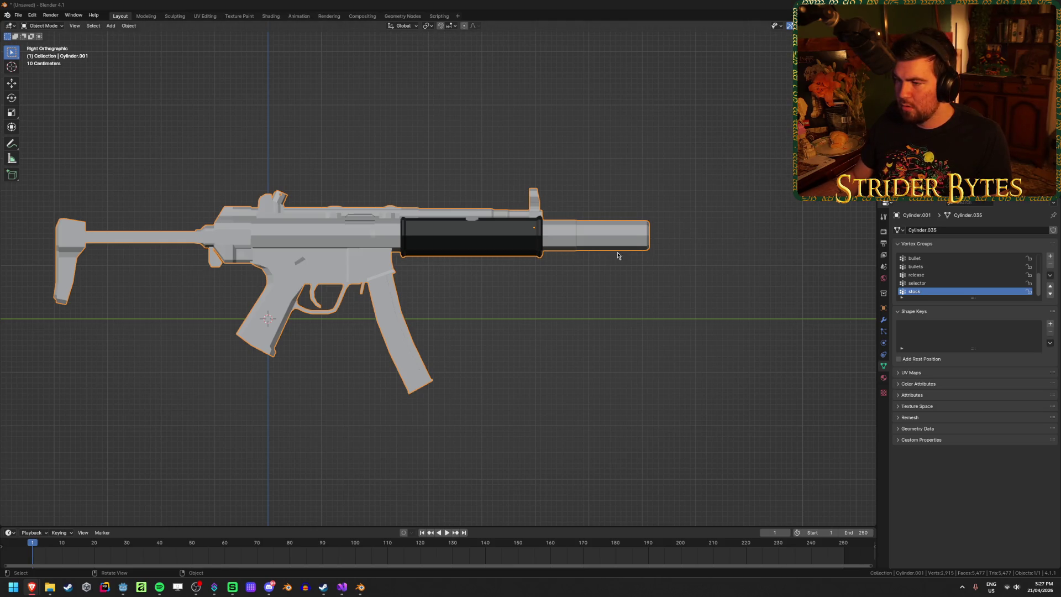
Step: Select the gun and set the transform pivot to the 3D Cursor
left_click(751, 243)
left_click(573, 221)
scroll(608, 321, "down", 3)
scroll(608, 320, "up", 3)
key("shift+s")
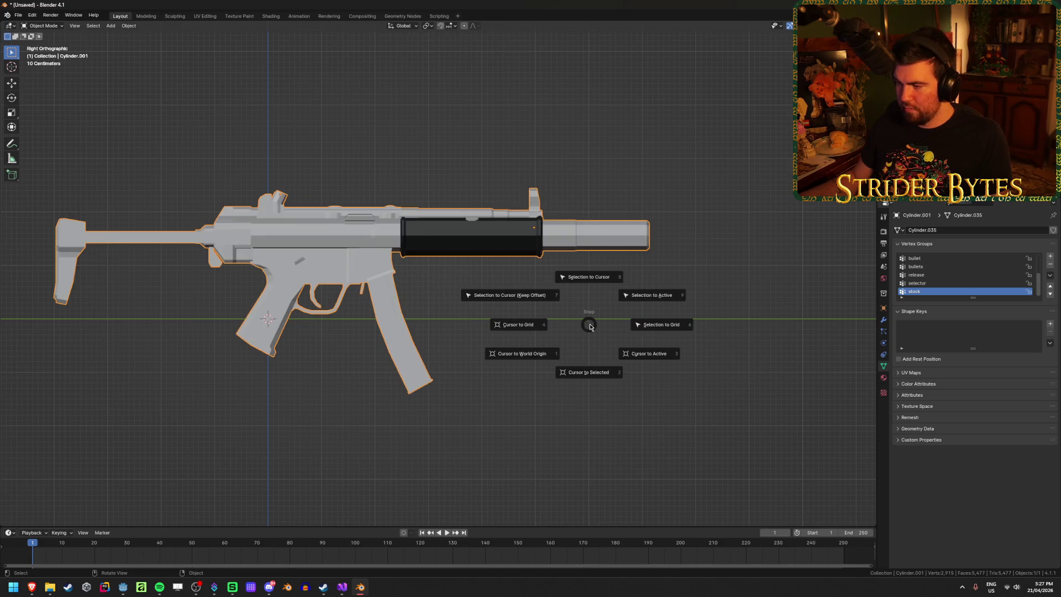
key("Escape")
left_click(423, 29)
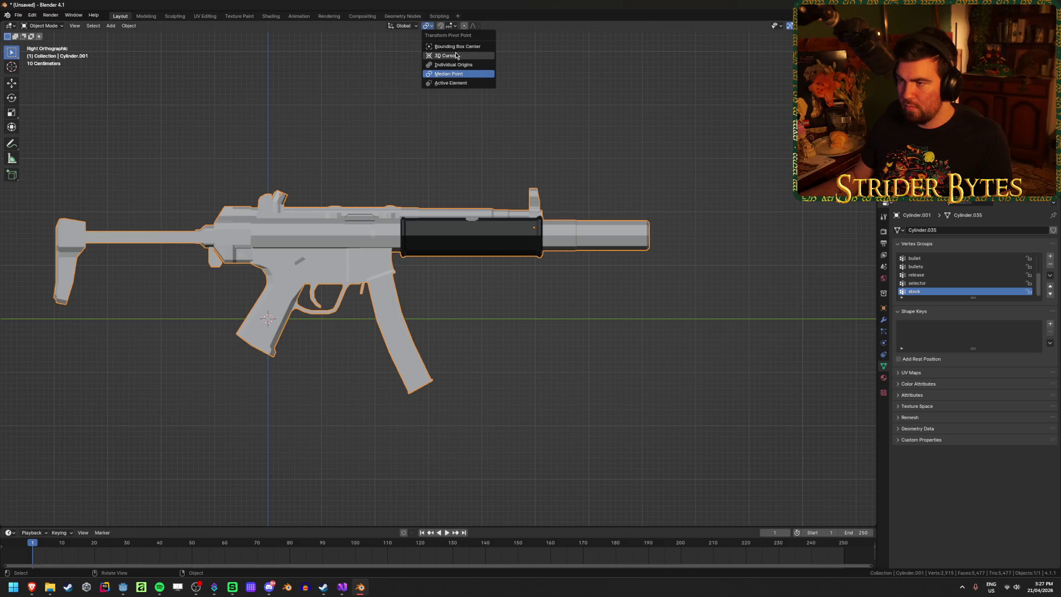
left_click(436, 57)
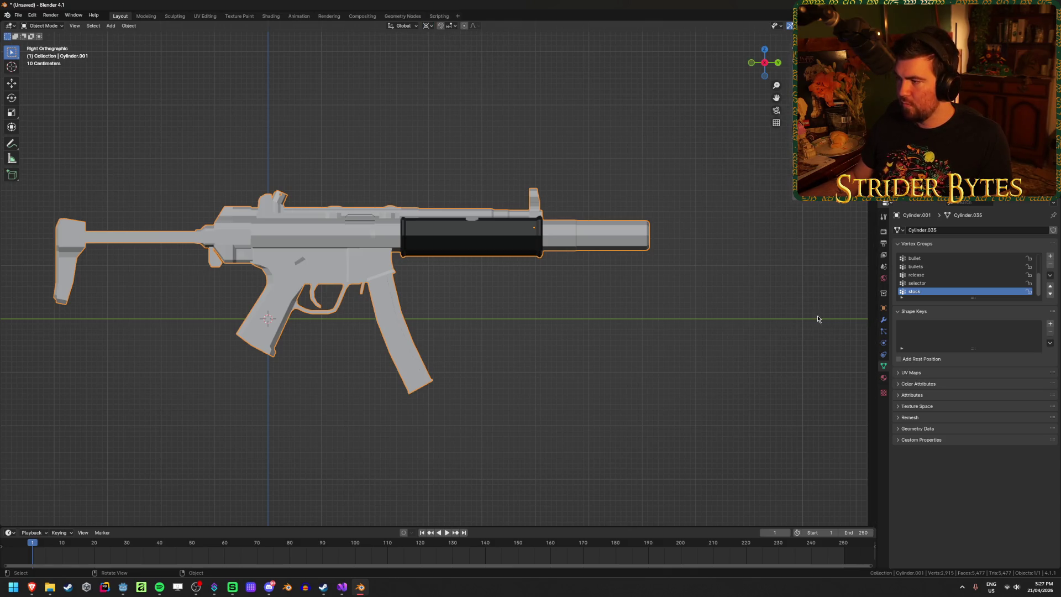
Step: Apply the gun's existing scale before resizing
scroll(807, 323, "down", 4)
scroll(785, 328, "up", 4)
key("ctrl+a")
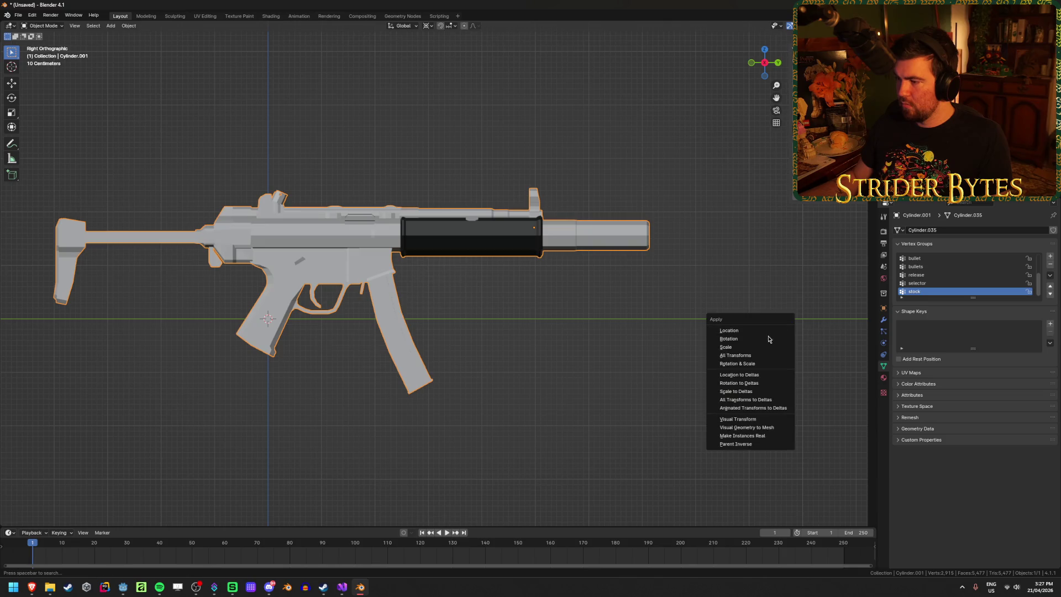
left_click(754, 346)
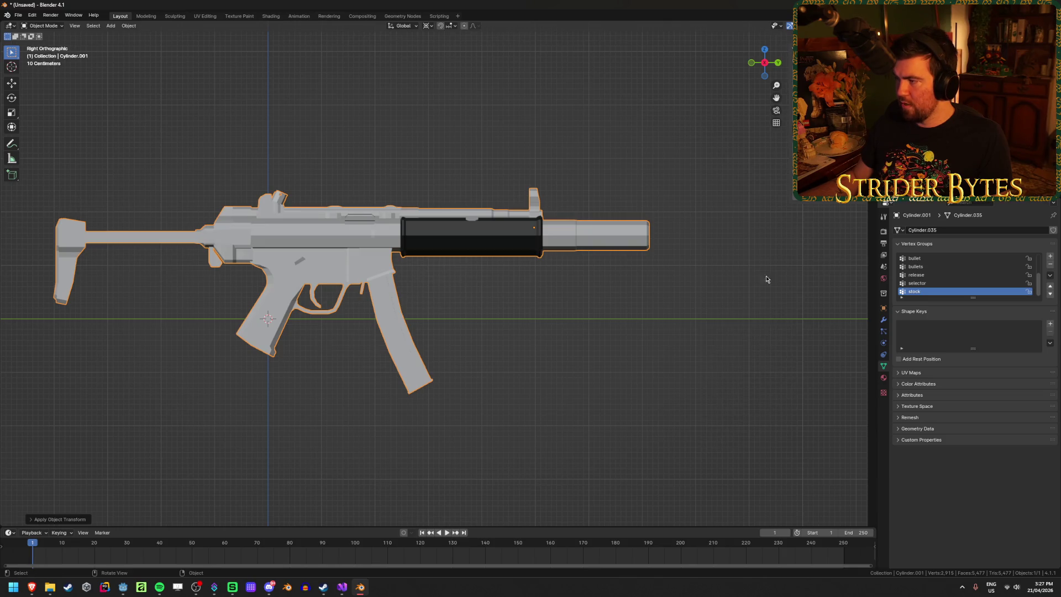
key("ctrl+a")
left_click(812, 254)
key("s")
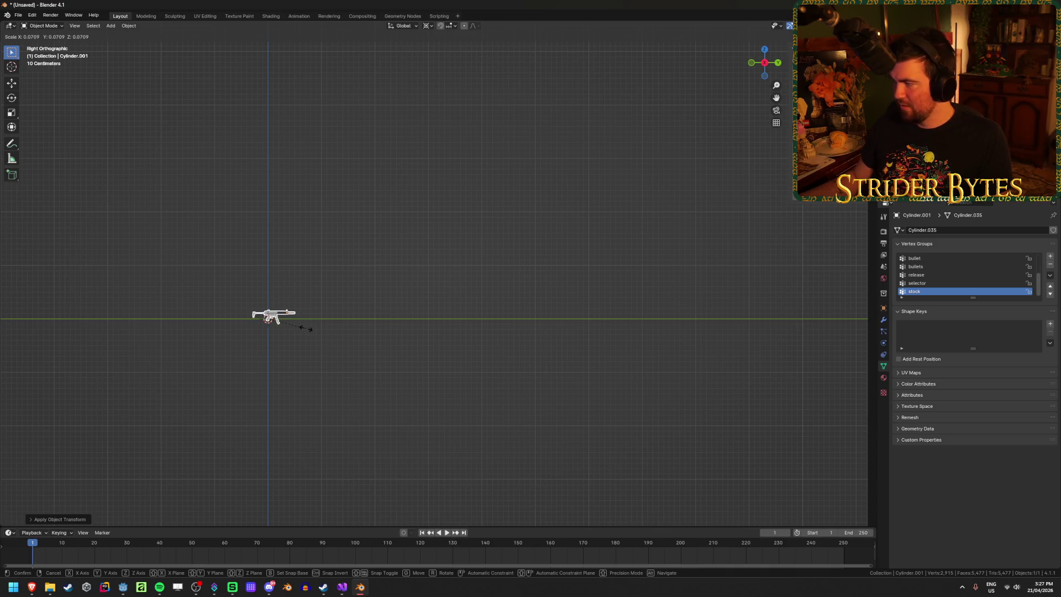
key("Escape")
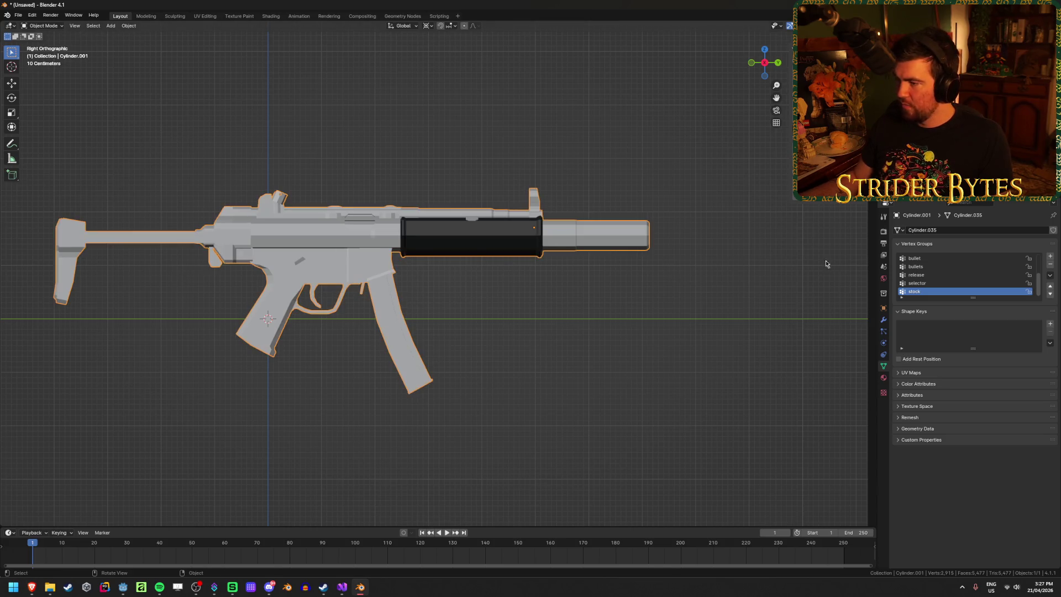
Step: Resize the whole MP5SD model about the 3D cursor and apply the new scale
key("s")
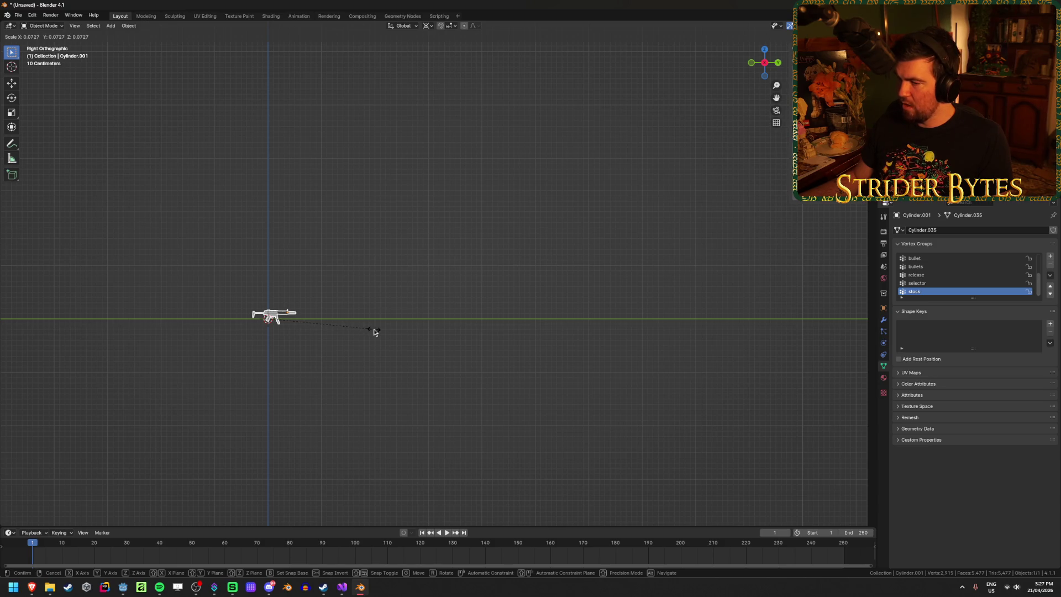
left_click(374, 331)
key("KP_Decimal")
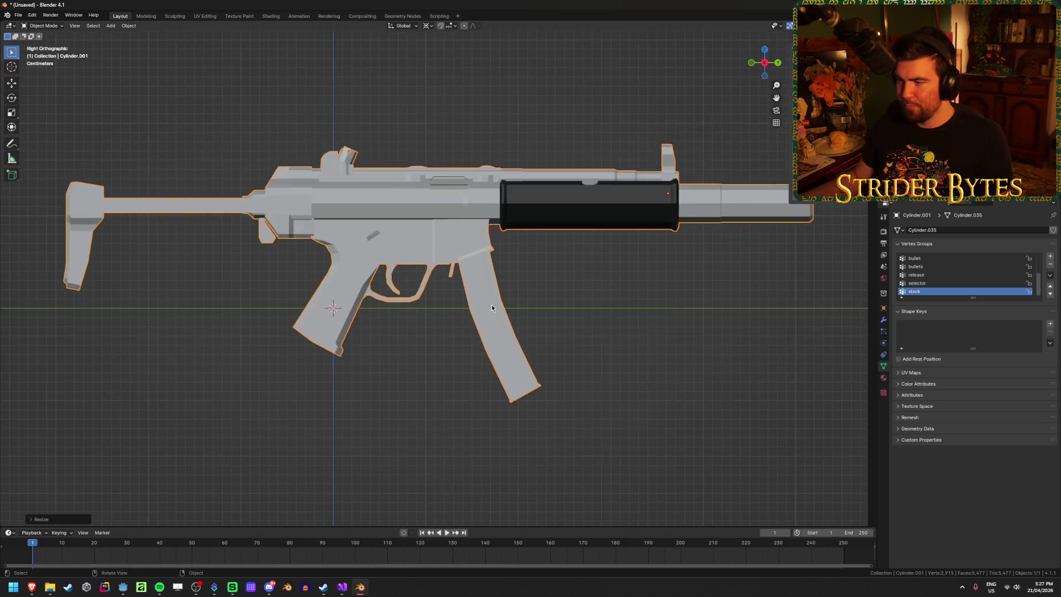
scroll(589, 296, "down", 2)
key("ctrl+a")
left_click(590, 291)
Step: In Edit Mode, box-select the suppressor vertices at the muzzle and grow the selection
mouse_move(635, 343)
left_mouse_down()
mouse_move(446, 363)
mouse_move(454, 371)
left_mouse_up()
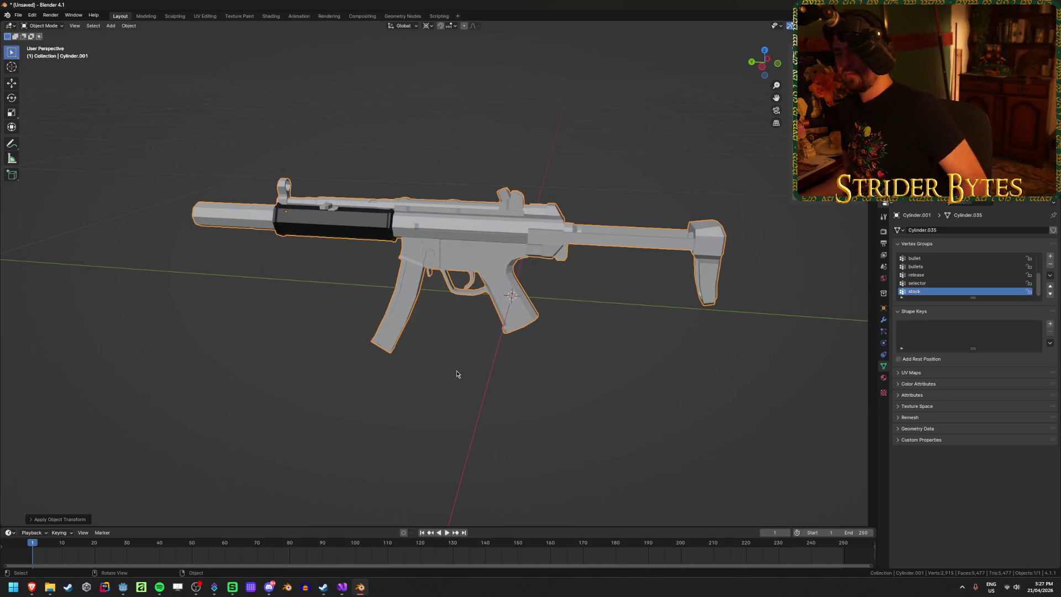
left_click_drag(229, 151, 297, 368)
key("Tab")
left_click(297, 368)
left_click_drag(220, 346, 472, 309)
mouse_move(610, 166)
left_mouse_down()
mouse_move(657, 238)
mouse_move(612, 266)
mouse_move(663, 254)
mouse_move(453, 367)
mouse_move(481, 332)
mouse_move(471, 315)
mouse_move(493, 331)
mouse_move(555, 339)
mouse_move(462, 367)
left_mouse_up()
key("ctrl+KP_Add")
Step: Extend the selection along the suppressor in X-ray and separate it as Cylinder.002
key("ctrl+KP_Add")
key("shift+z")
mouse_move(628, 403)
left_mouse_down()
mouse_move(526, 409)
mouse_move(505, 449)
mouse_move(503, 441)
mouse_move(623, 417)
mouse_move(391, 379)
mouse_move(502, 370)
mouse_move(500, 393)
left_mouse_up()
scroll(524, 412, "up", 3)
key("ctrl+KP_Add")
key("p")
left_click(499, 392)
key("Tab")
Step: Slide the separated suppressor off the barrel to confirm it moves alone, then undo
left_click(257, 281)
scroll(469, 349, "down", 4)
key("ctrl+KP_3")
key("g")
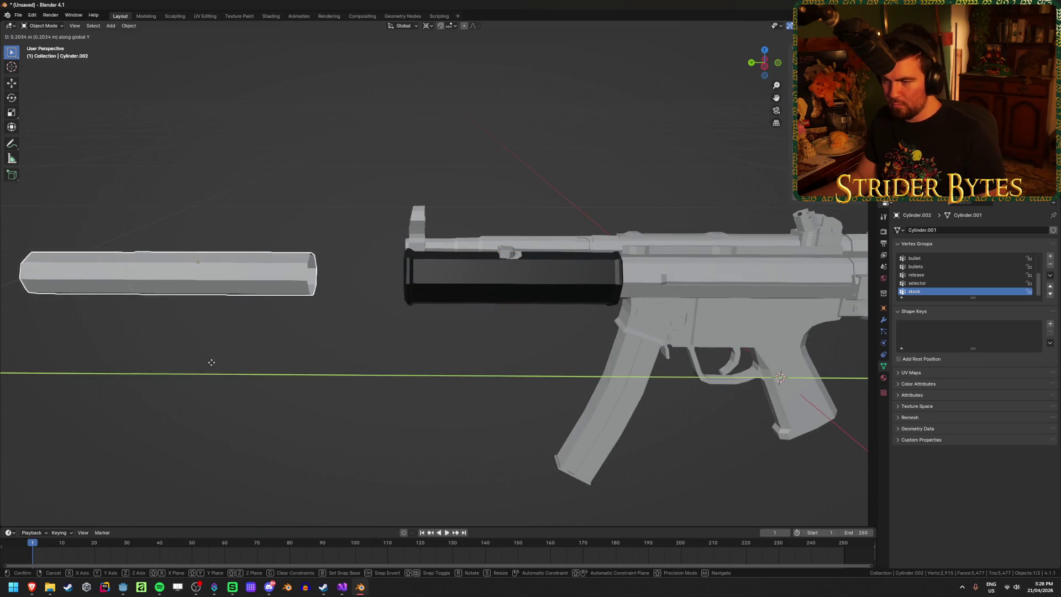
left_click(213, 359)
left_click_drag(355, 331, 299, 323)
scroll(299, 324, "down", 5)
left_click_drag(408, 332, 431, 325)
scroll(519, 328, "up", 5)
left_click_drag(115, 359, 344, 339)
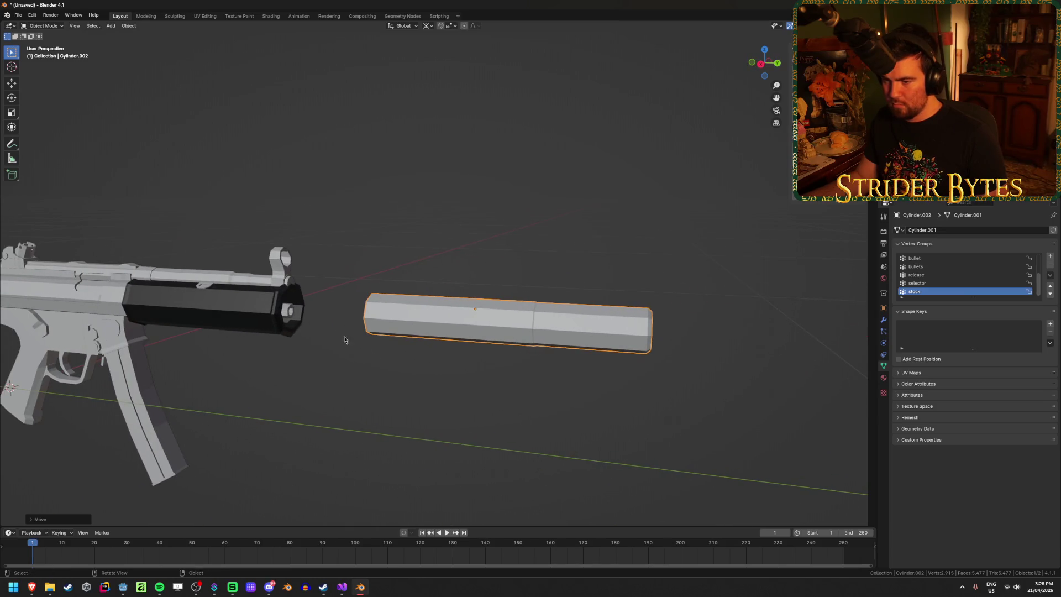
key("ctrl+z")
Step: Inspect the gun body in see-through display, then return to solid shading
key("shift+z")
mouse_move(232, 369)
left_mouse_down()
mouse_move(379, 384)
mouse_move(434, 434)
mouse_move(417, 462)
mouse_move(500, 372)
mouse_move(581, 369)
mouse_move(535, 362)
mouse_move(351, 267)
mouse_move(625, 264)
mouse_move(579, 267)
mouse_move(608, 265)
left_mouse_up()
left_click(812, 130)
key("Tab")
key("Tab")
left_click(564, 374)
key("shift+z")
Step: Hide and unhide the suppressor to check the barrel, then reselect the gun body
left_click(650, 253)
key("h")
mouse_move(648, 295)
left_mouse_down()
mouse_move(597, 291)
mouse_move(558, 332)
mouse_move(571, 362)
mouse_move(315, 351)
mouse_move(523, 389)
mouse_move(460, 295)
left_mouse_up()
key("alt+h")
left_click(569, 318)
left_click(461, 294)
scroll(461, 294, "up", 3)
scroll(424, 299, "up", 4)
left_click(738, 287)
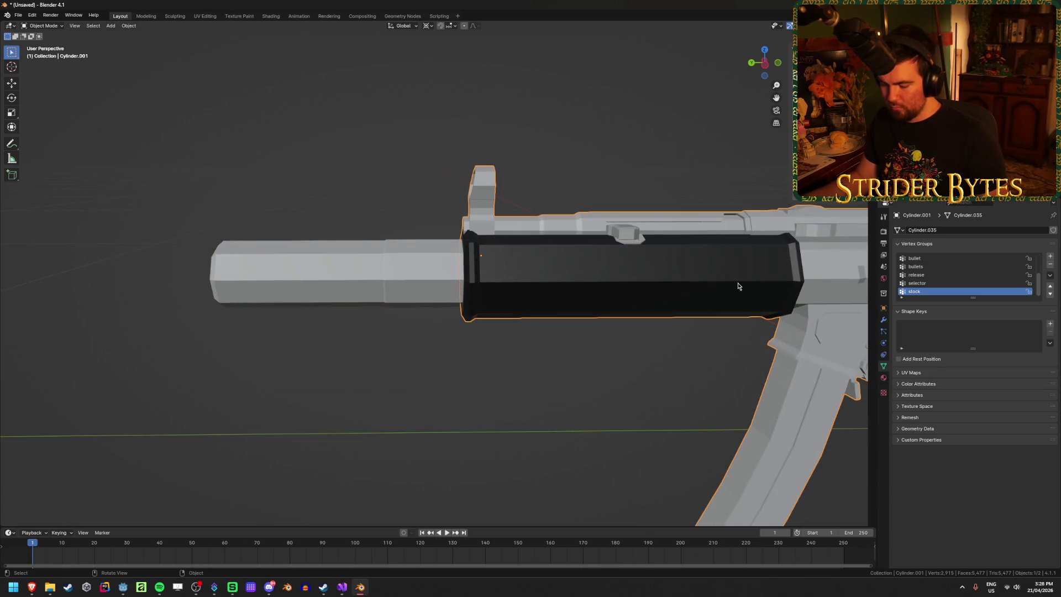
Step: Isolate the suppressor and edit its mesh from the side in X-ray view
left_click(542, 281)
key("shift+h")
key("Tab")
key("KP_3")
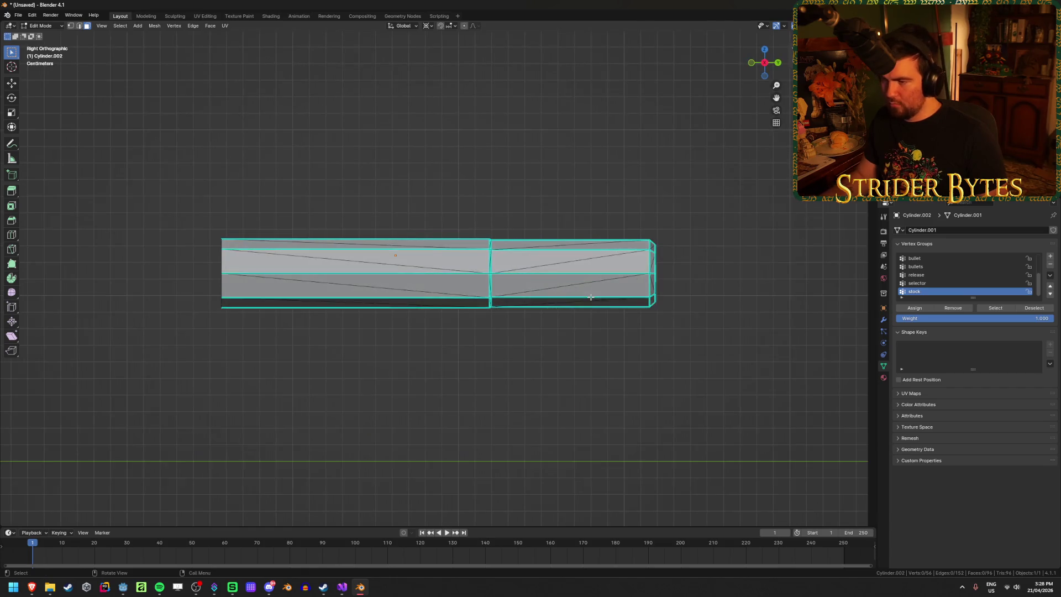
key("alt+z")
Step: Snap the rear-end vertices along Y onto the inner ring to shorten the suppressor
left_click_drag(191, 202, 279, 381)
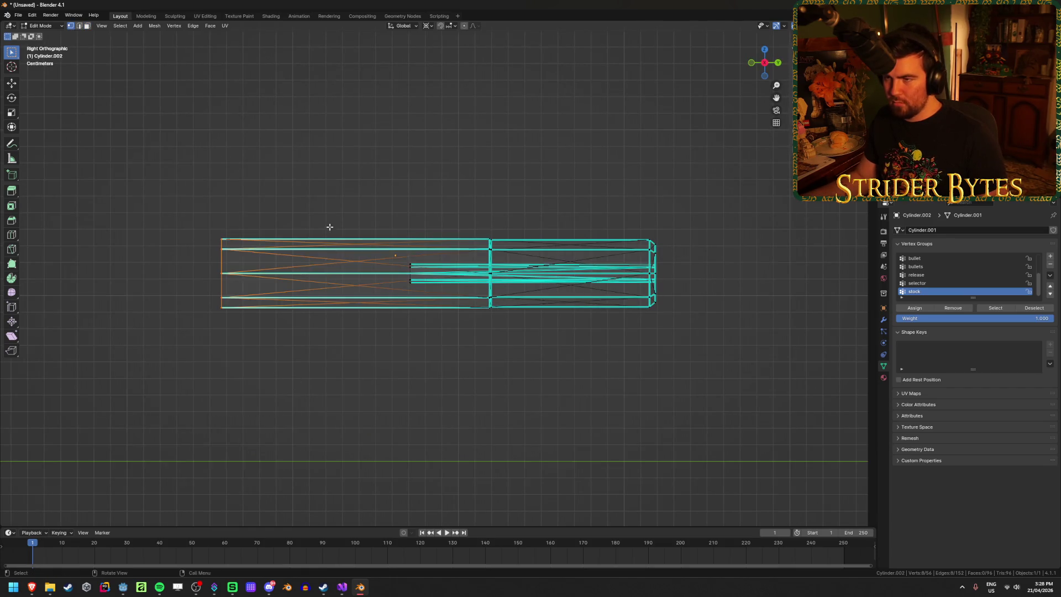
left_click(452, 26)
left_click(426, 77)
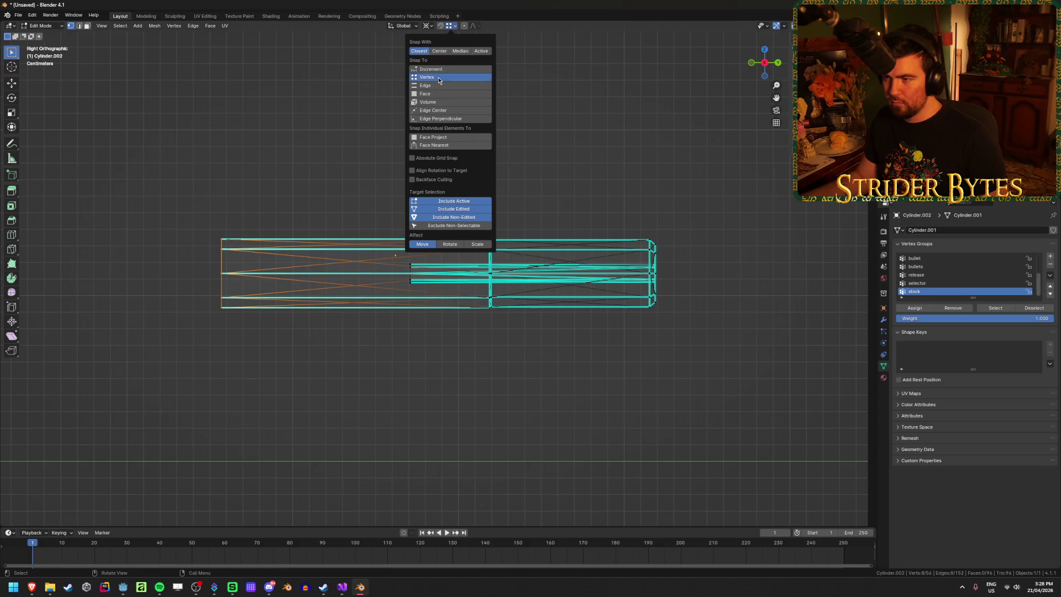
key("g")
key("y")
left_click(411, 266)
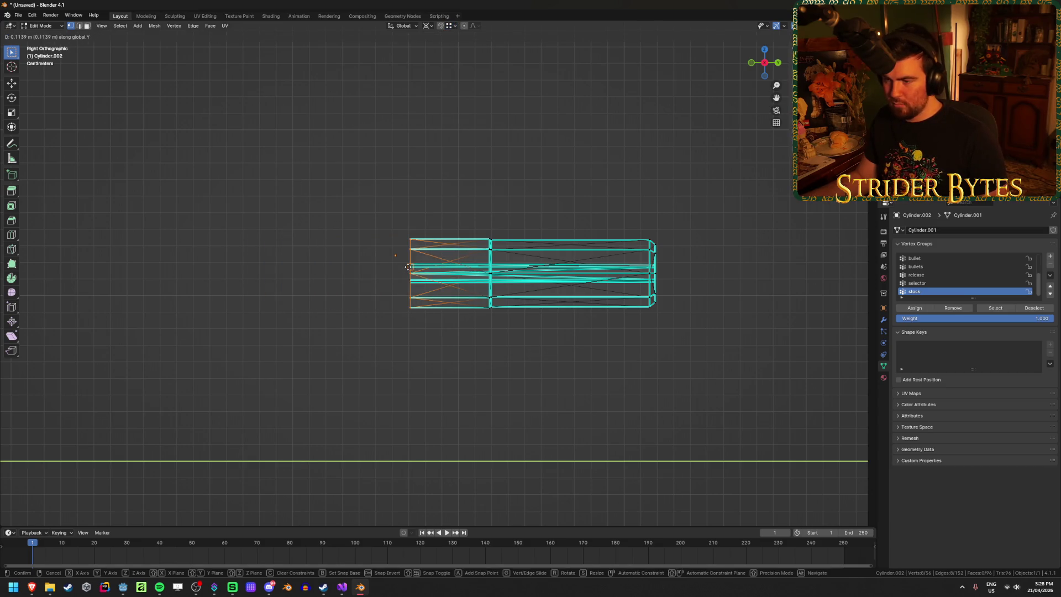
Step: Extrude a new rim outward from the suppressor's open-end edge loop
mouse_move(315, 302)
left_mouse_down()
mouse_move(335, 350)
mouse_move(278, 231)
left_mouse_up()
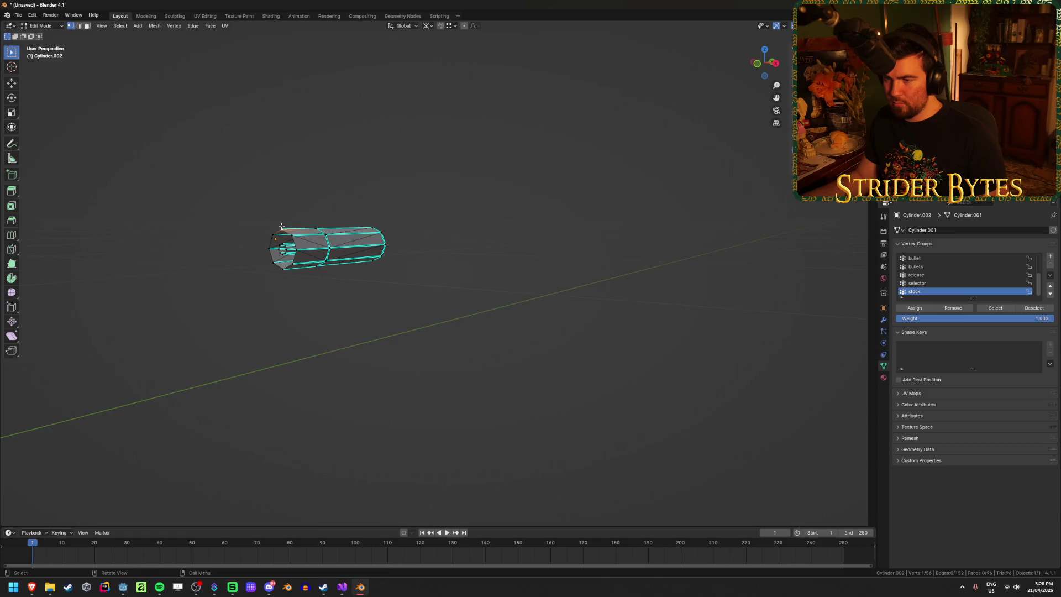
scroll(281, 226, "up", 5)
scroll(492, 327, "down", 4)
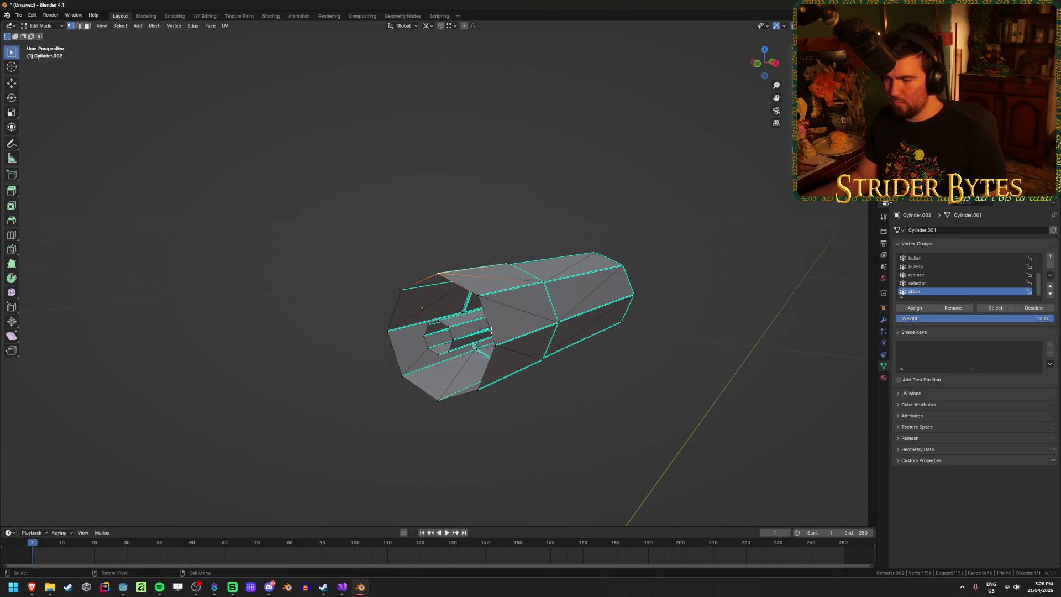
mouse_move(486, 332)
left_mouse_down()
mouse_move(457, 351)
mouse_move(470, 350)
mouse_move(444, 350)
mouse_move(553, 370)
mouse_move(531, 335)
left_mouse_up()
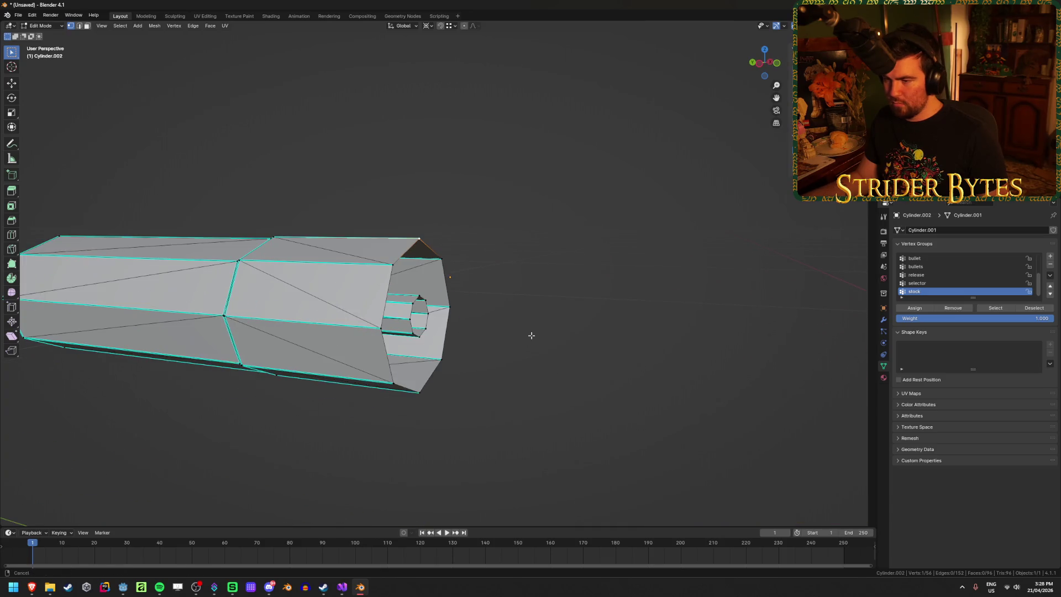
left_click(392, 287, "alt")
key("KP_3")
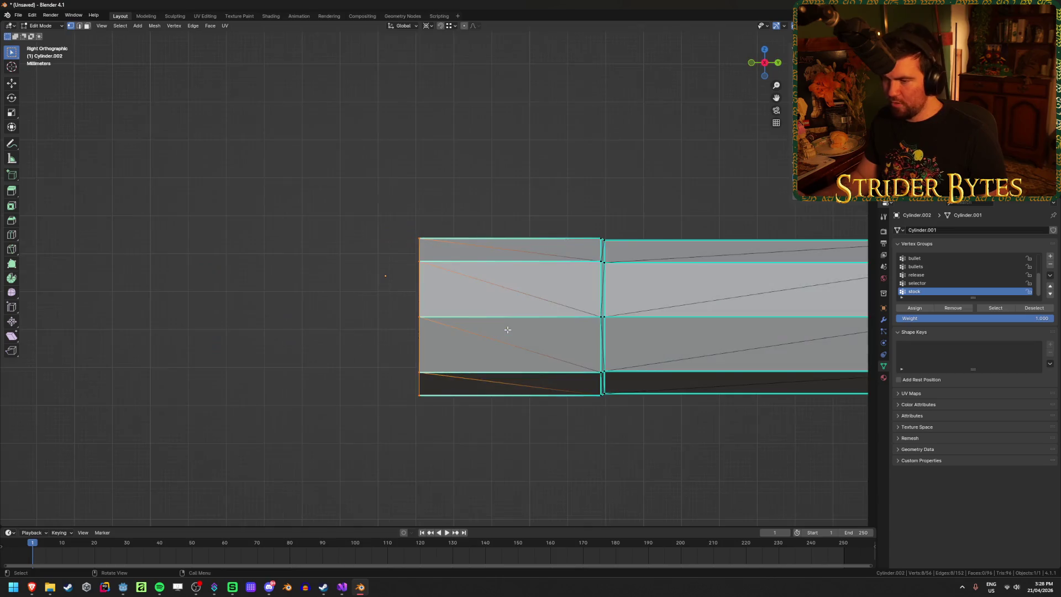
key("e")
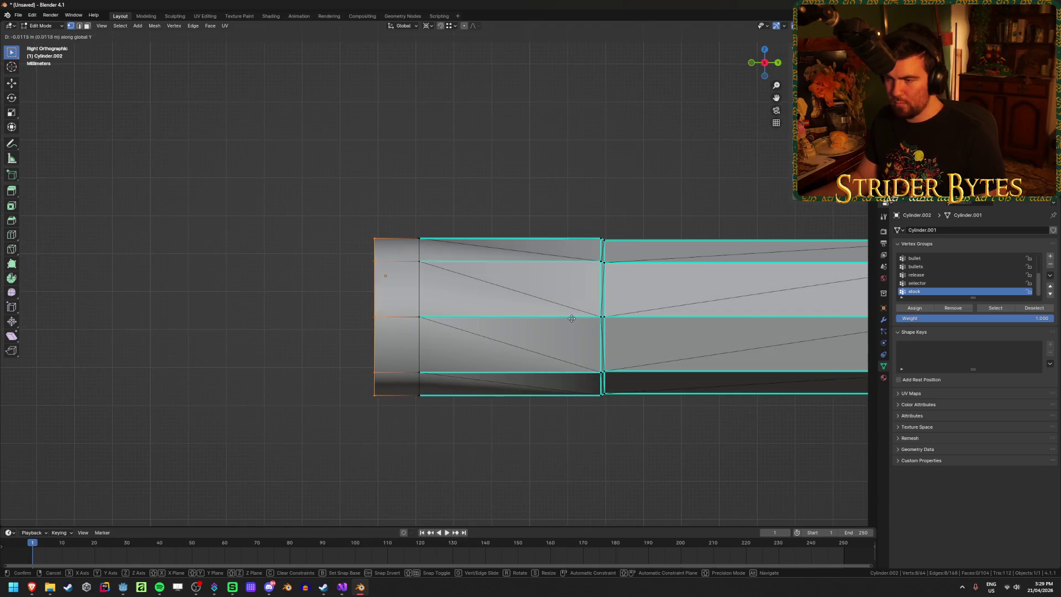
left_click(612, 303)
key("g")
key("Escape")
left_click(429, 26)
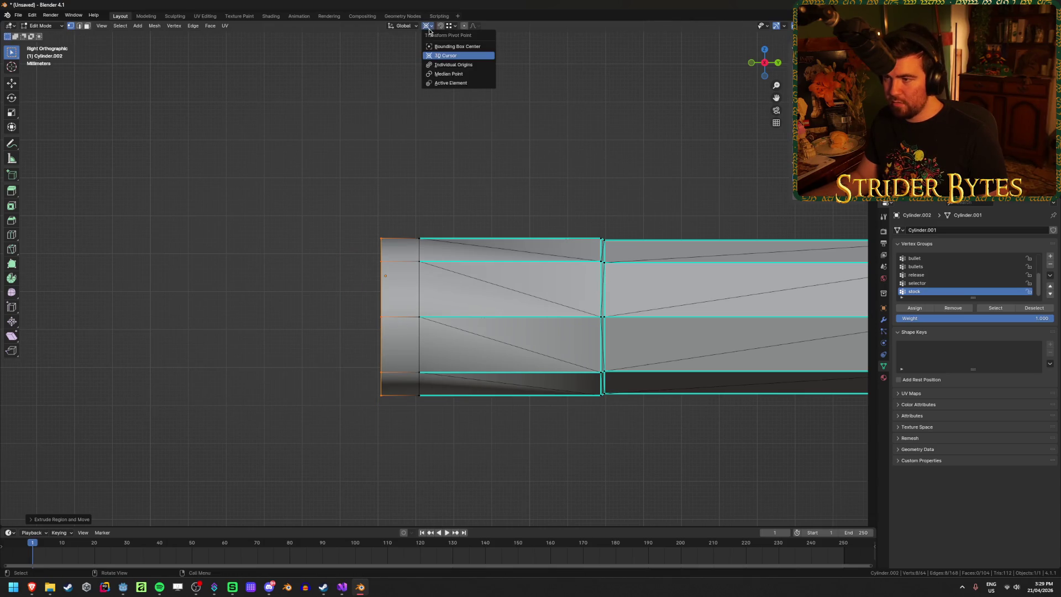
Step: Change the pivot point, move the end loop along Y and taper it
left_click(447, 62)
key("s")
key("Escape")
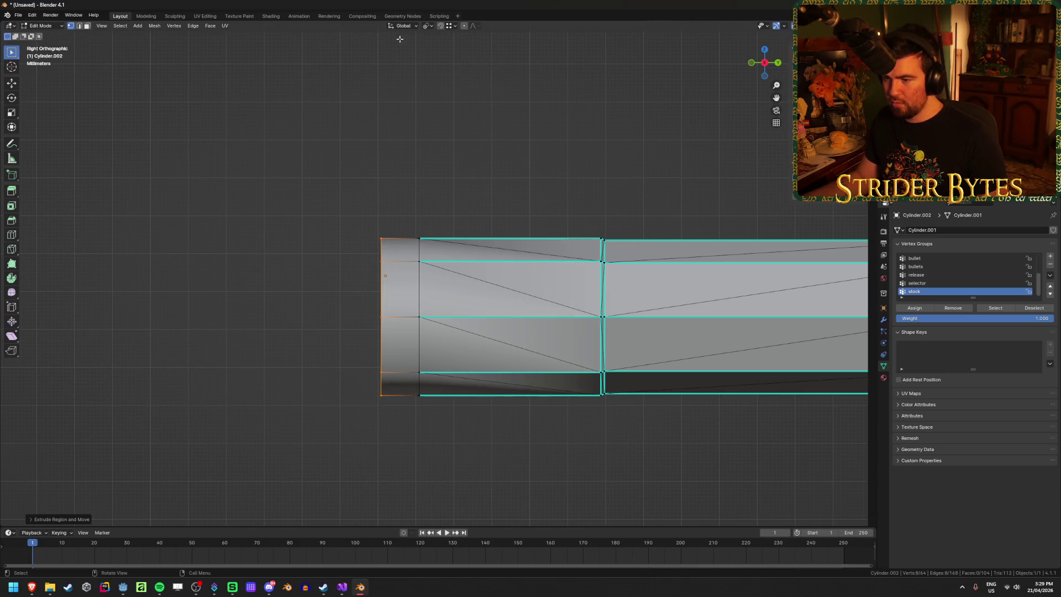
left_click(428, 28)
left_click(447, 83)
key("s")
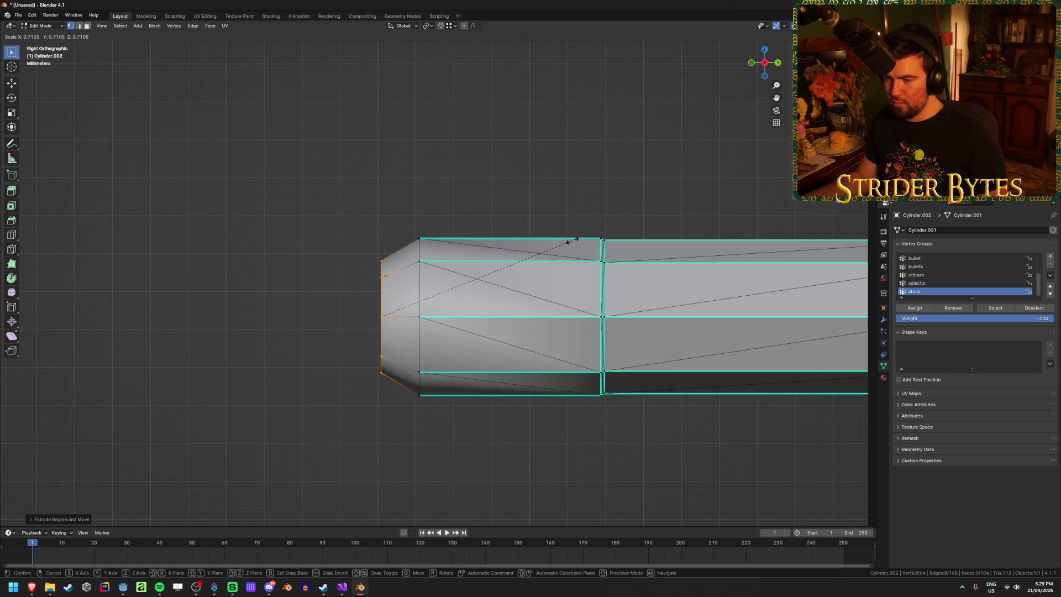
key("Escape")
key("g")
key("y")
left_click(631, 221)
key("s")
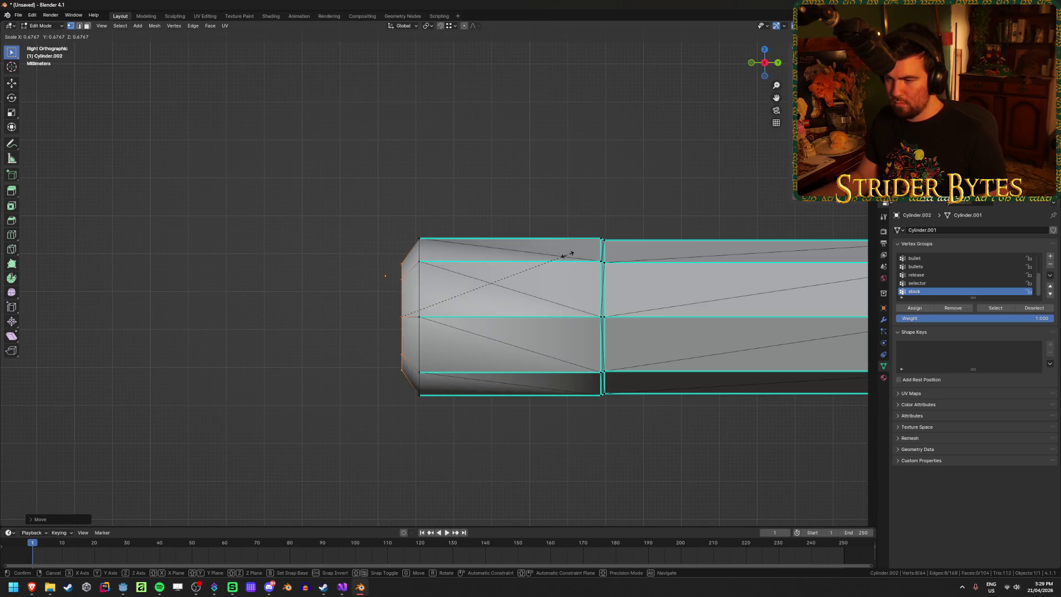
left_click(567, 255)
Step: Narrow the end opening further and extrude it inward along Y as a bore
mouse_move(568, 255)
left_mouse_down()
mouse_move(532, 242)
mouse_move(636, 226)
left_mouse_up()
key("s")
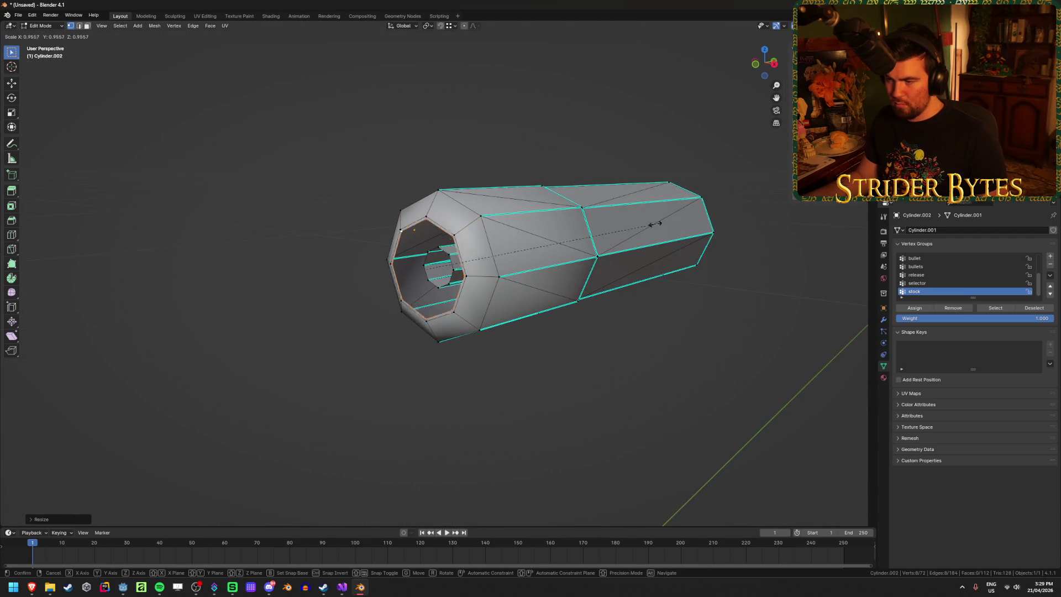
left_click(558, 248)
key("e")
key("y")
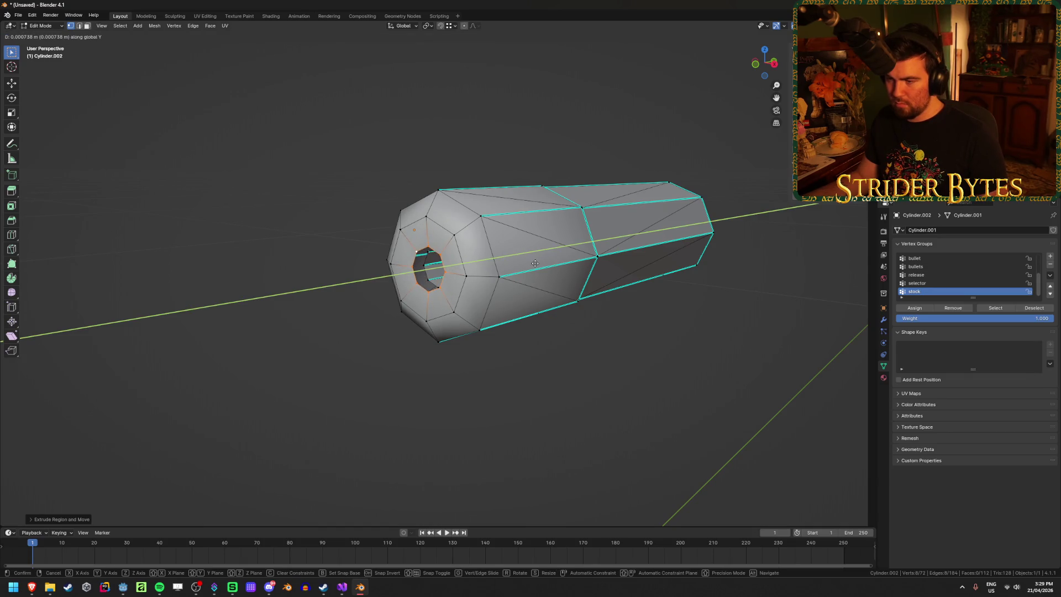
left_click(414, 274)
Step: Bridge the bore loop and the inner hole loop with Bridge Edge Loops
scroll(412, 276, "up", 3)
left_click(414, 273, "alt+shift")
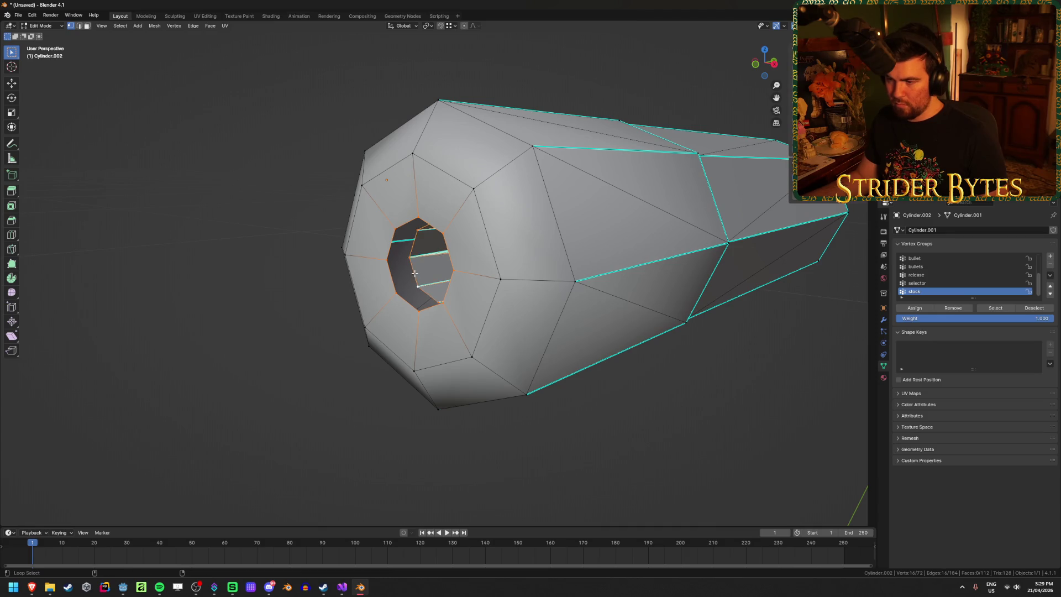
key("ctrl+e")
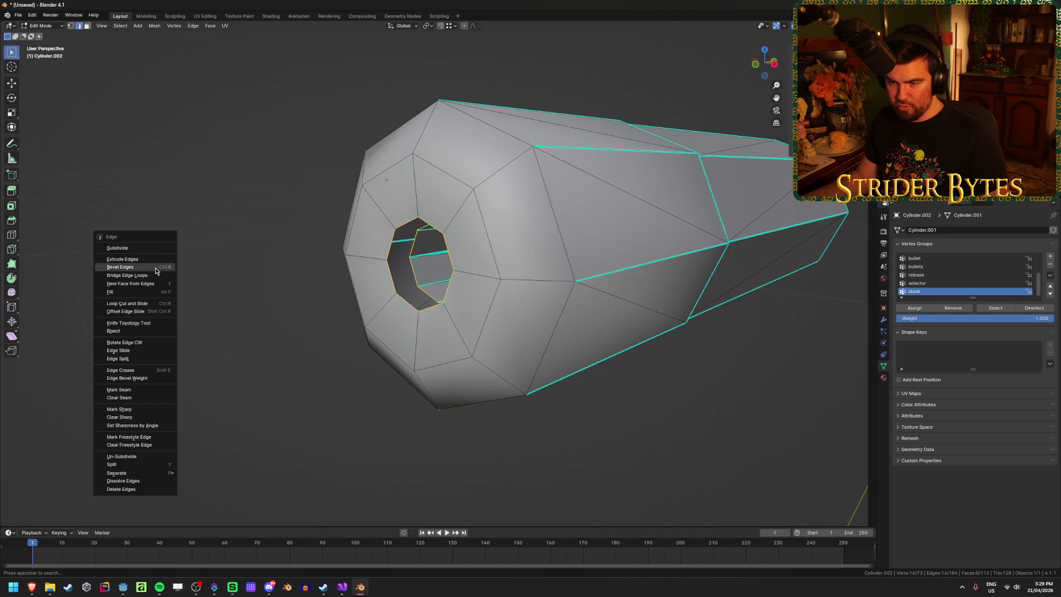
left_click(154, 274)
left_click(153, 274)
Step: Return to Object Mode with solid display and reselect the suppressor cylinder
mouse_move(215, 273)
left_mouse_down()
mouse_move(589, 301)
mouse_move(442, 278)
mouse_move(476, 268)
mouse_move(459, 304)
left_mouse_up()
key("alt+z")
key("Tab")
key("alt+z")
scroll(580, 297, "down", 3)
left_click(460, 303)
scroll(498, 298, "up", 5)
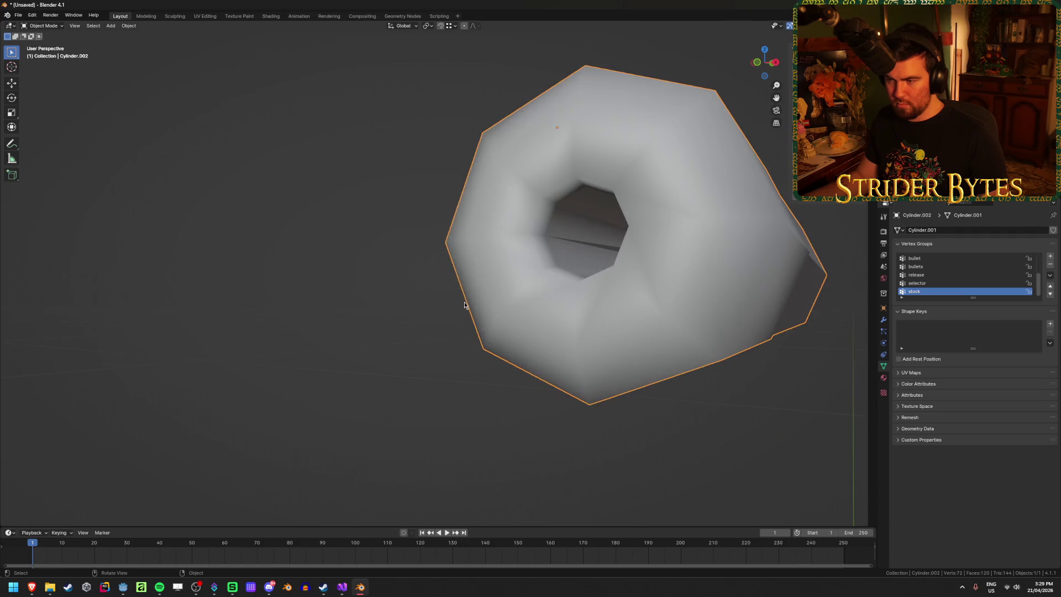
Step: Apply Shade Flat to the suppressor cylinder and lay it horizontal in view
scroll(559, 292, "down", 2)
right_click(559, 295)
left_click(560, 309)
key("alt+a")
mouse_move(525, 293)
left_mouse_down()
mouse_move(473, 315)
mouse_move(478, 280)
mouse_move(232, 282)
mouse_move(456, 295)
left_mouse_up()
scroll(430, 304, "down", 3)
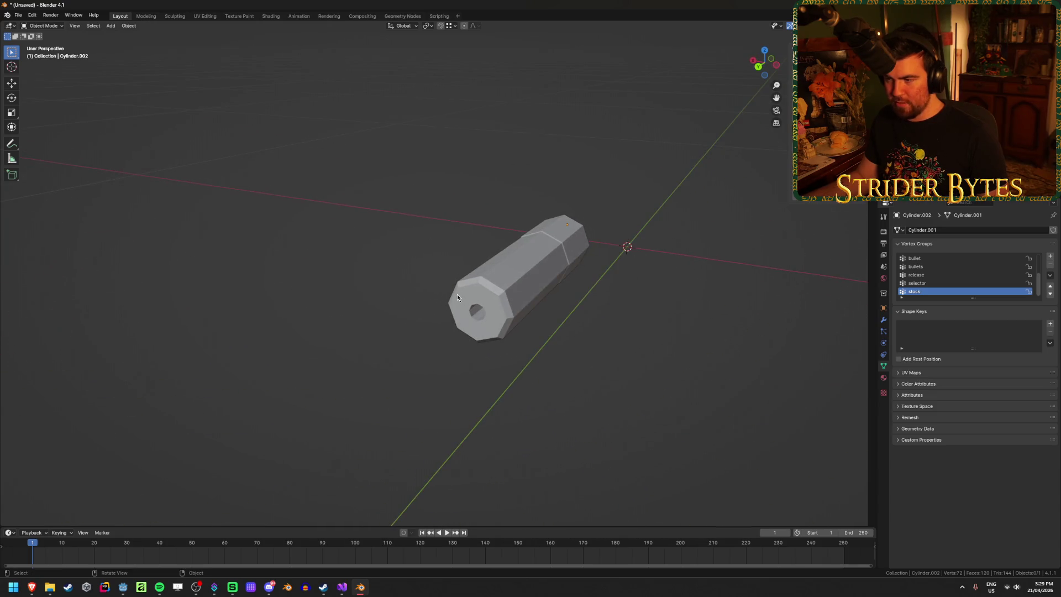
left_click(497, 287)
scroll(584, 300, "up", 3)
mouse_move(585, 300)
left_mouse_down()
mouse_move(640, 280)
mouse_move(505, 276)
mouse_move(704, 286)
mouse_move(482, 278)
left_mouse_up()
Step: Toggle the cylinder into Edit Mode and back to Object Mode
key("Tab")
scroll(526, 289, "up", 2)
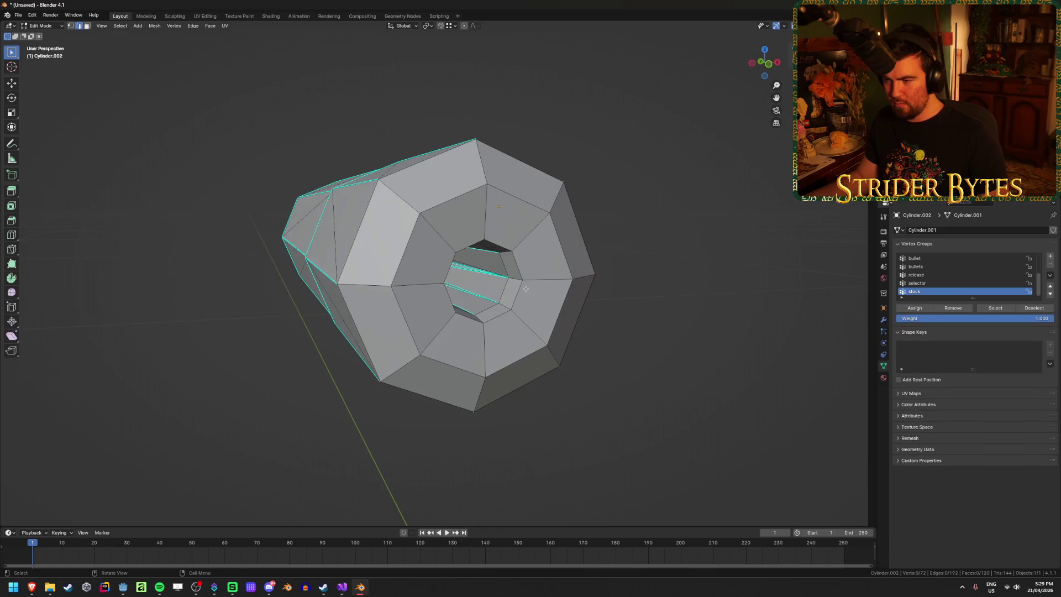
key("Tab")
key("Tab")
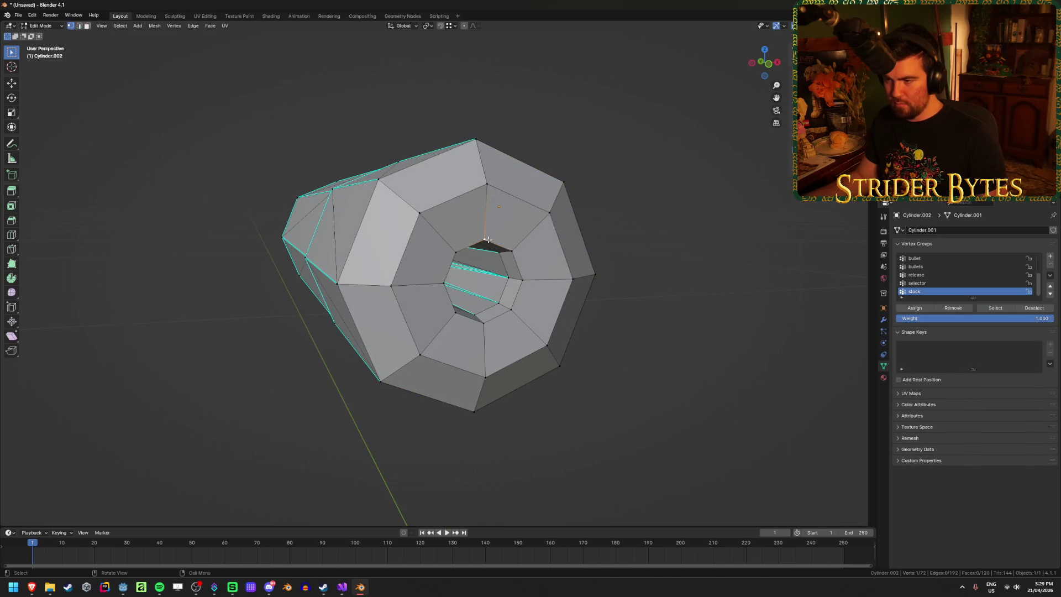
mouse_move(487, 327)
left_mouse_down()
mouse_move(562, 320)
mouse_move(542, 320)
left_mouse_up()
key("ctrl+Tab")
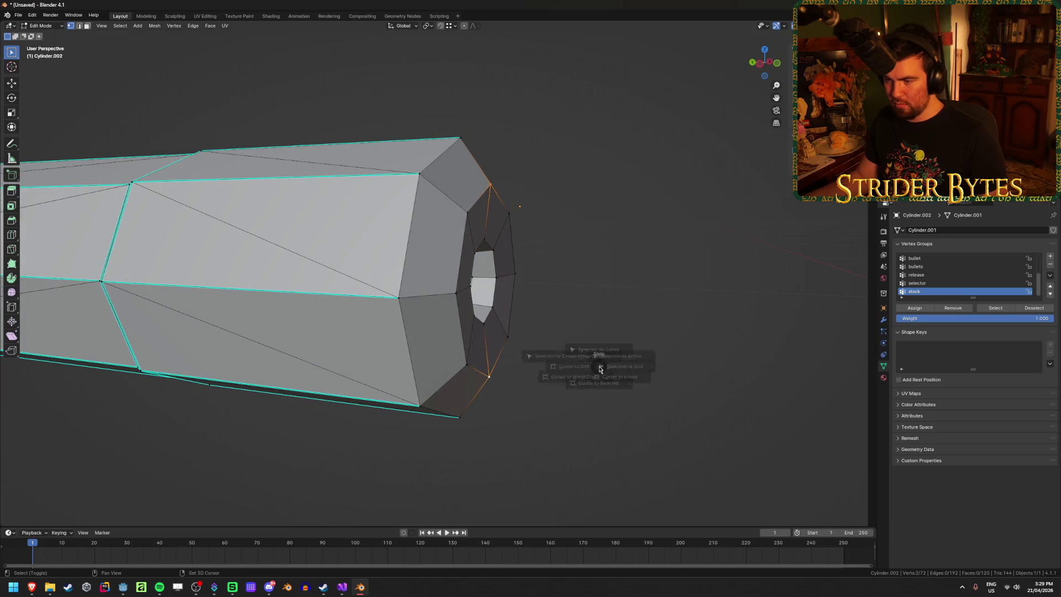
key("Tab")
Step: Set the cylinder's origin to the 3D cursor at its open end
right_click(611, 325)
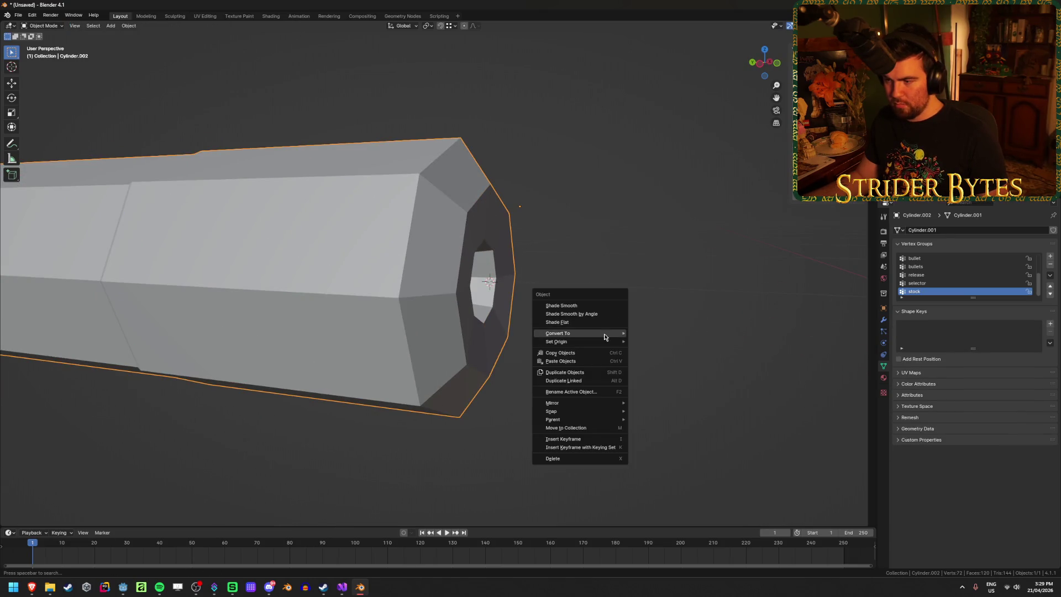
mouse_move(602, 345)
left_click(684, 361)
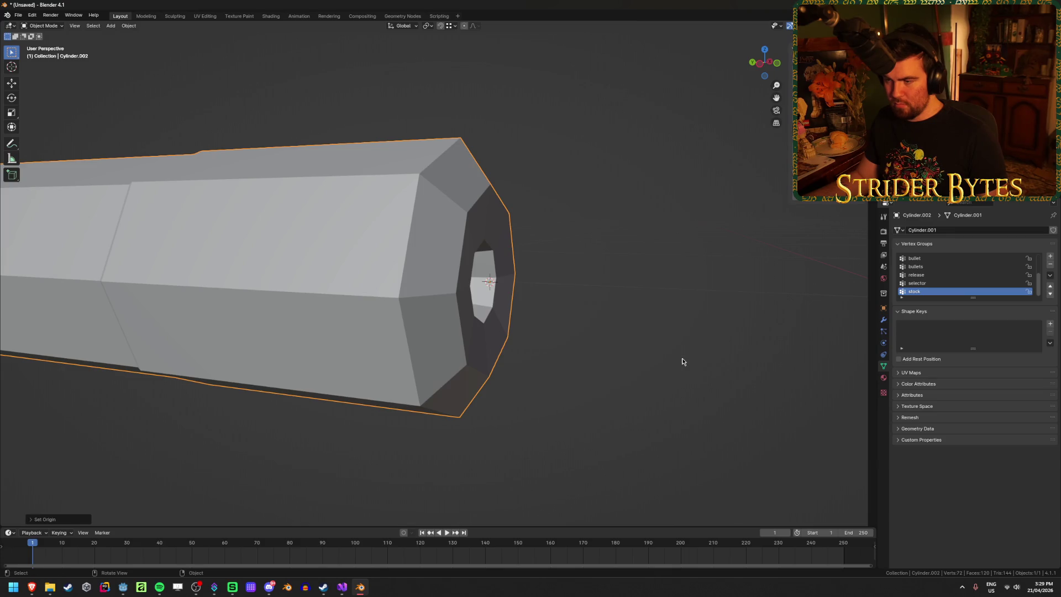
scroll(677, 359, "down", 5)
left_click(501, 312)
scroll(507, 312, "down", 2)
left_click(388, 281)
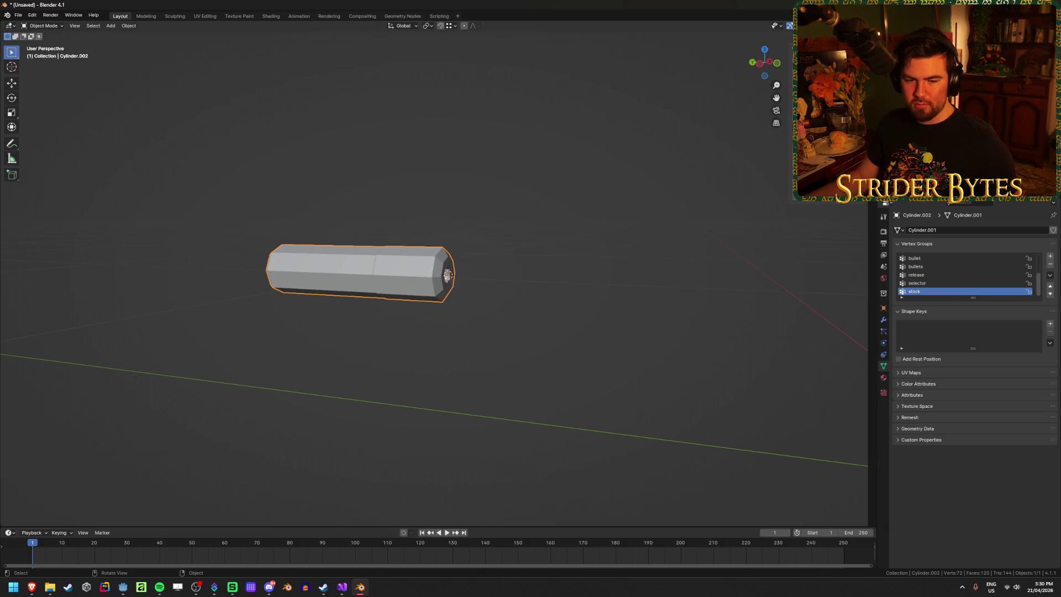
Step: Rename the suppressor object to MP5_Muzzle under the Muzzle collection, then save with Ctrl+S
mouse_move(414, 311)
left_mouse_down()
mouse_move(559, 243)
mouse_move(452, 242)
left_mouse_up()
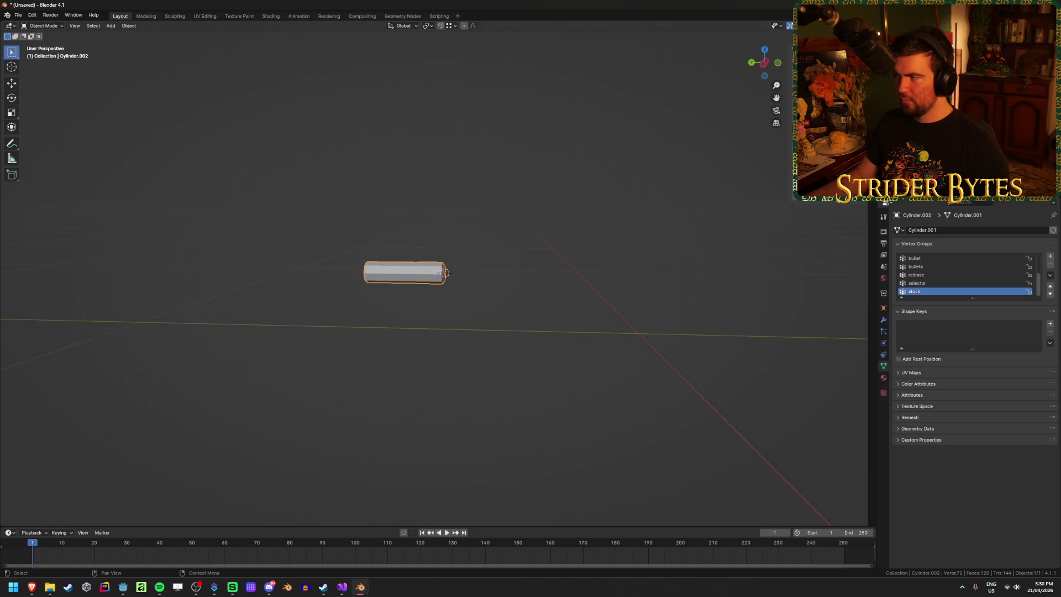
left_click(917, 61)
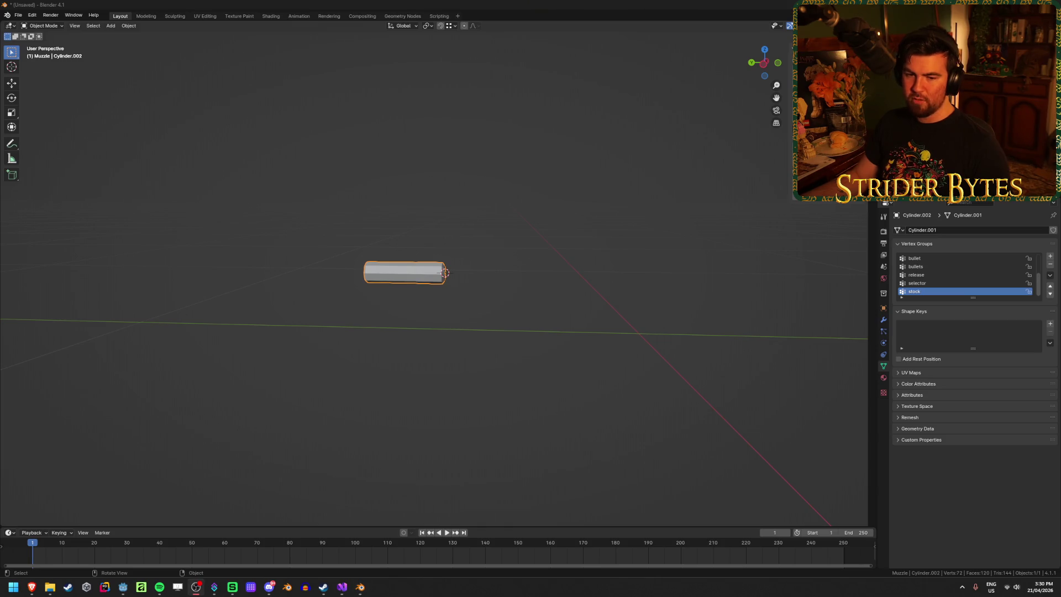
left_click(420, 295)
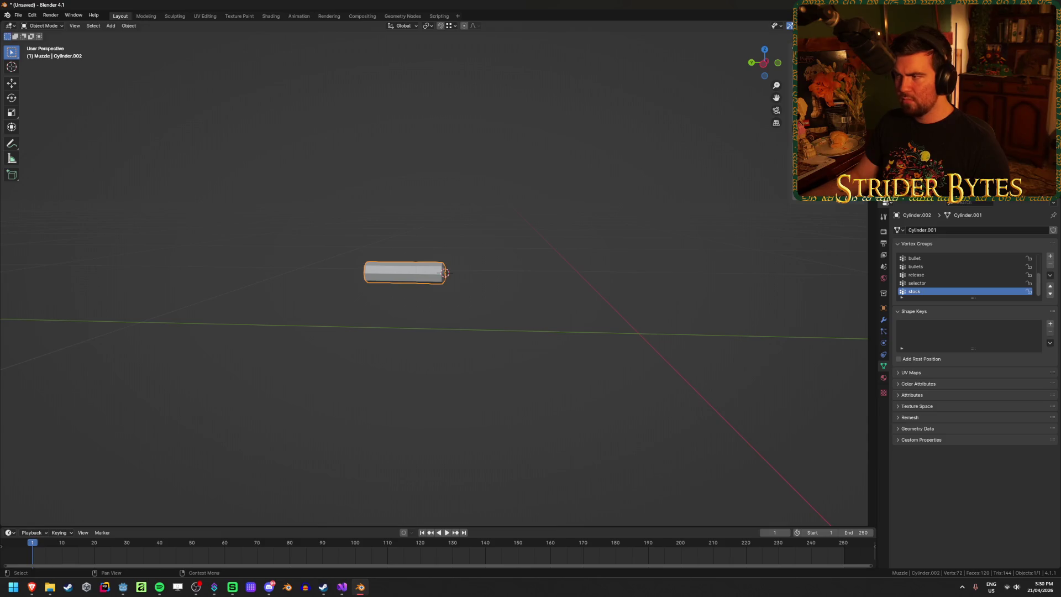
key("F2")
type("MP5_Muzzle")
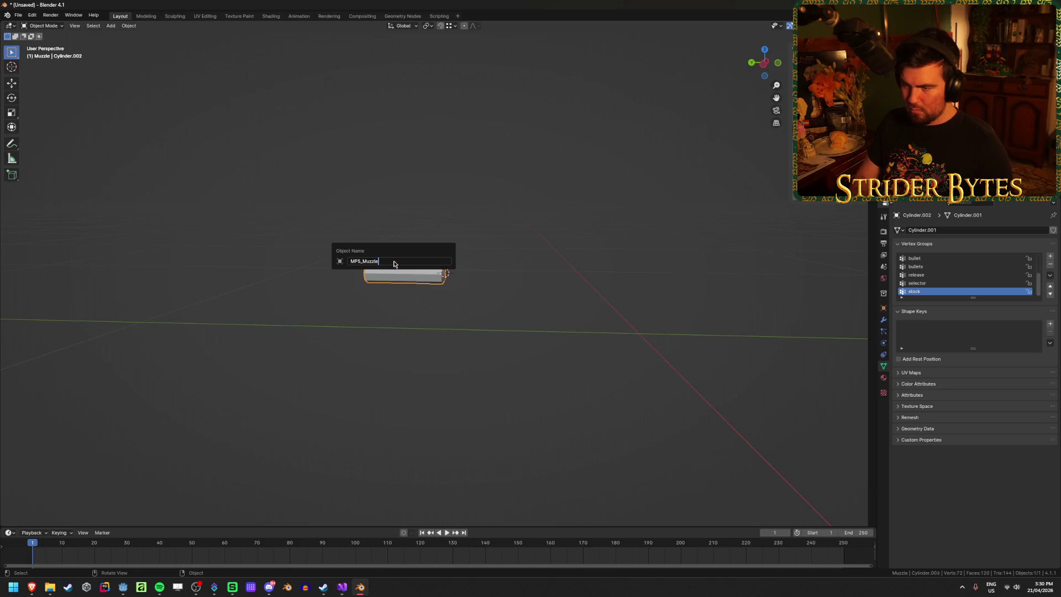
key("Return")
key("ctrl+s")
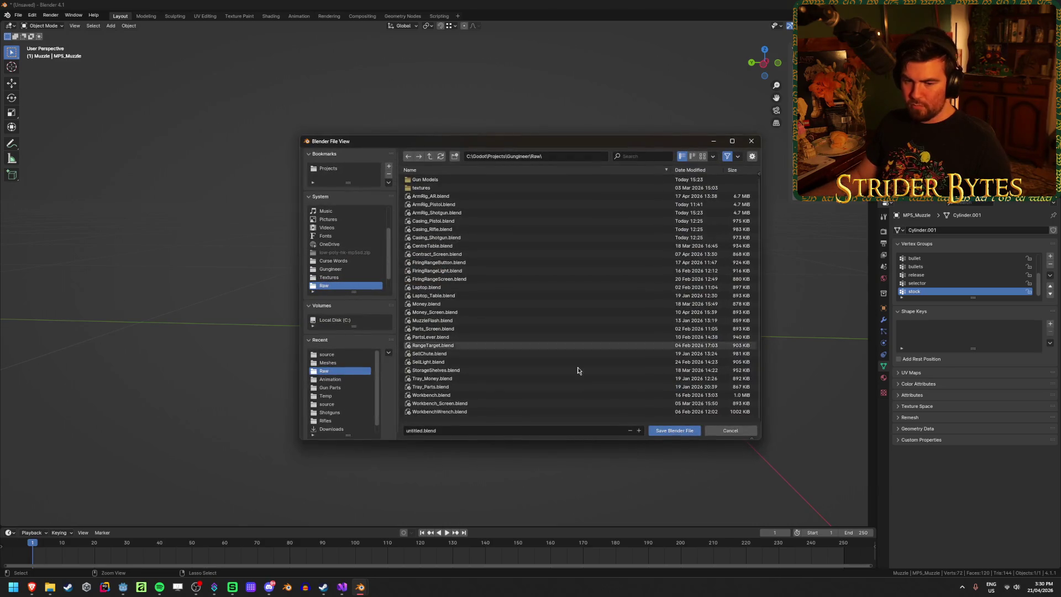
Step: Cancel the Blender save dialog without saving the file
left_click(739, 432)
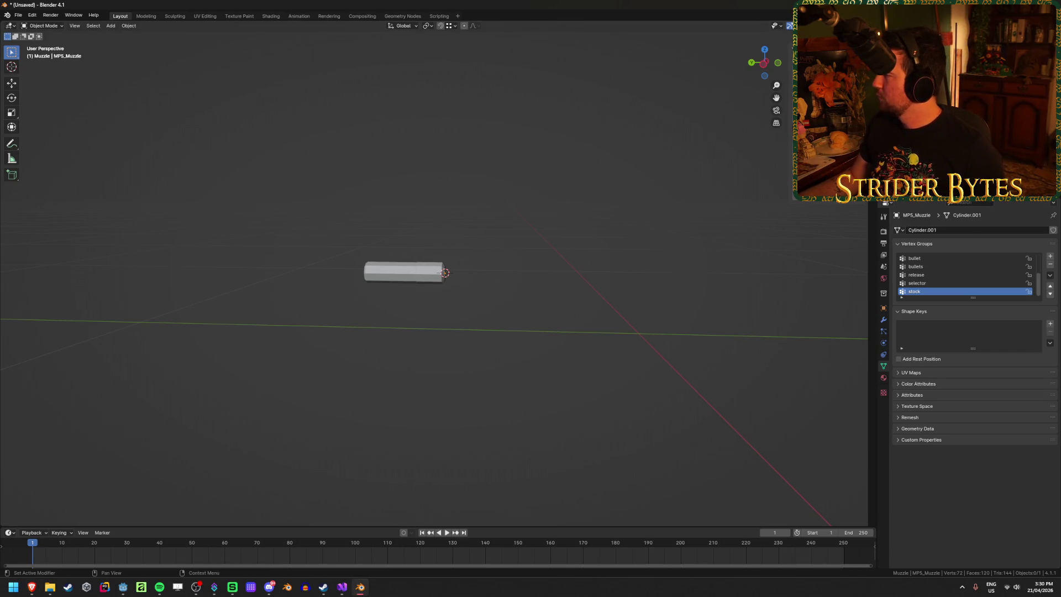
Step: Assign Material.010 to the entire MP5_Muzzle mesh
left_click(437, 279)
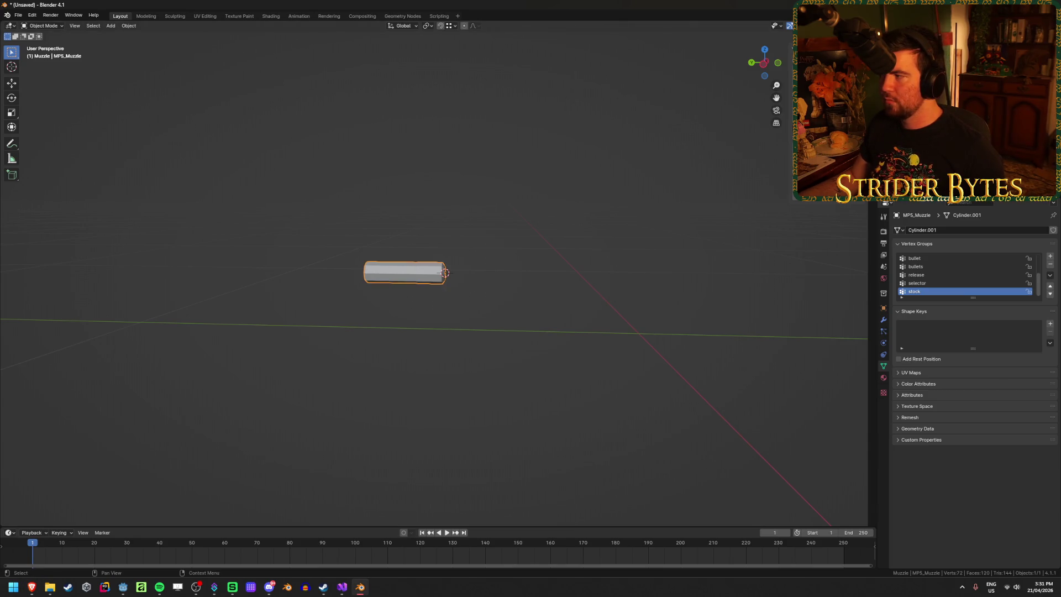
key("shift+s")
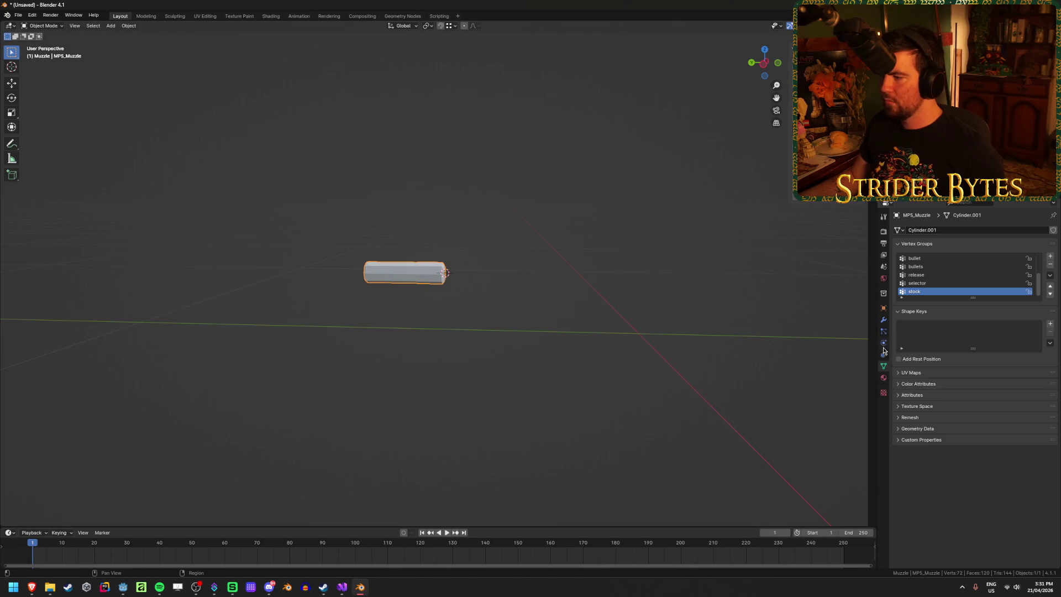
left_click(883, 377)
left_click_drag(973, 271, 978, 369)
left_click(938, 308)
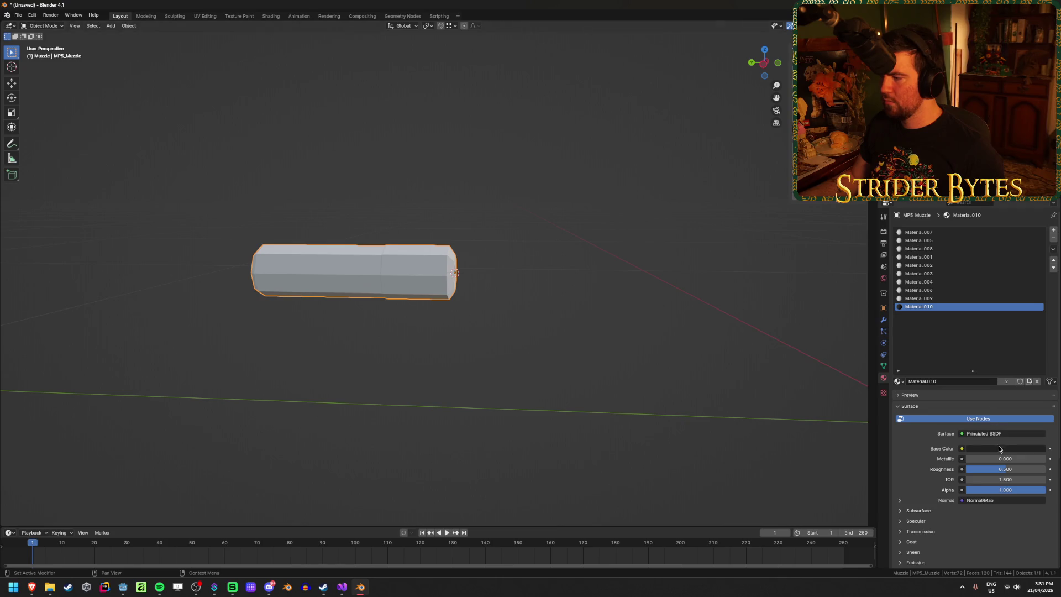
key("Tab")
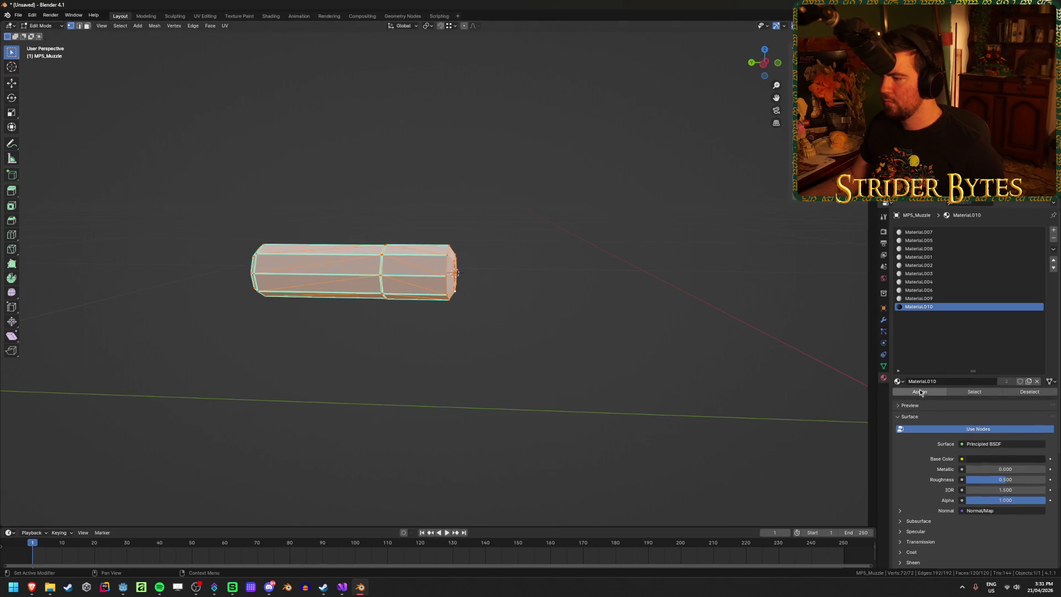
key("Tab")
mouse_move(543, 291)
left_mouse_down()
mouse_move(517, 296)
mouse_move(709, 298)
mouse_move(495, 293)
mouse_move(525, 293)
left_mouse_up()
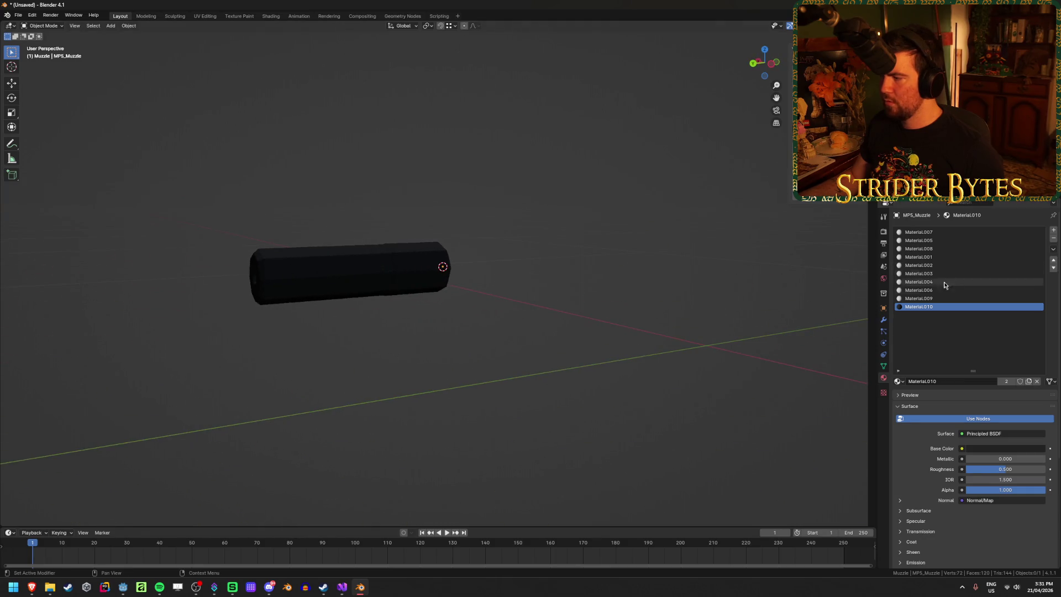
Step: Remove the four extra material slots, leaving only Material.010
left_click(939, 232)
left_click(1053, 237)
left_click(1053, 238)
left_click(1053, 237)
left_click(1053, 237)
left_click(1053, 238)
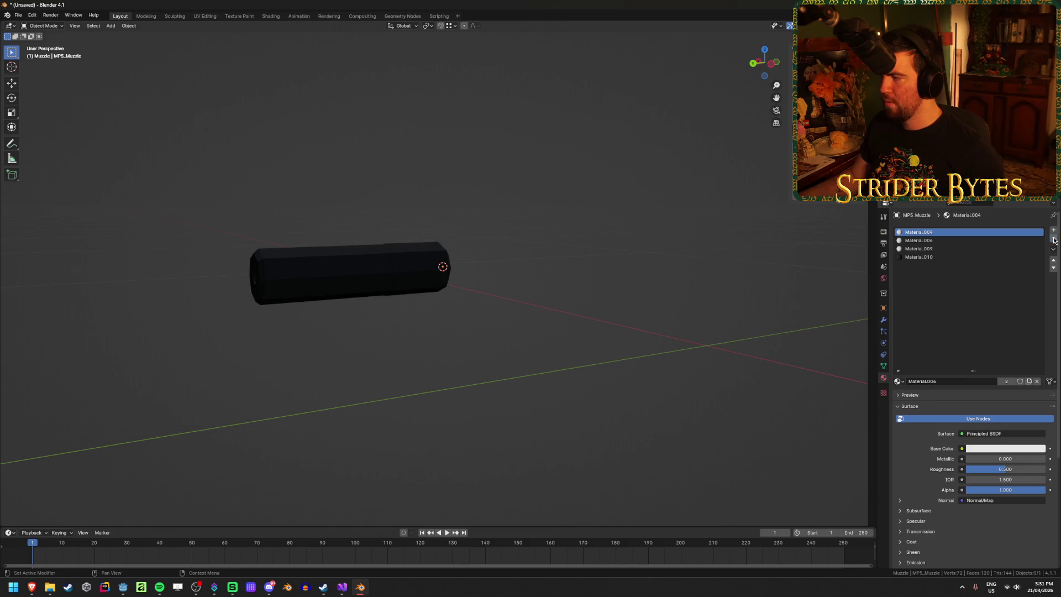
left_click(1053, 237)
left_click(1054, 238)
left_click(1053, 237)
Step: Set Material.010's base colour Value to 0, making it black
left_click_drag(542, 304, 741, 381)
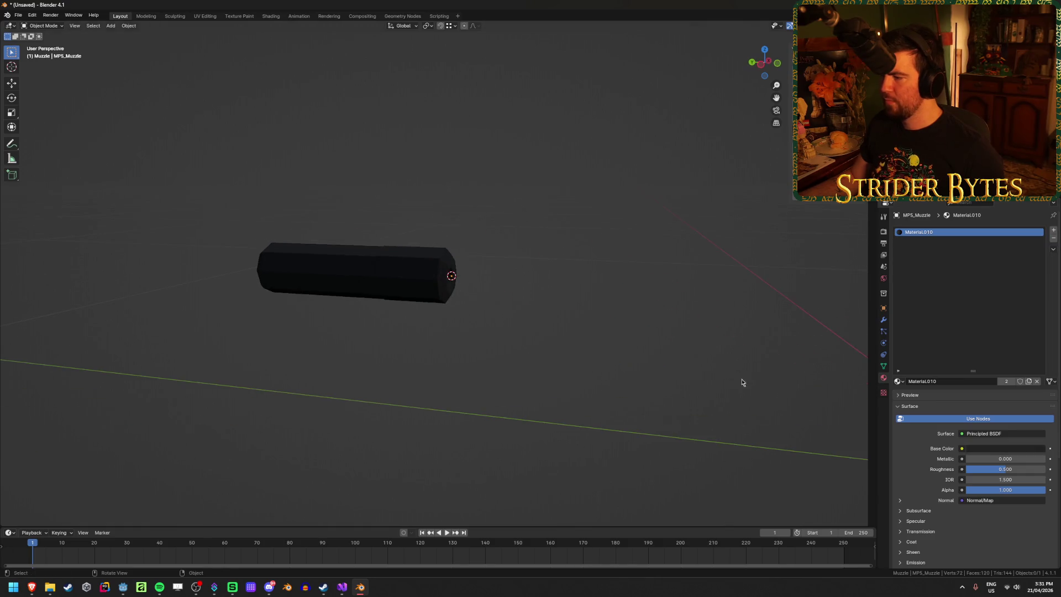
left_click(980, 449)
left_click(1001, 428)
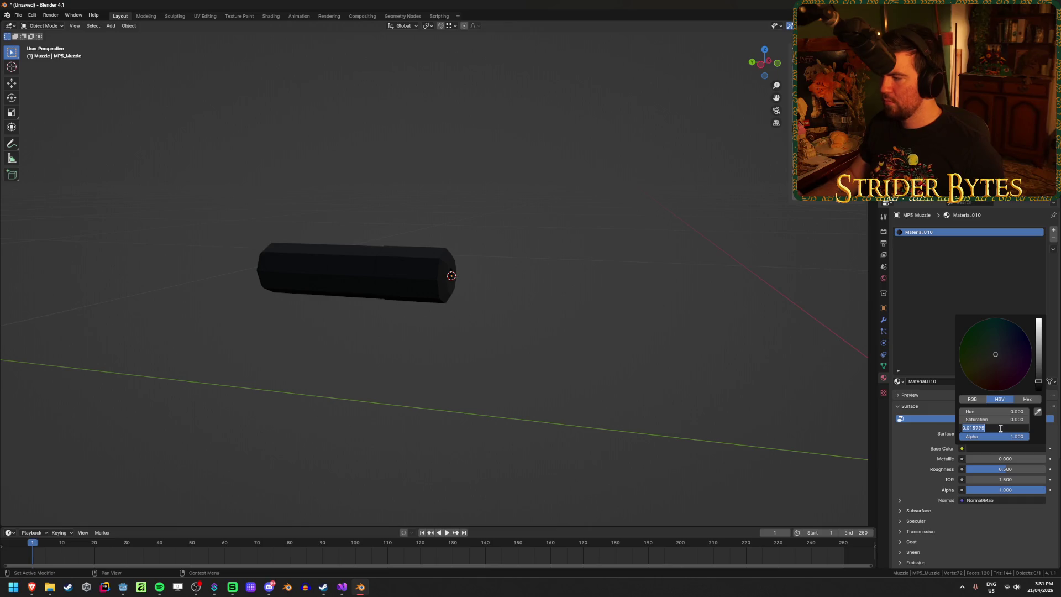
type("0")
key("Return")
Step: Dismiss the reopened save dialog and return to a side view of the muzzle
mouse_move(434, 412)
left_mouse_down()
mouse_move(410, 379)
mouse_move(486, 374)
left_mouse_up()
key("ctrl+o")
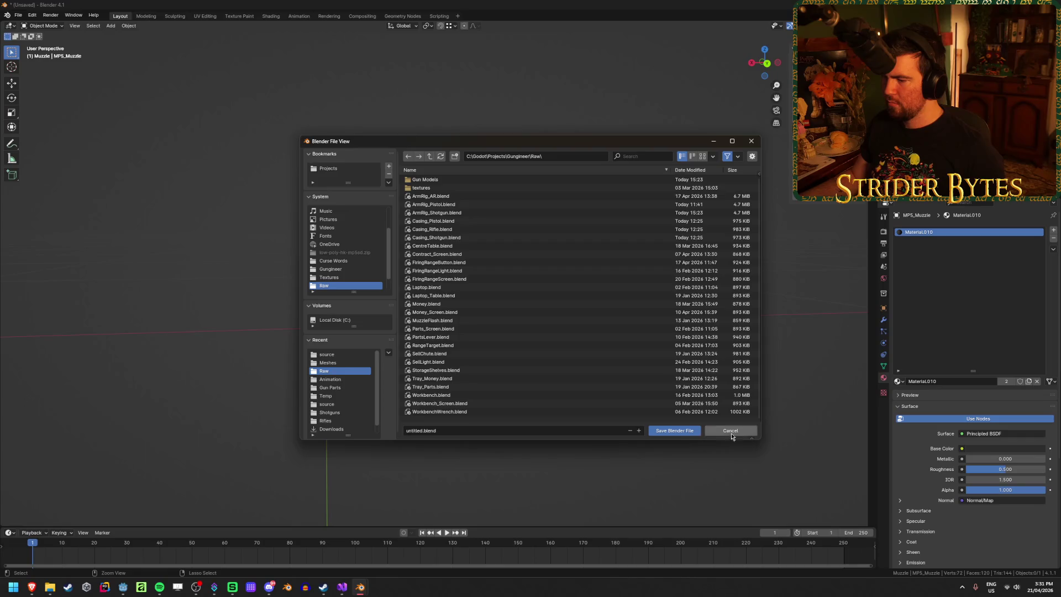
left_click(732, 431)
left_click_drag(618, 401, 485, 362)
Step: Copy the MP5_Muzzle object and unhide the rest of the MP5 model
left_click(414, 270)
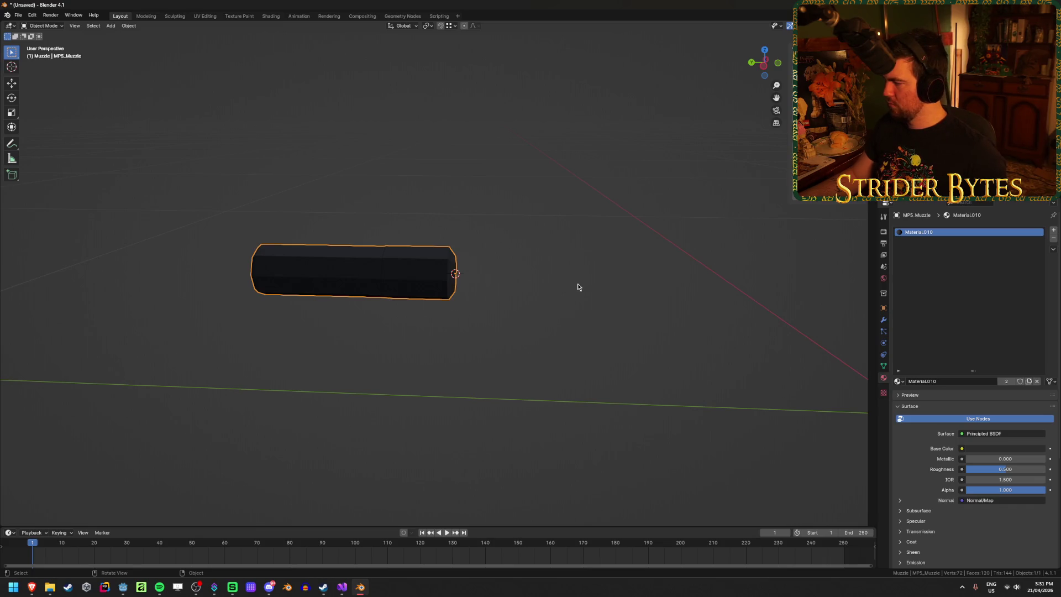
key("ctrl+c")
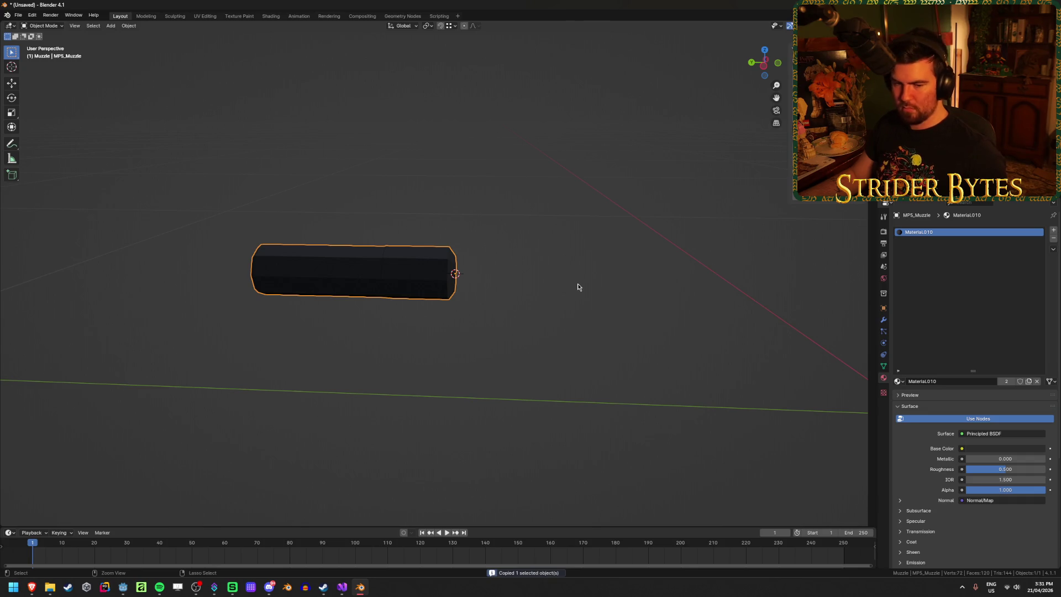
key("alt+a")
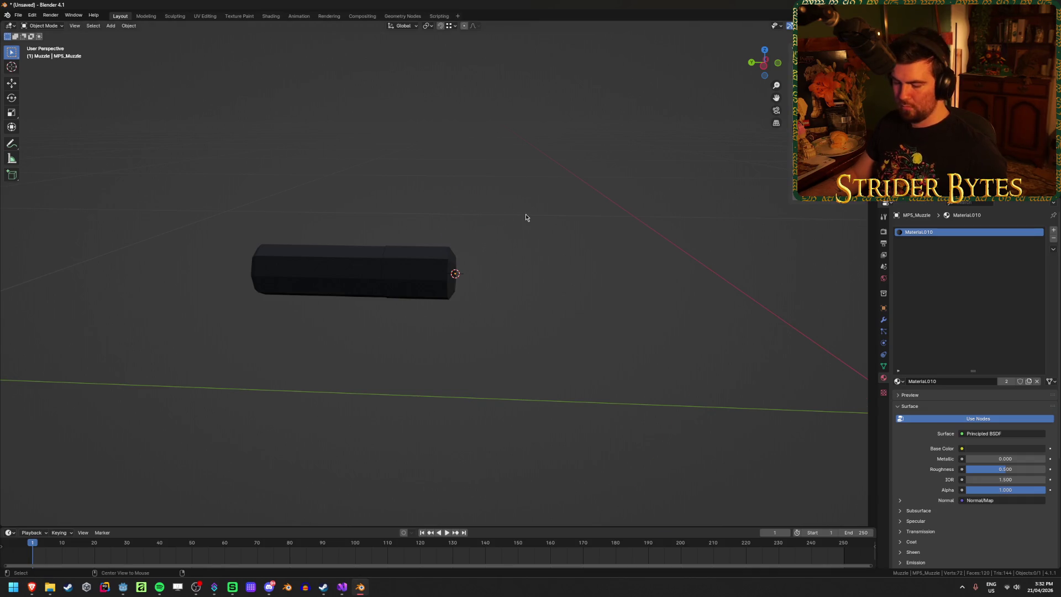
key("alt+h")
scroll(556, 125, "down", 5)
left_click(409, 277)
mouse_move(409, 276)
left_mouse_down()
mouse_move(472, 279)
mouse_move(486, 310)
mouse_move(514, 321)
left_mouse_up()
key("h")
left_click(280, 277)
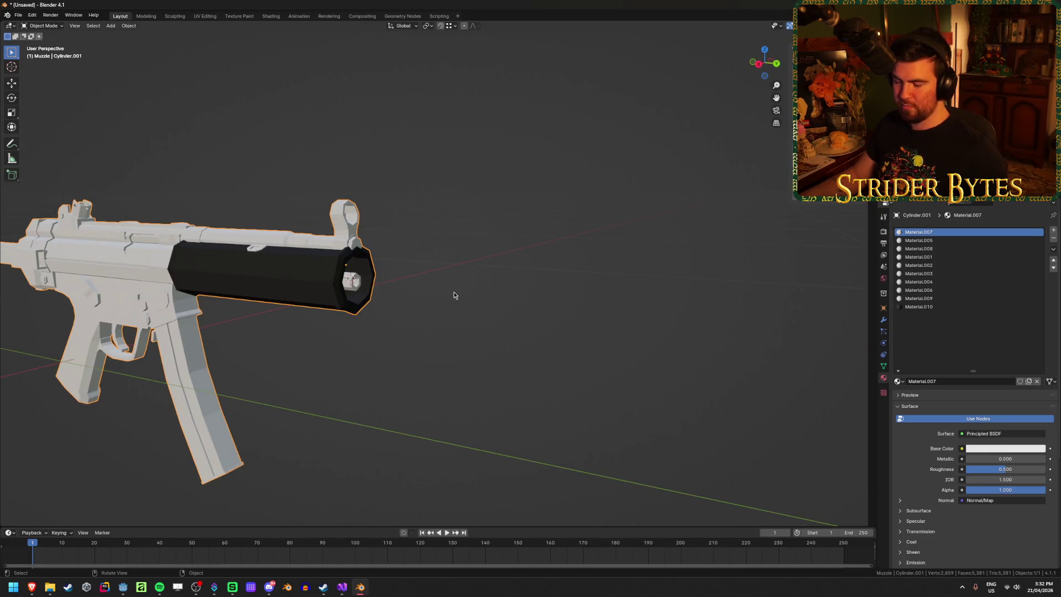
key("alt+h")
scroll(488, 346, "up", 3)
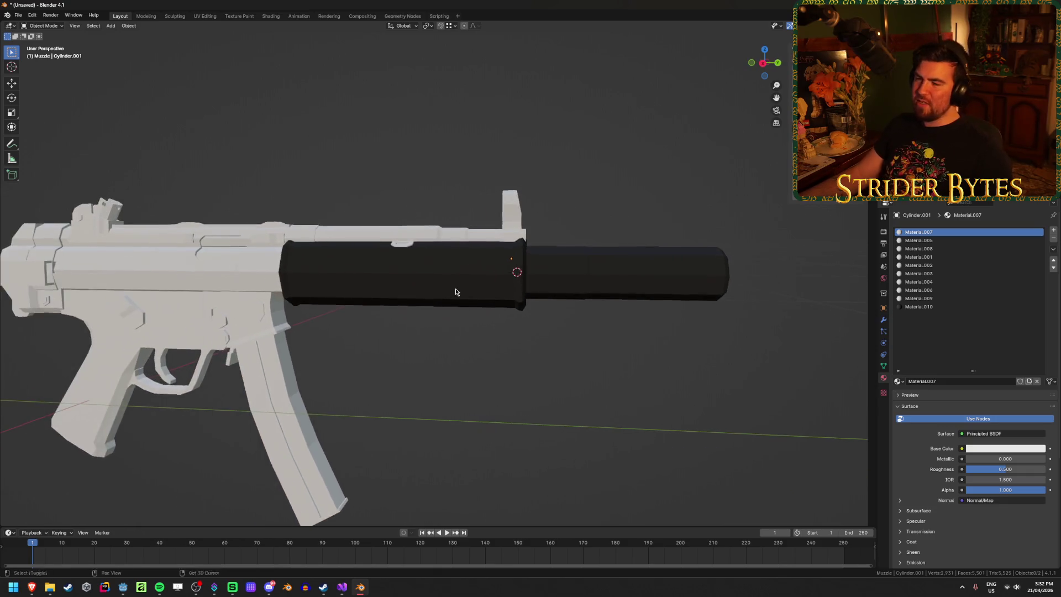
scroll(431, 274, "down", 2)
left_click(361, 246)
mouse_move(364, 346)
left_mouse_down()
mouse_move(403, 349)
mouse_move(381, 339)
mouse_move(339, 240)
left_mouse_up()
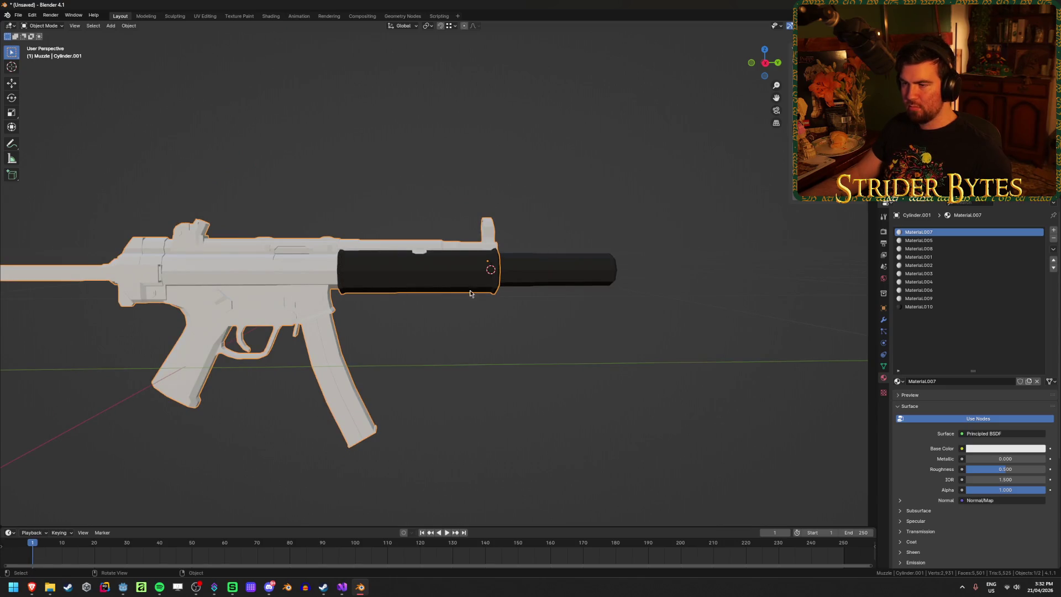
left_click(591, 333)
left_click(589, 269)
left_click(593, 361)
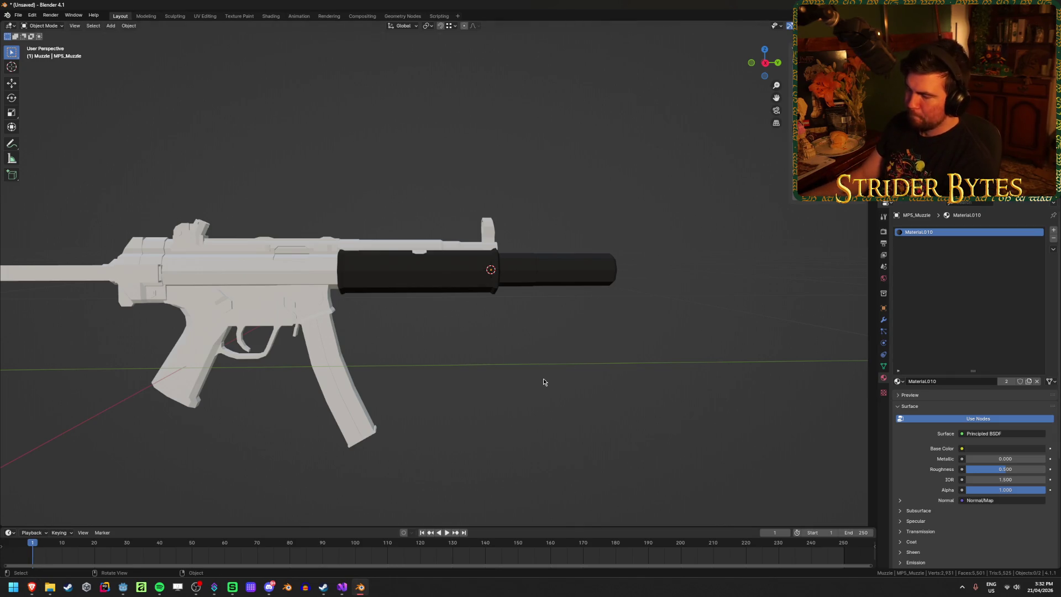
scroll(540, 376, "down", 3)
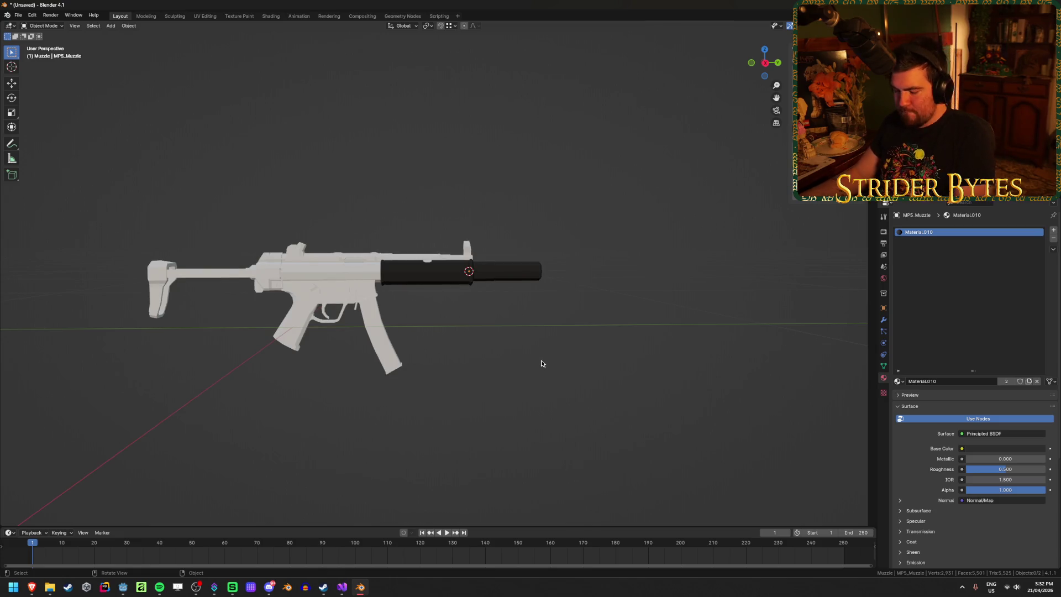
key("ctrl+s")
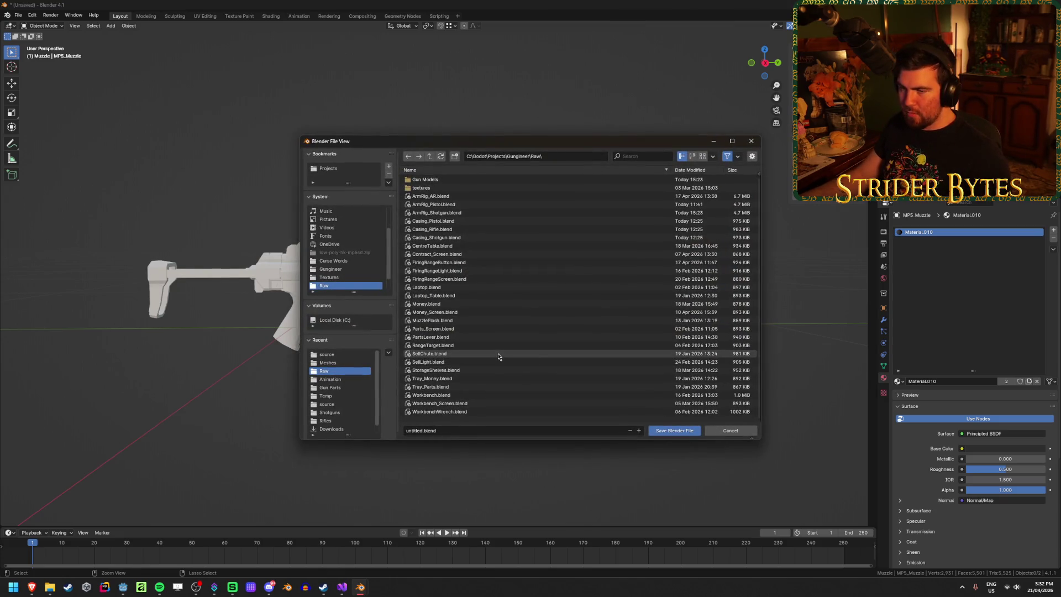
left_click(730, 430)
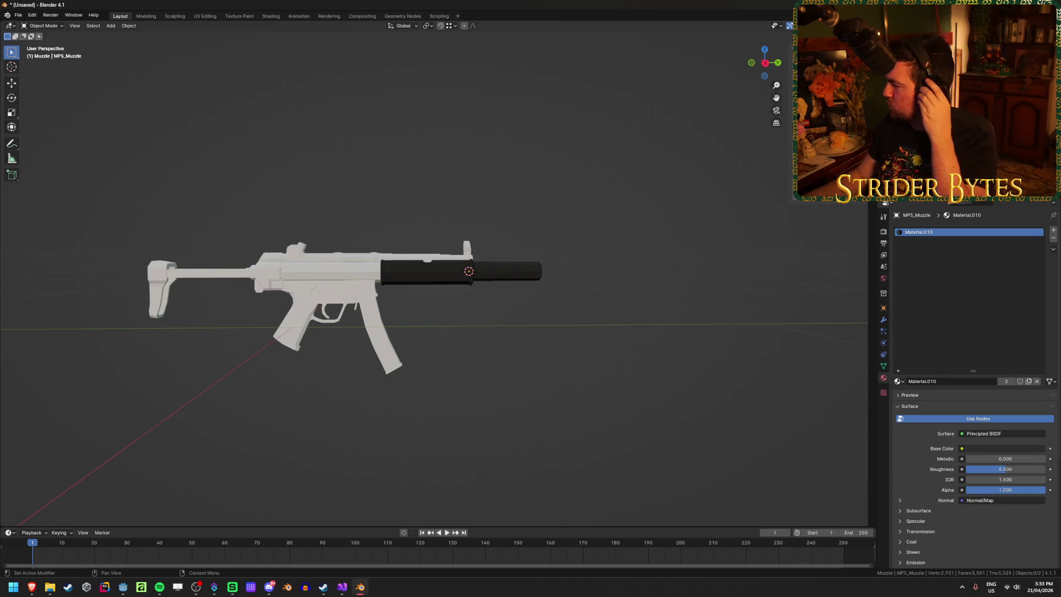
mouse_move(619, 342)
left_mouse_down()
mouse_move(578, 360)
mouse_move(626, 344)
left_mouse_up()
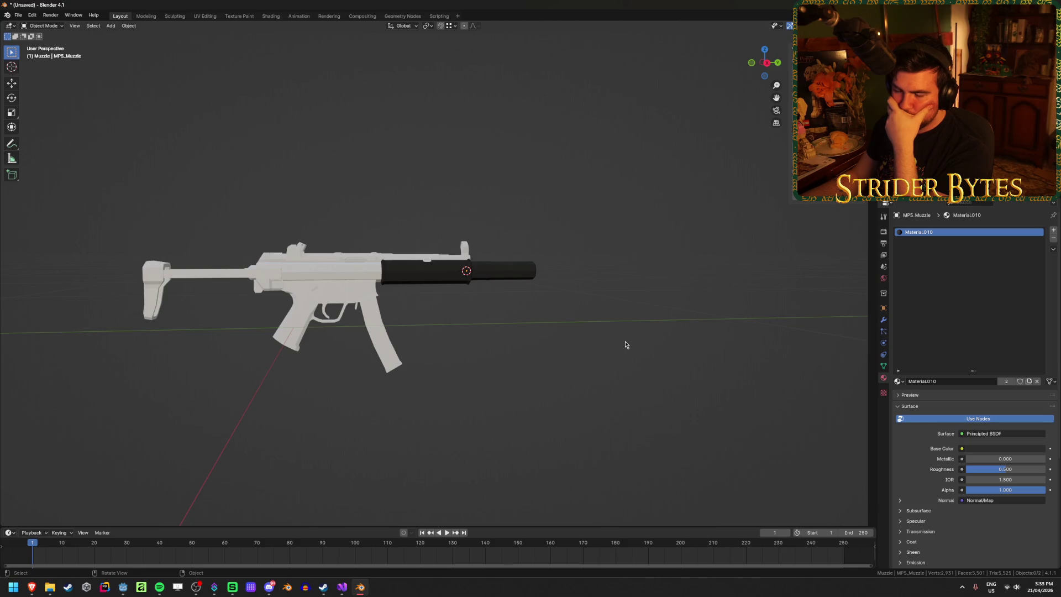
left_click(474, 273)
Step: Switch the viewport to Solid shading and orbit around the MP5
left_click(467, 270)
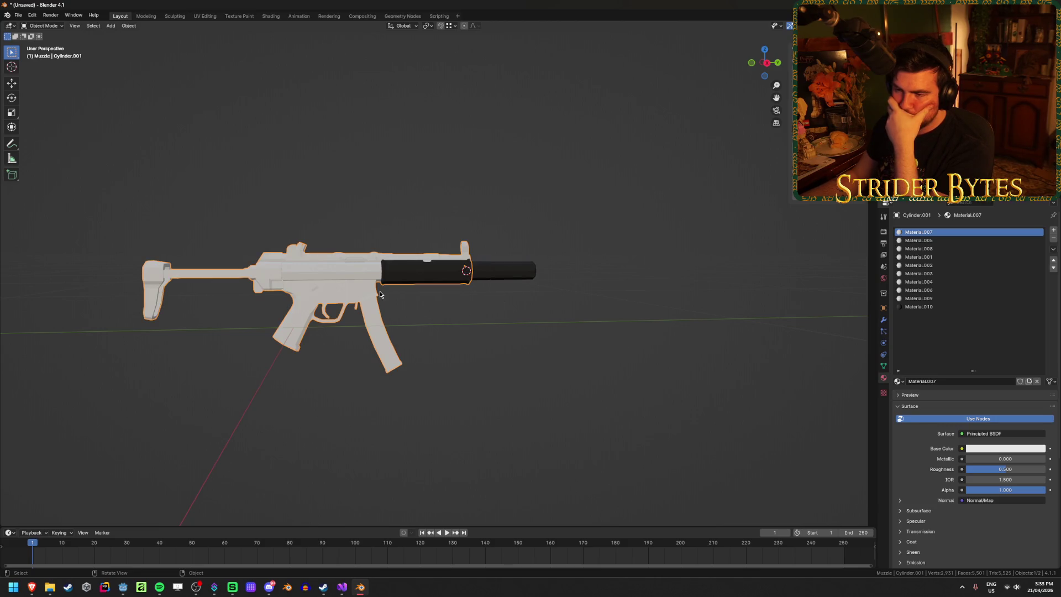
key("z")
left_click(606, 334)
mouse_move(465, 325)
left_mouse_down()
mouse_move(500, 327)
mouse_move(526, 377)
mouse_move(633, 316)
mouse_move(616, 332)
mouse_move(503, 363)
mouse_move(552, 321)
mouse_move(573, 345)
mouse_move(542, 332)
mouse_move(542, 251)
mouse_move(403, 276)
mouse_move(505, 255)
left_mouse_up()
Step: Zoom in and click between the gun body and MP5_Muzzle to inspect them
left_click(625, 335)
scroll(625, 335, "down", 2)
left_click(586, 271)
left_click(503, 253)
left_click(623, 372)
left_click(553, 257)
left_click(571, 420)
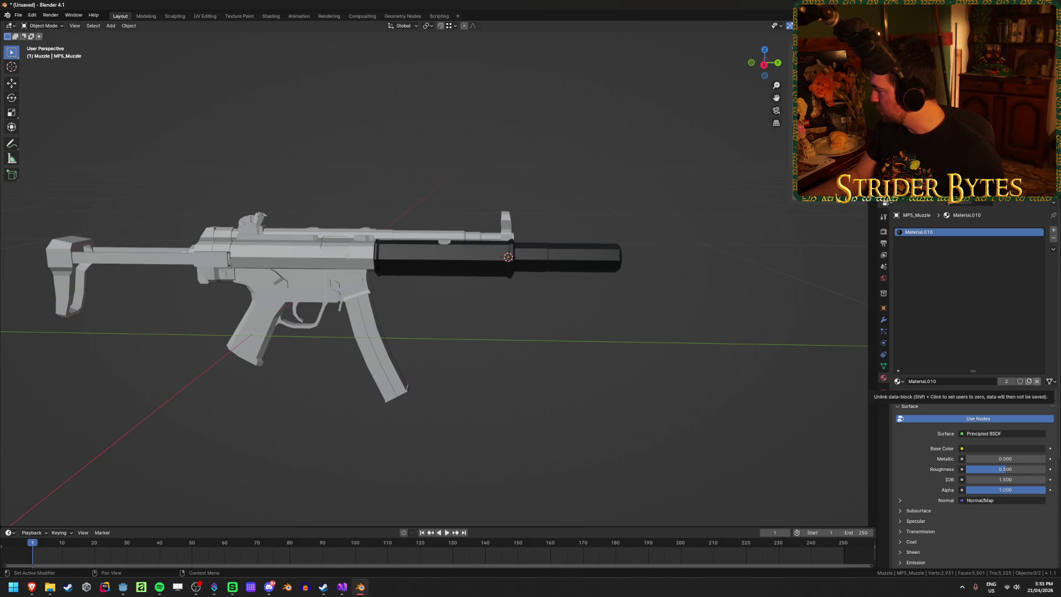
Step: Switch to Sketchfab and scroll through the Low-Poly SMG / PDWs collection
key("alt+Tab")
scroll(661, 288, "down", 5)
scroll(661, 288, "down", 10)
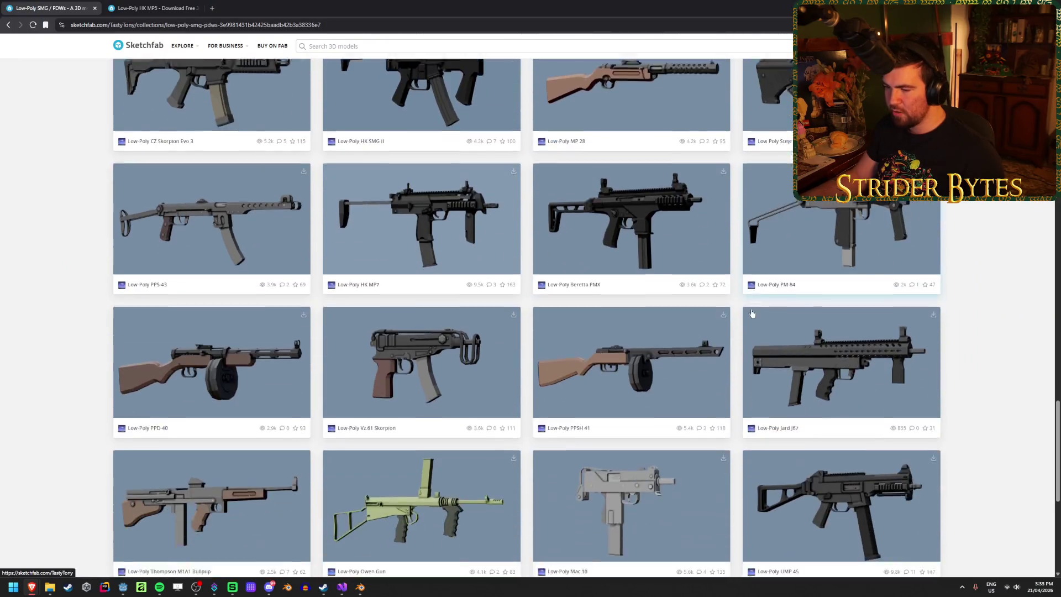
scroll(743, 325, "up", 5)
scroll(743, 324, "up", 10)
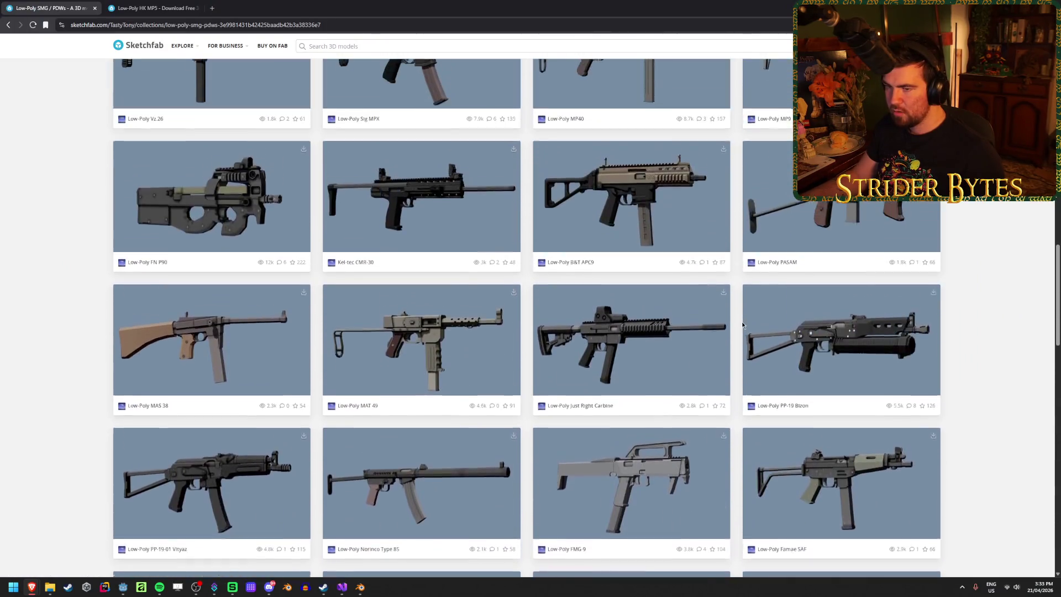
scroll(868, 428, "down", 1)
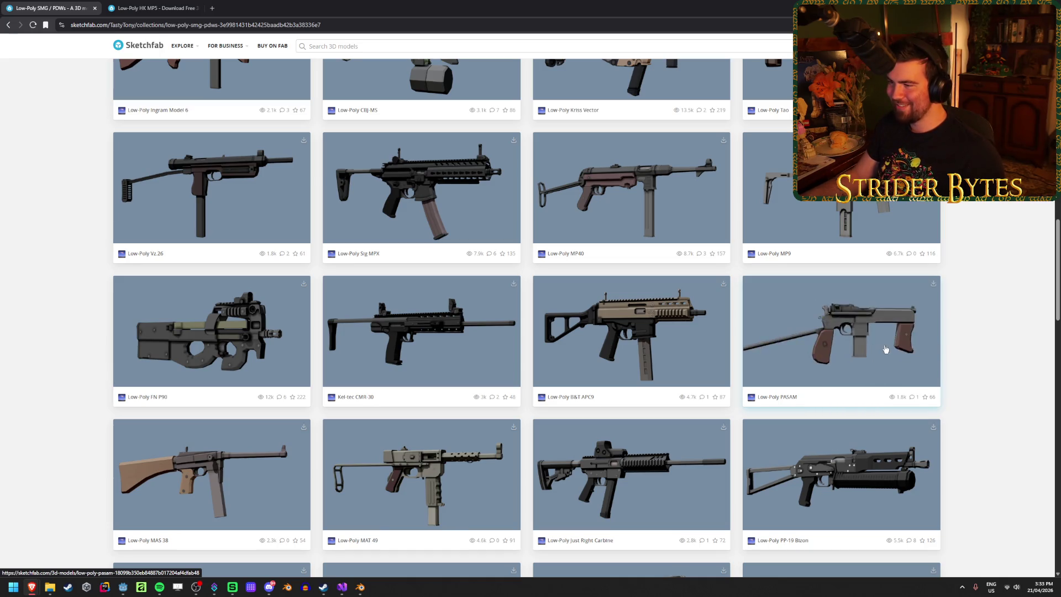
scroll(76, 332, "up", 3)
scroll(75, 332, "up", 3)
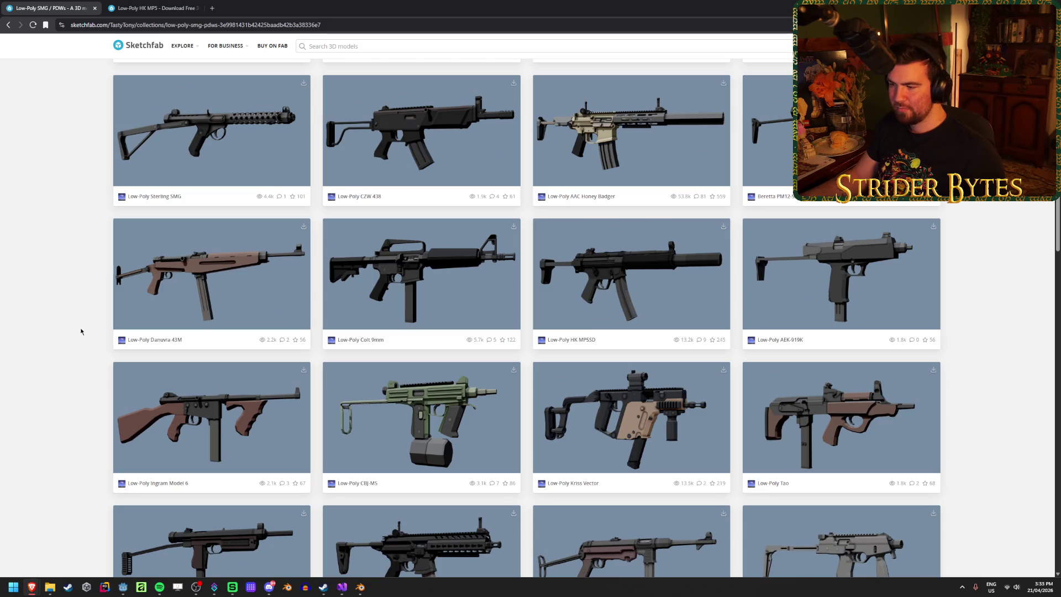
scroll(78, 331, "up", 1)
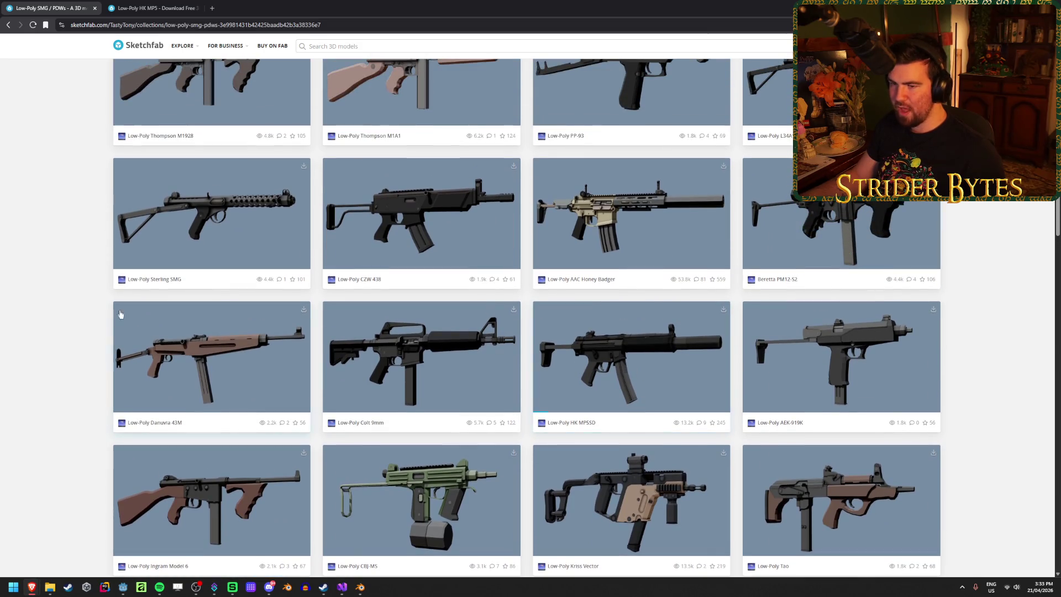
scroll(64, 328, "up", 3)
scroll(64, 328, "up", 5)
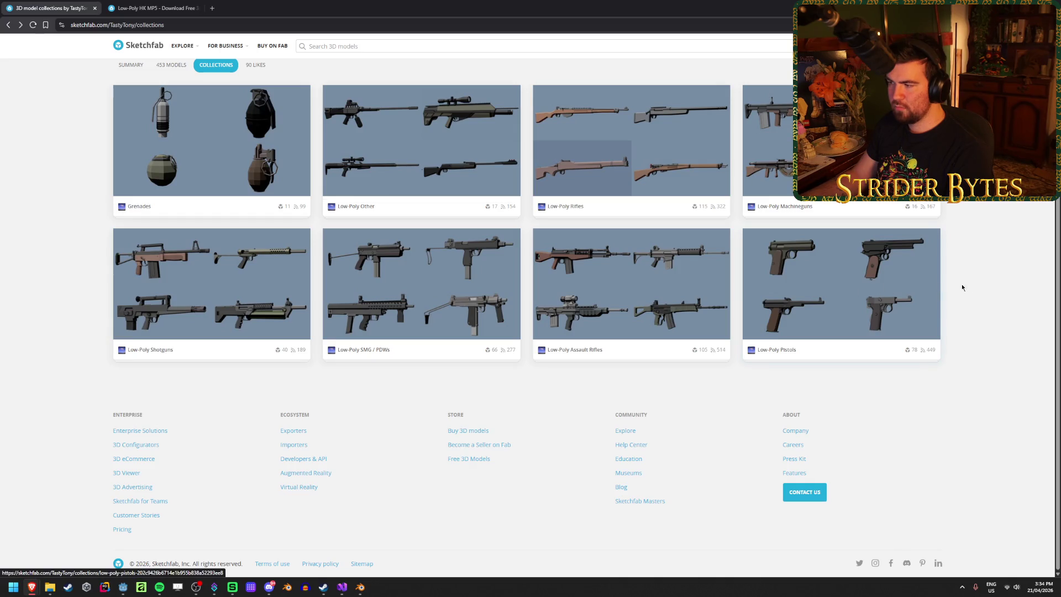
Step: Open the Low-Poly Assault Rifles collection and queue the ASh 12.7 model in a background tab
middle_click(637, 311)
left_click(257, 8)
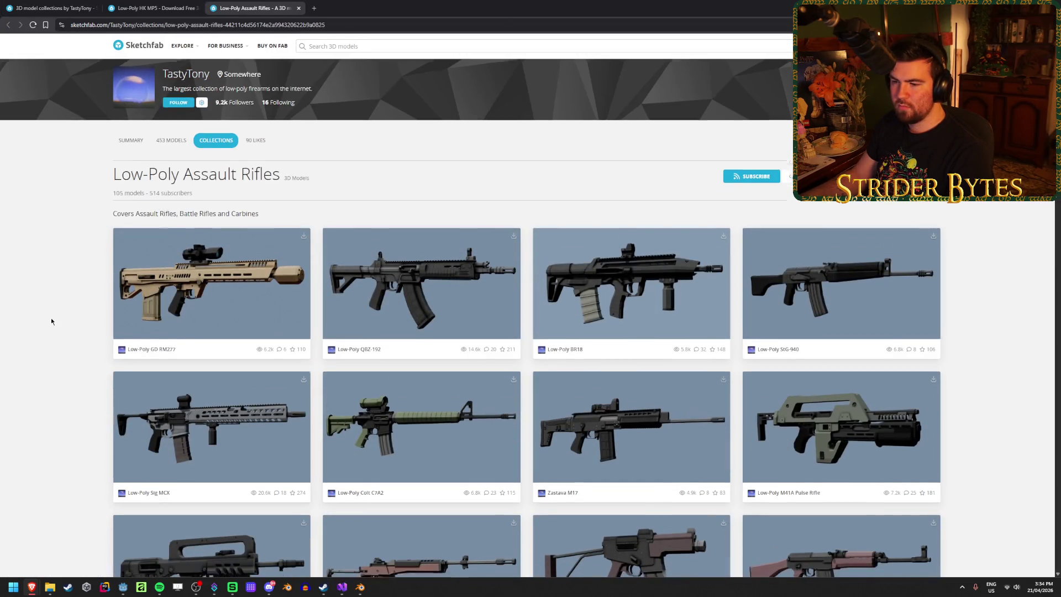
scroll(50, 321, "down", 7)
scroll(51, 320, "down", 6)
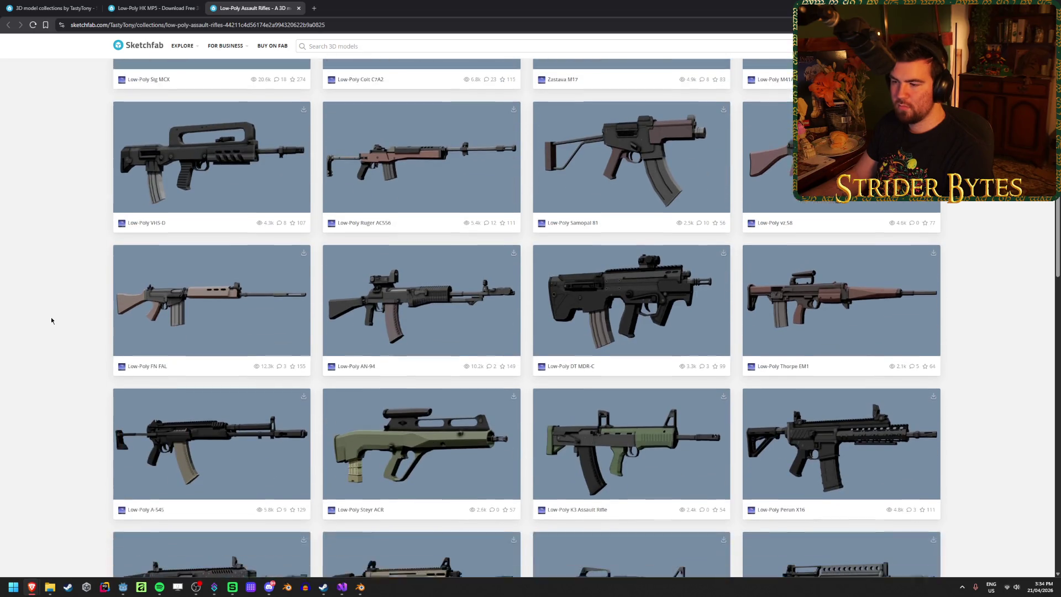
scroll(52, 319, "down", 2)
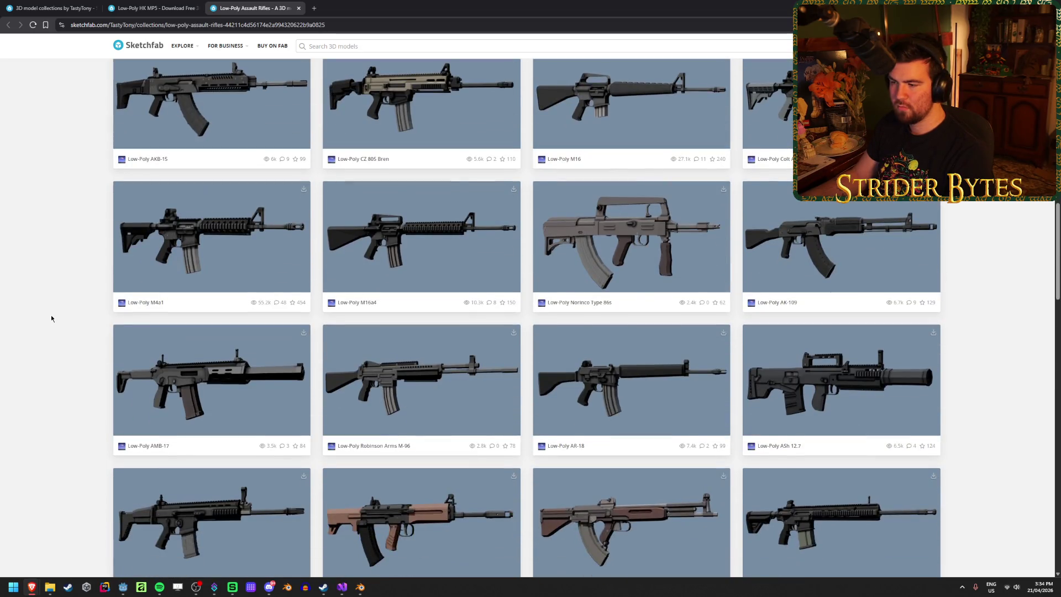
scroll(51, 319, "down", 1)
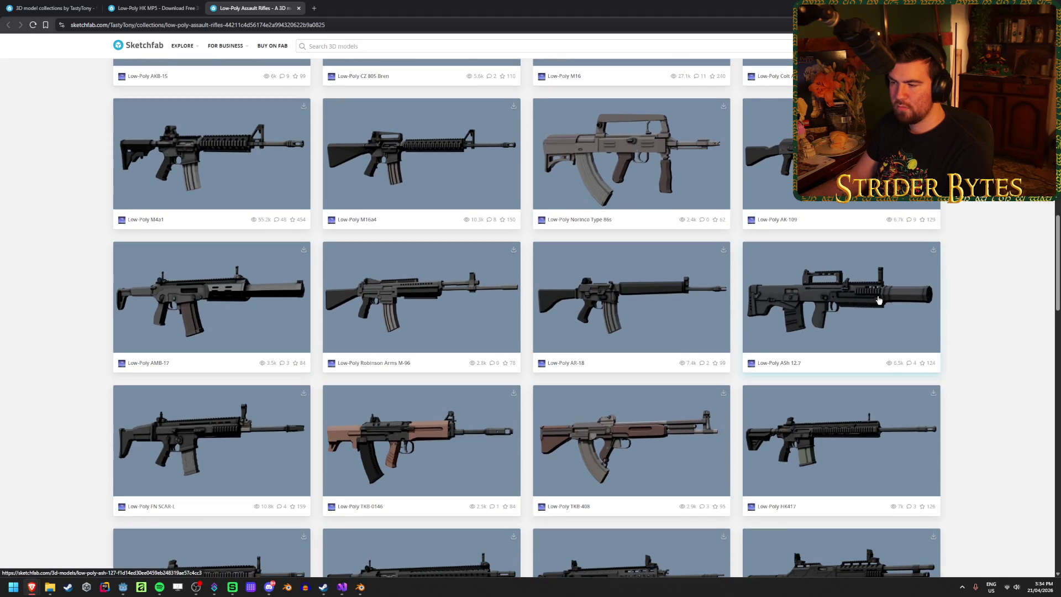
scroll(887, 303, "up", 1)
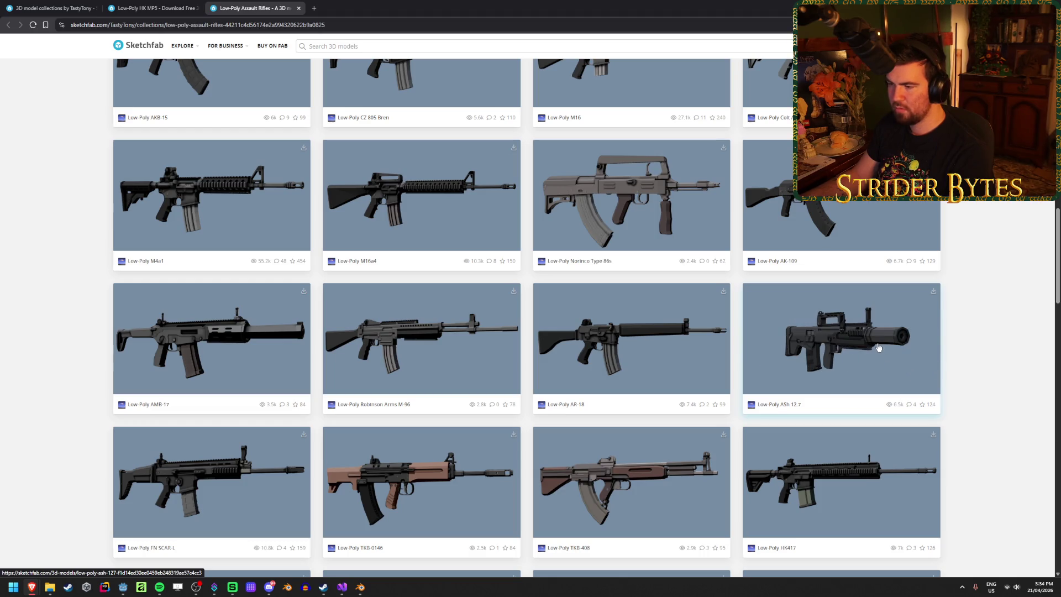
middle_click(879, 347)
Step: Load more models in the rifle collection, browse them, then switch to the ASh 12.7 page
scroll(84, 404, "down", 3)
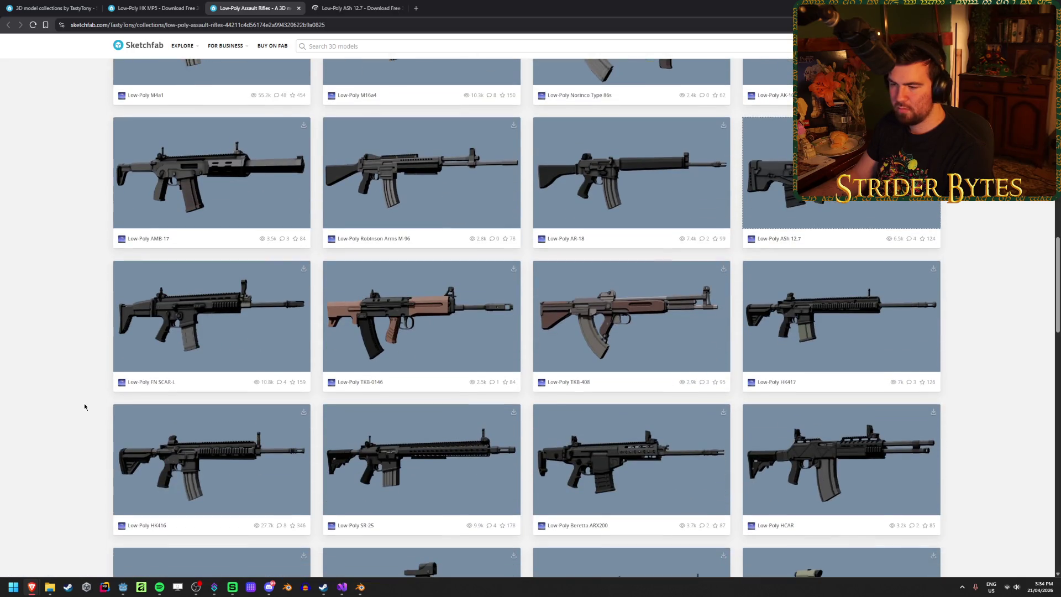
scroll(84, 407, "down", 2)
scroll(84, 406, "down", 2)
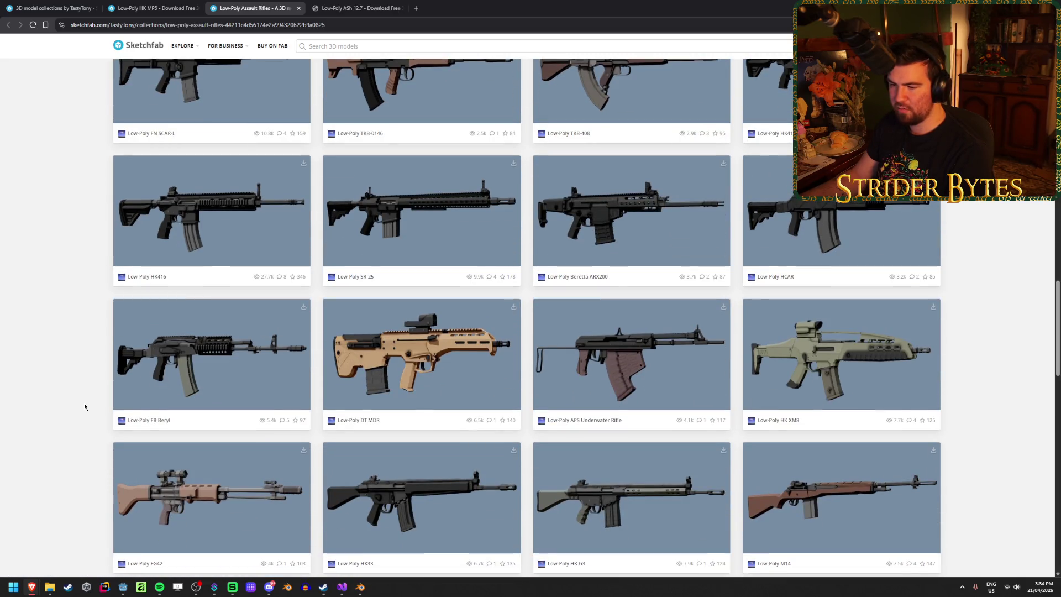
scroll(84, 407, "down", 1)
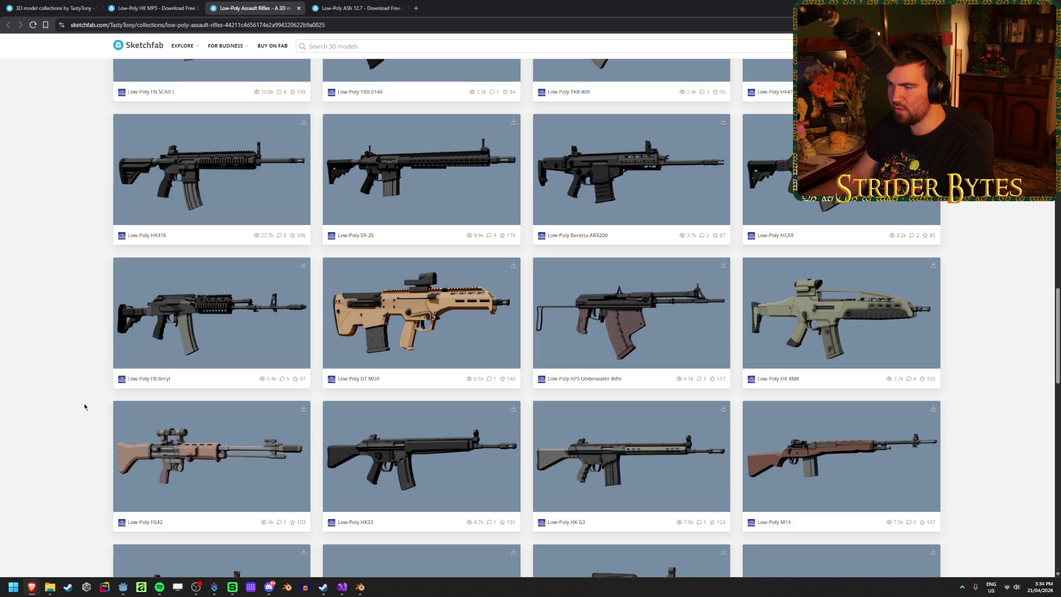
scroll(84, 407, "down", 6)
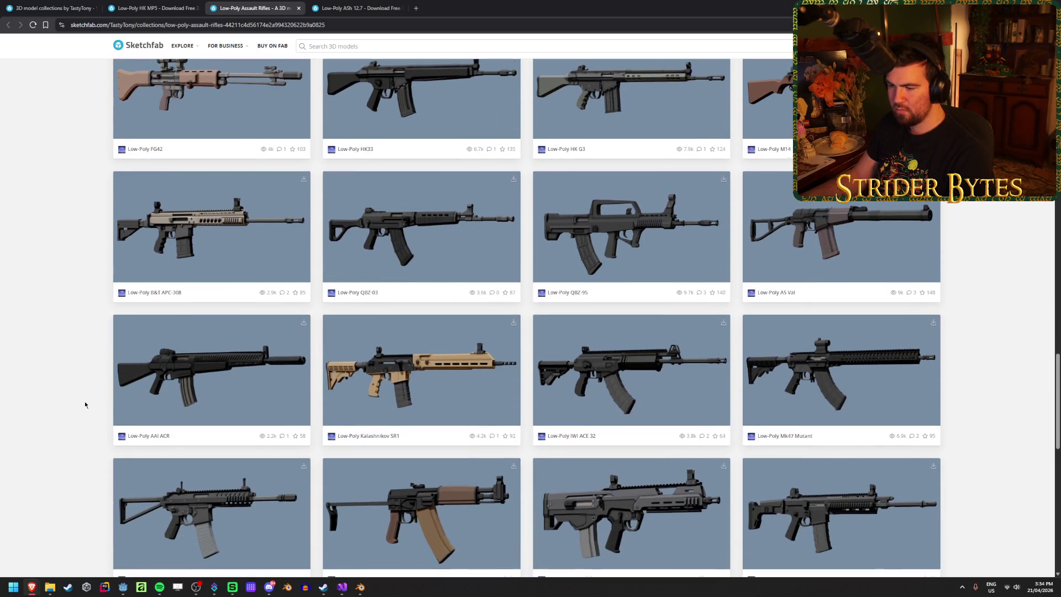
scroll(85, 405, "down", 6)
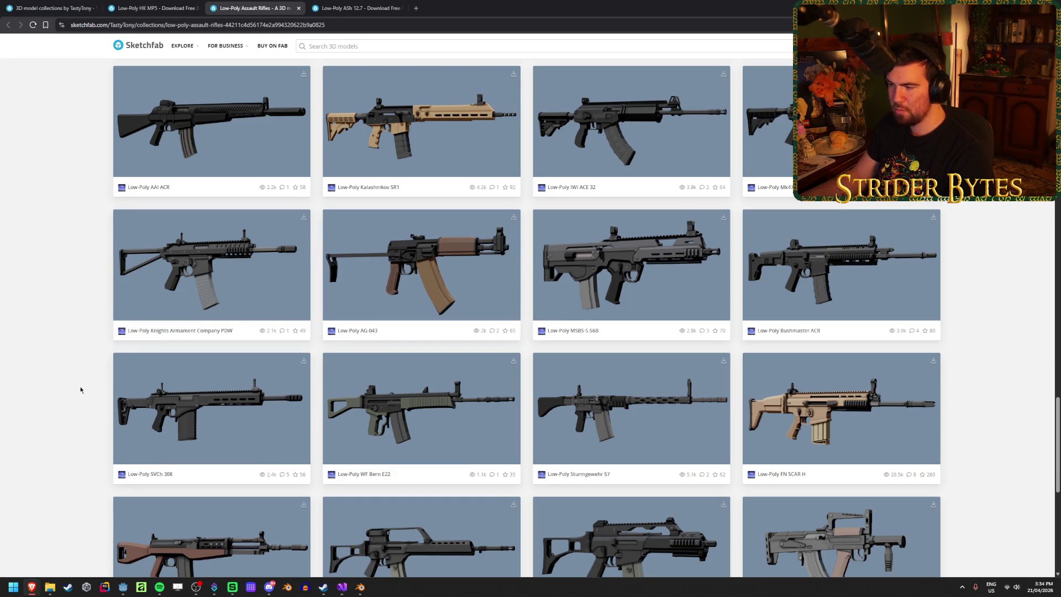
scroll(81, 390, "down", 7)
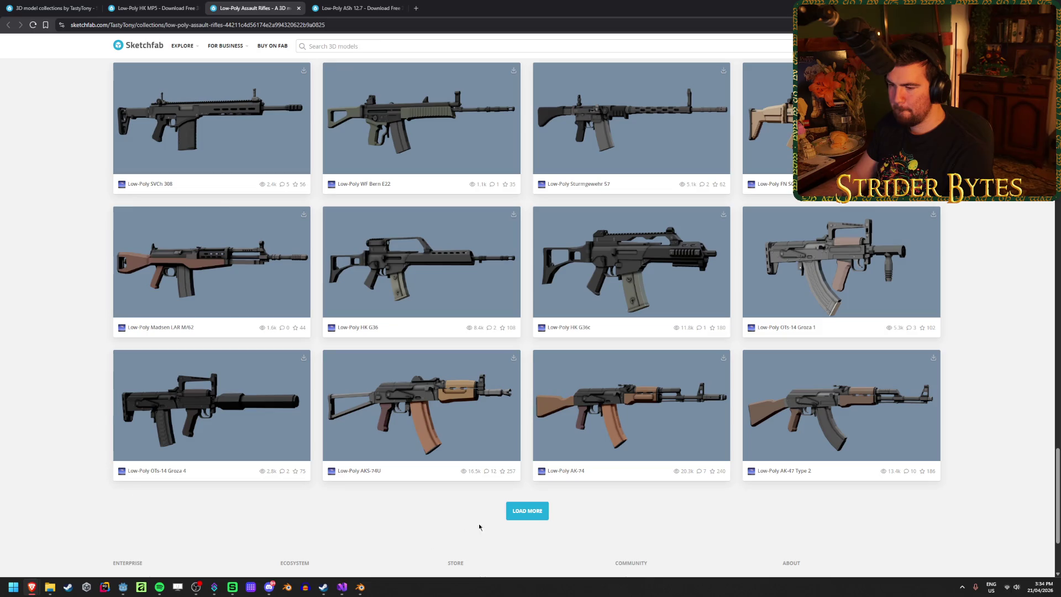
left_click(534, 517)
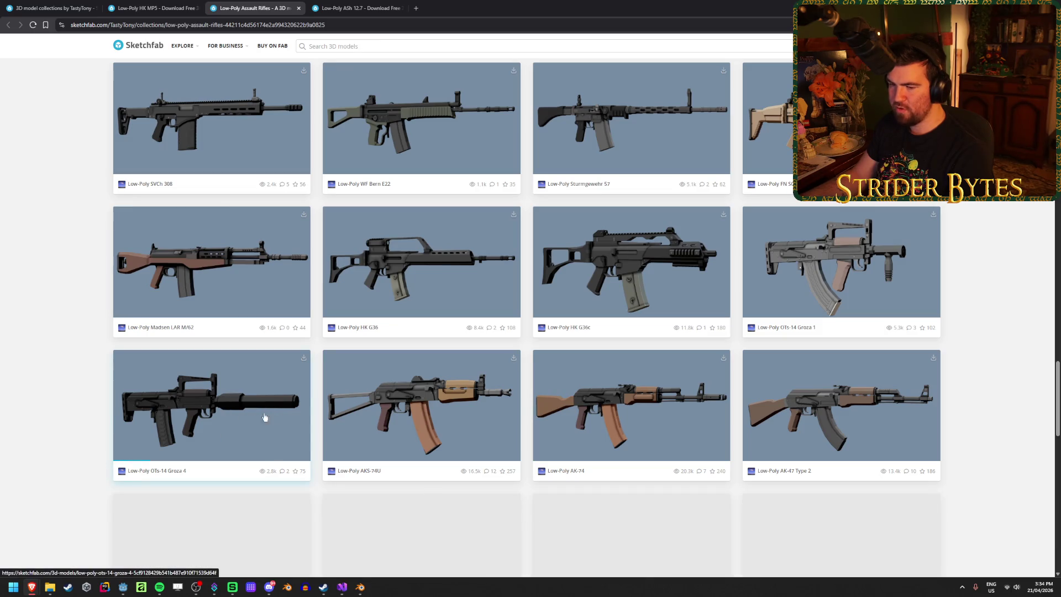
scroll(105, 396, "down", 10)
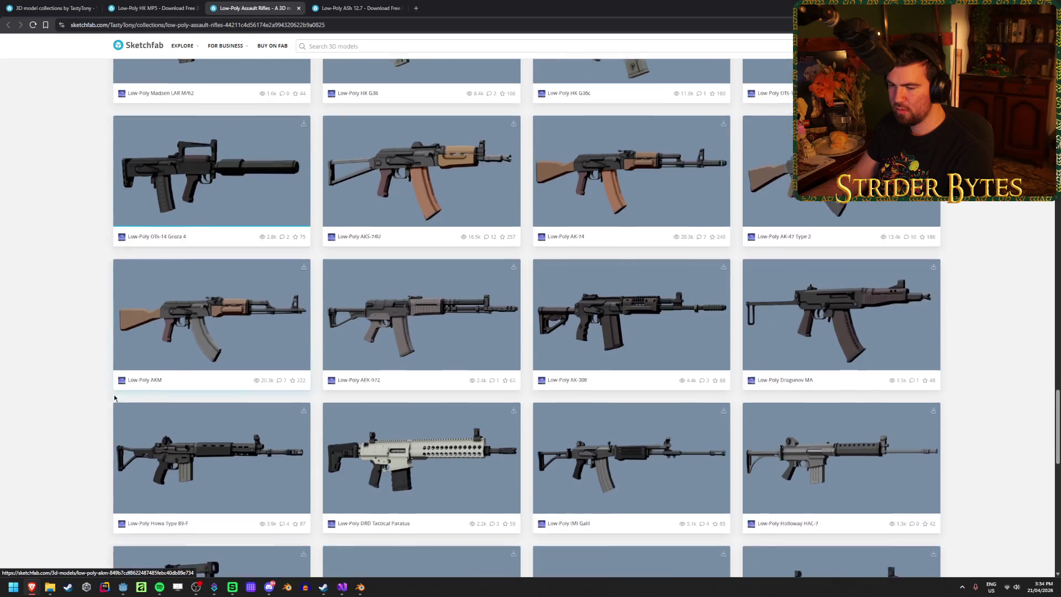
scroll(90, 400, "down", 6)
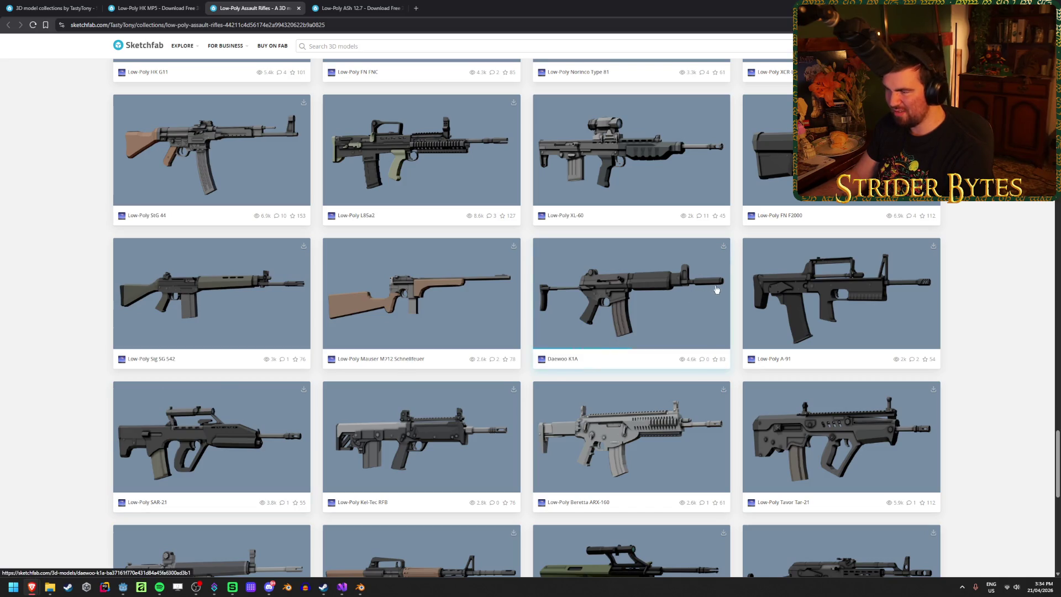
scroll(65, 396, "down", 7)
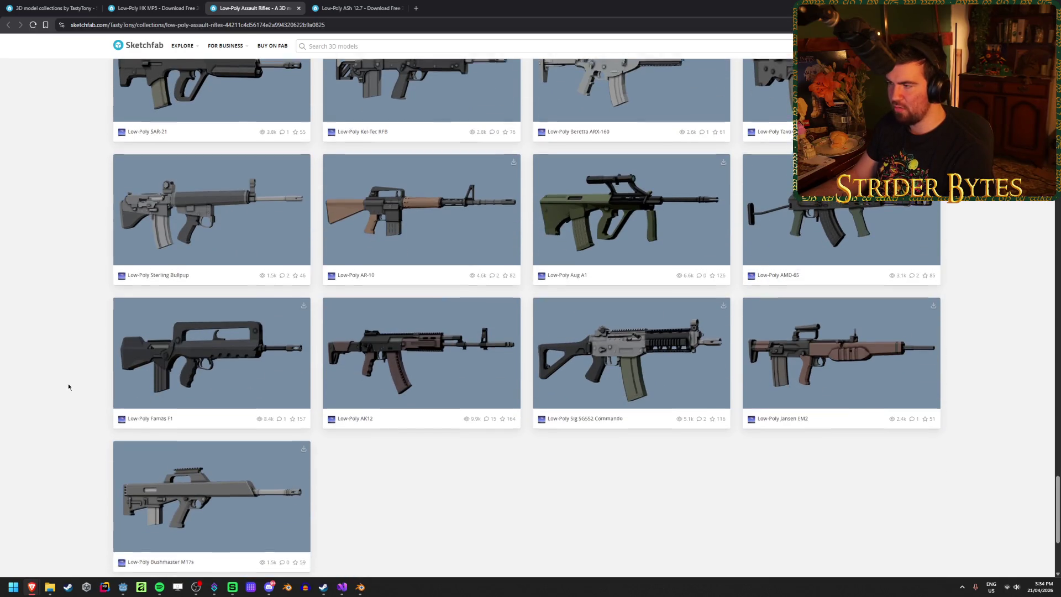
scroll(68, 395, "up", 18)
scroll(69, 387, "up", 15)
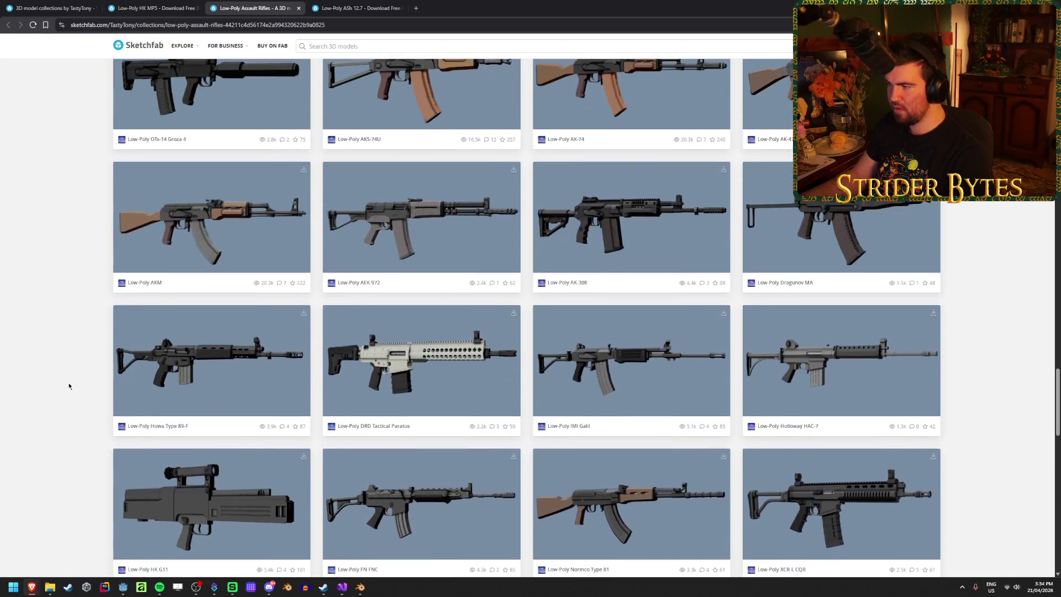
scroll(71, 381, "up", 4)
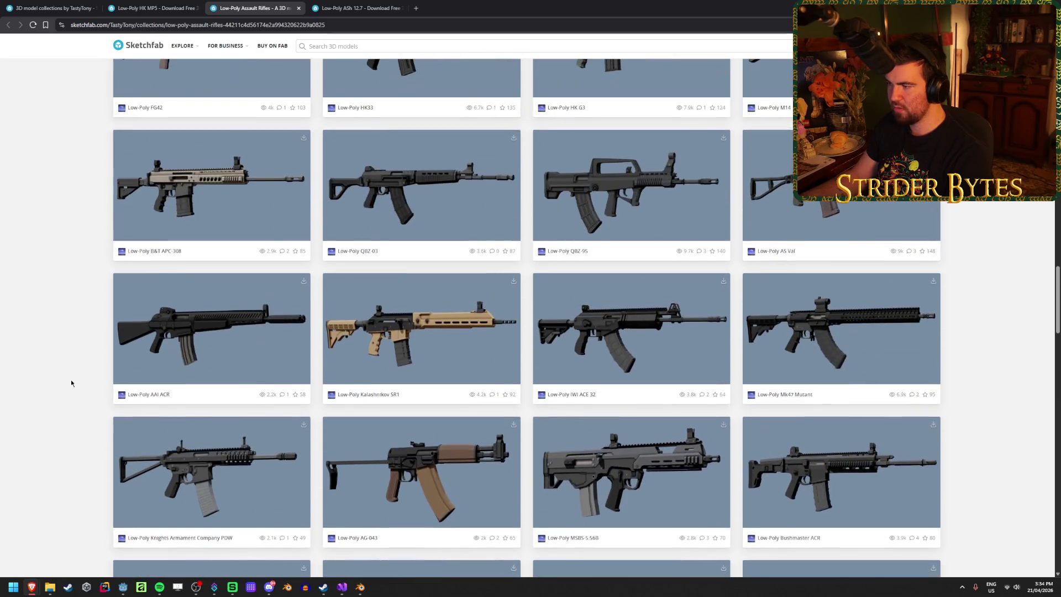
key("ctrl+Tab")
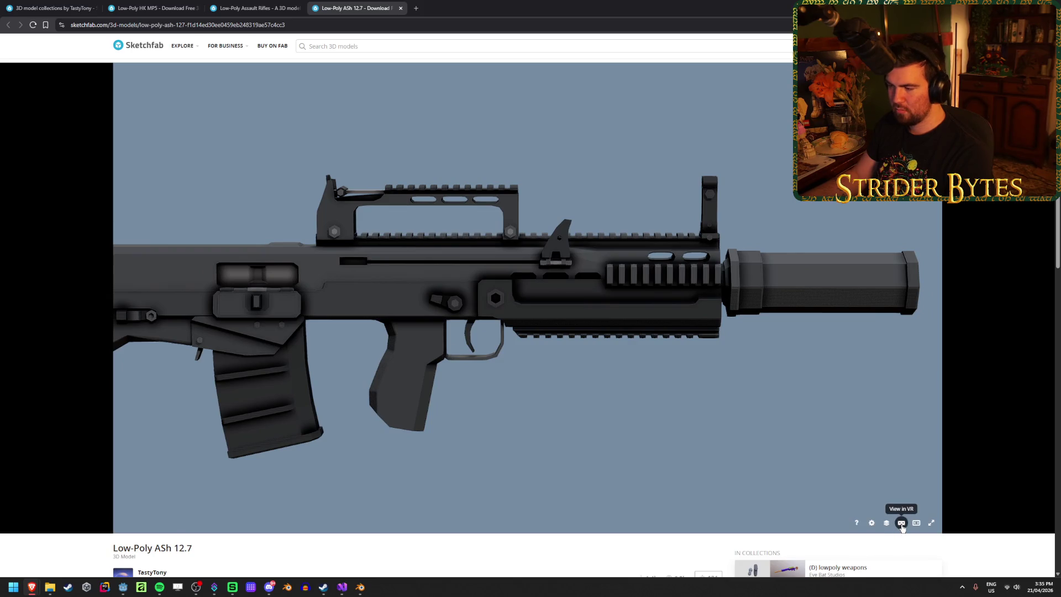
Step: Dismiss the VR overlay and open the Low-Poly Pistols collection from the creator's collections
left_click(902, 523)
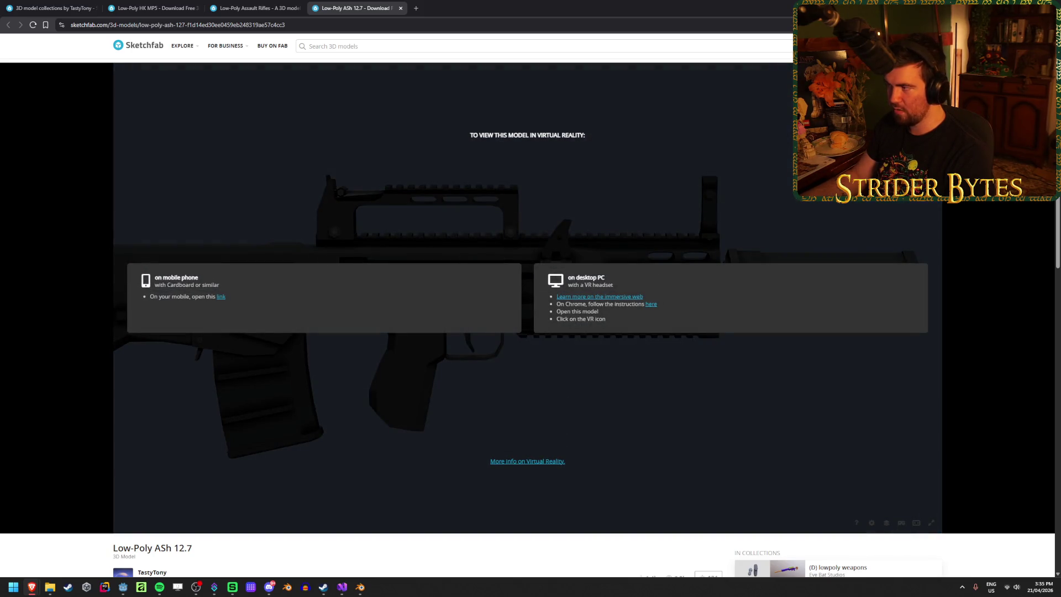
key("Escape")
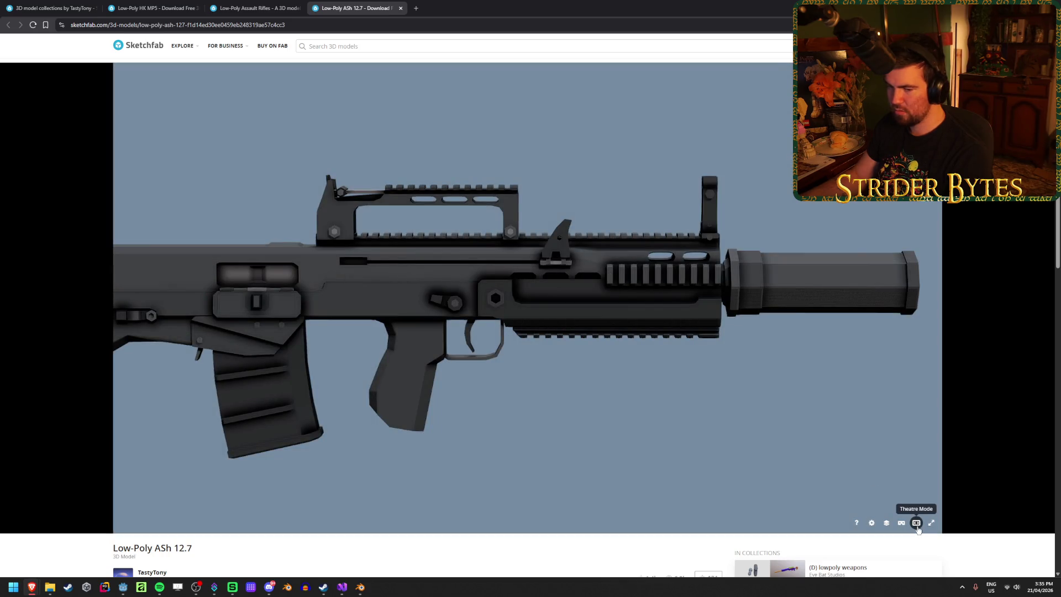
left_click(175, 8)
left_click(53, 8)
left_click(902, 361)
Step: Load every pistol down to the Beretta 92fs, then open a new browser tab
scroll(549, 362, "down", 10)
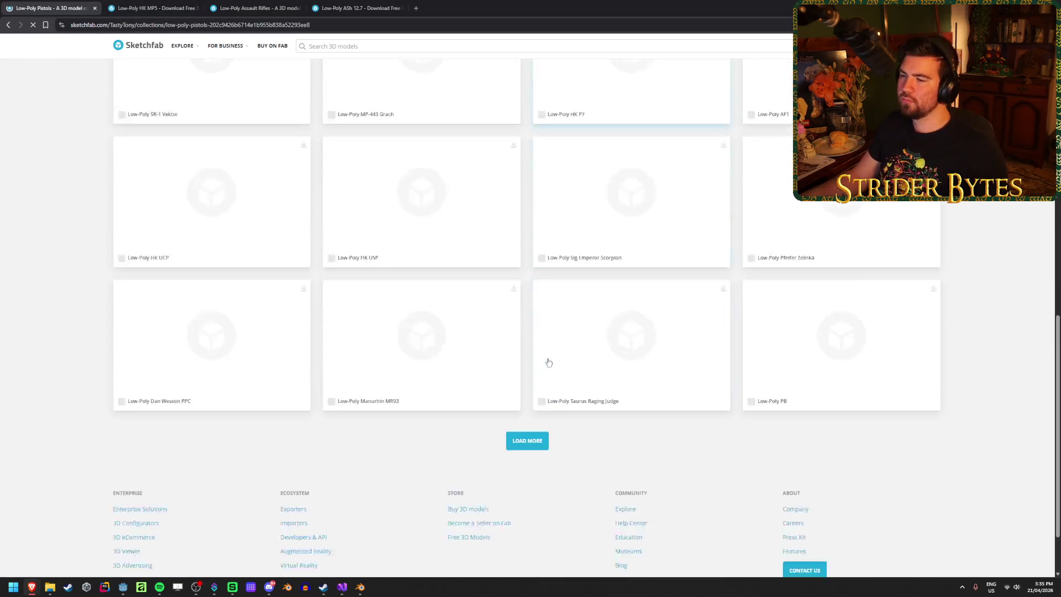
left_click(532, 365)
scroll(532, 366, "down", 5)
left_click(528, 404)
scroll(528, 407, "down", 5)
scroll(528, 408, "down", 10)
scroll(529, 408, "down", 5)
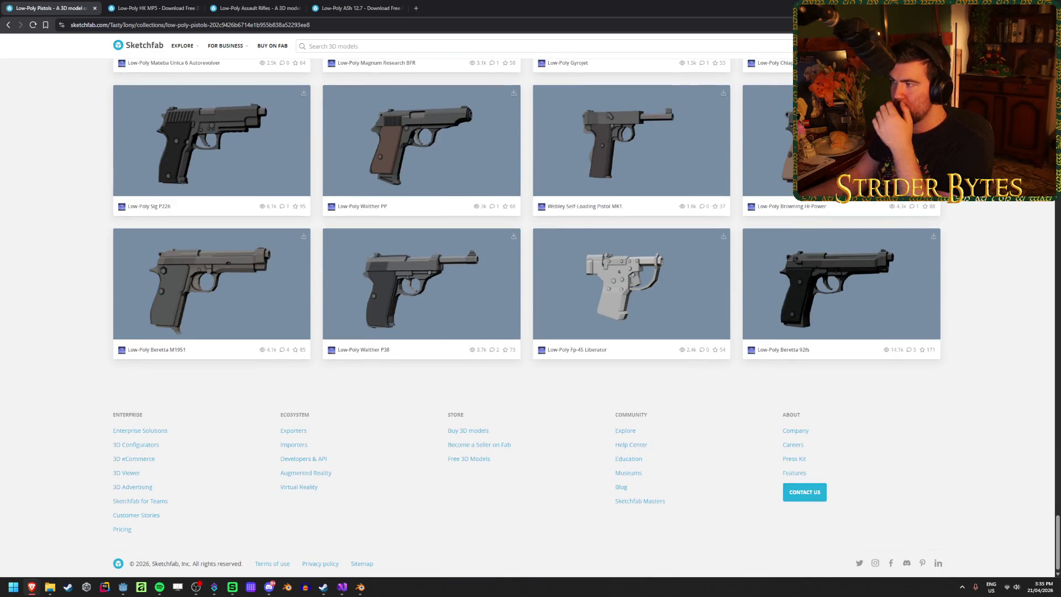
left_click(416, 8)
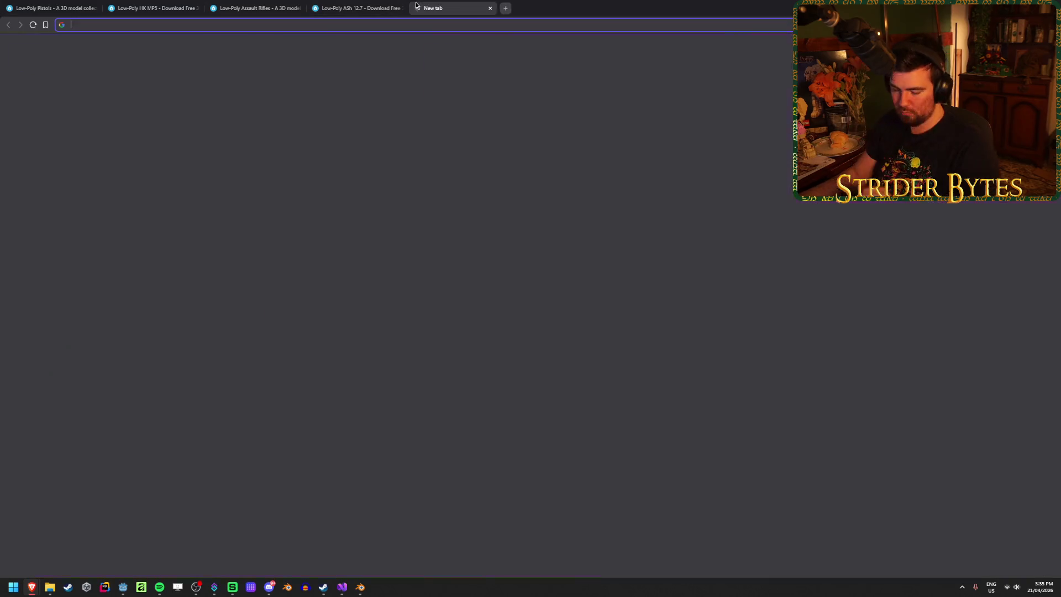
Step: Search Google for 'maxim 9', view the image results, then close that search tab
type("maxim 9")
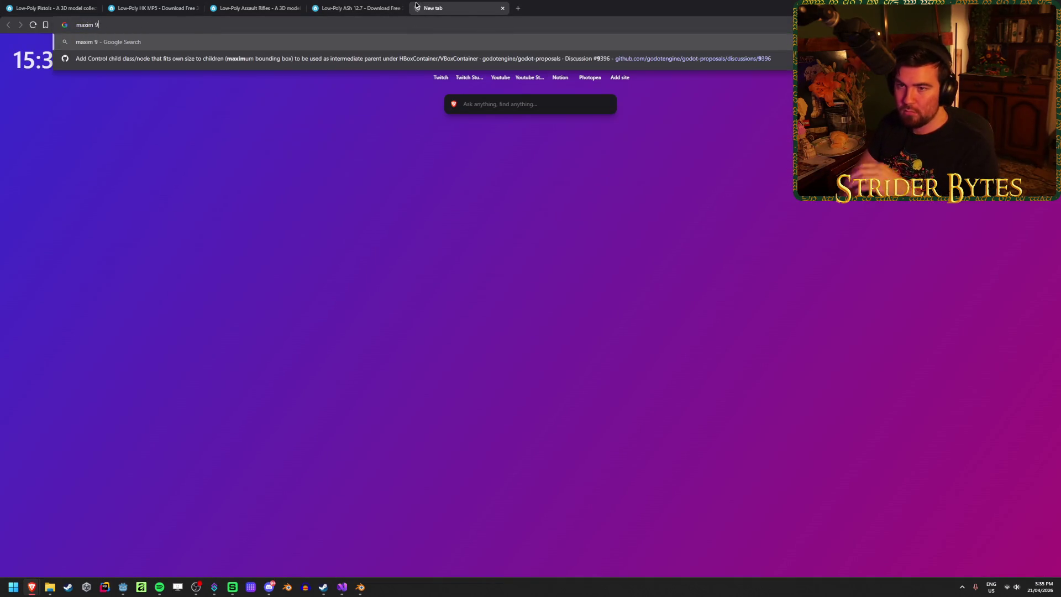
key("Return")
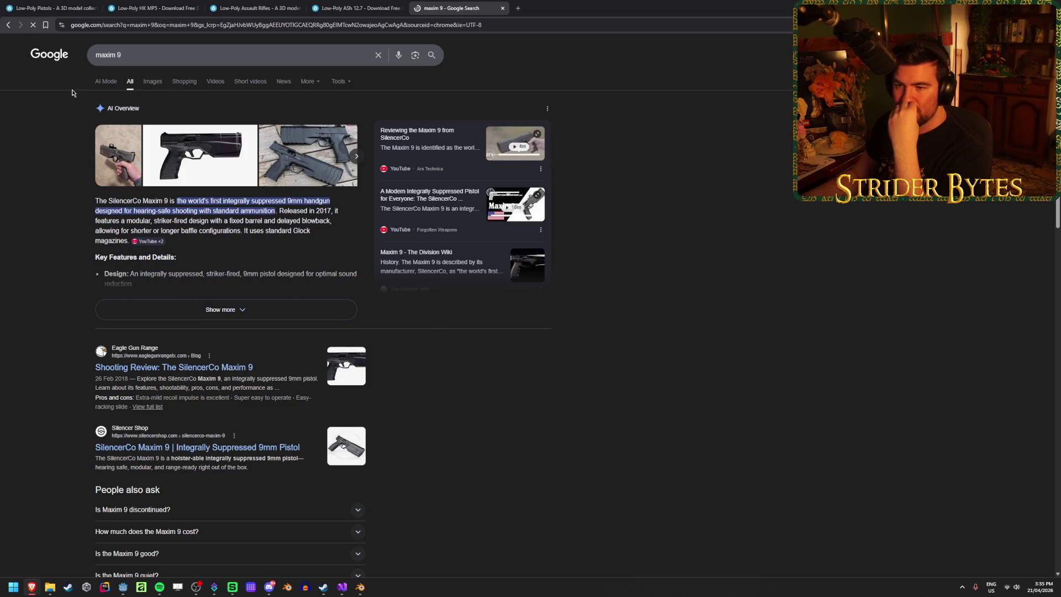
left_click(158, 84)
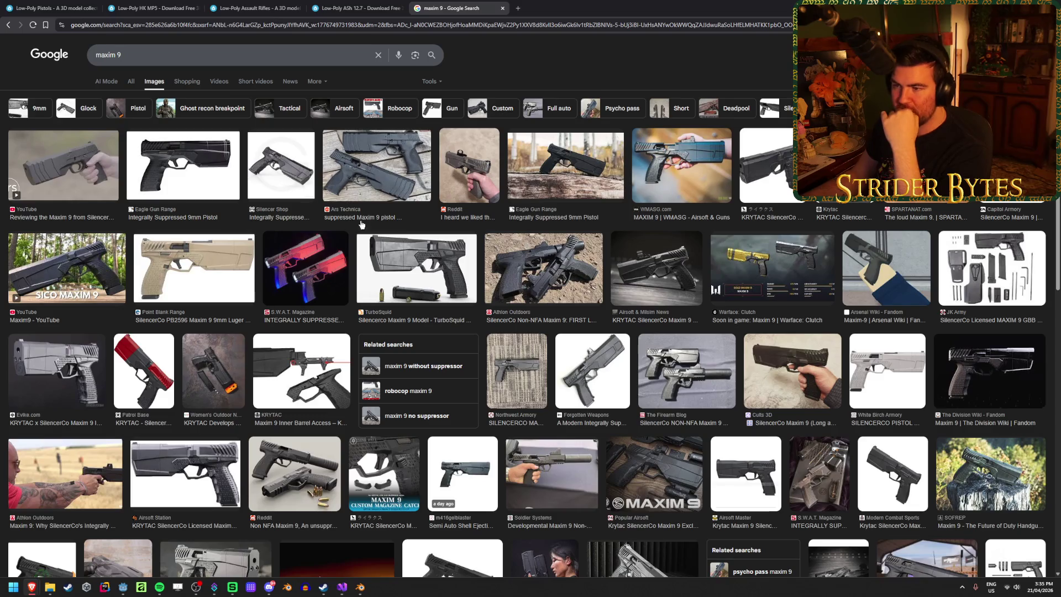
middle_click(470, 5)
scroll(62, 372, "up", 3)
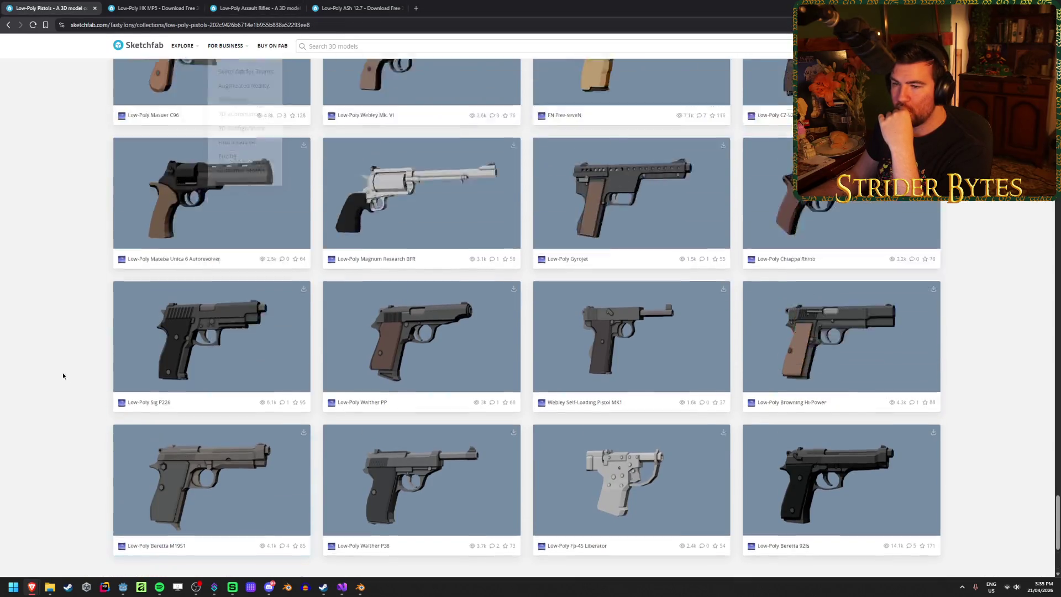
Step: Find the suppressed Low-Poly PB in the pistol grid and open it in its own tab
scroll(31, 350, "down", 12)
scroll(31, 351, "up", 7)
scroll(47, 355, "up", 10)
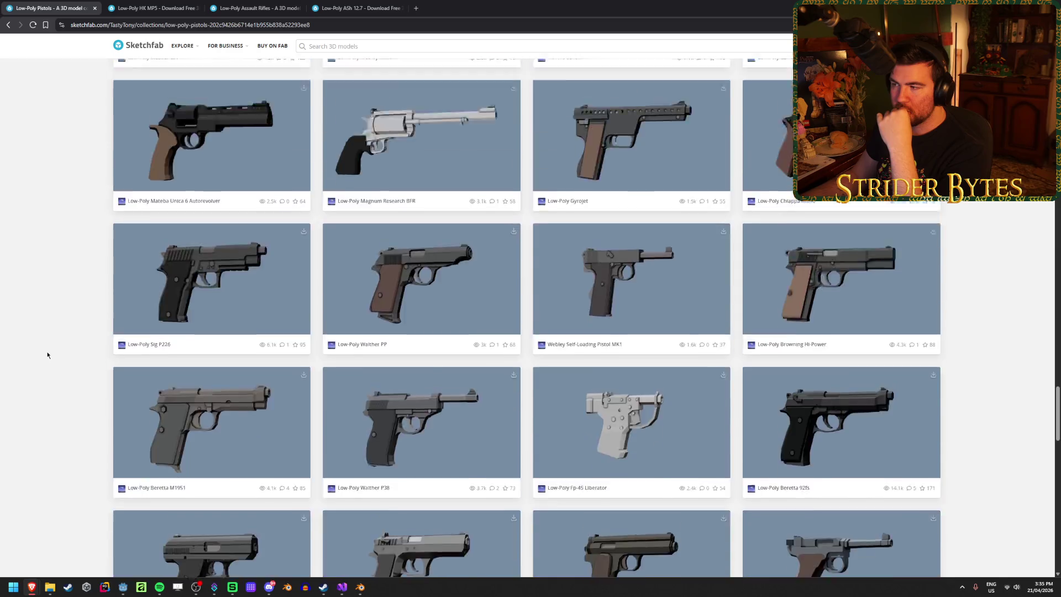
scroll(47, 355, "up", 12)
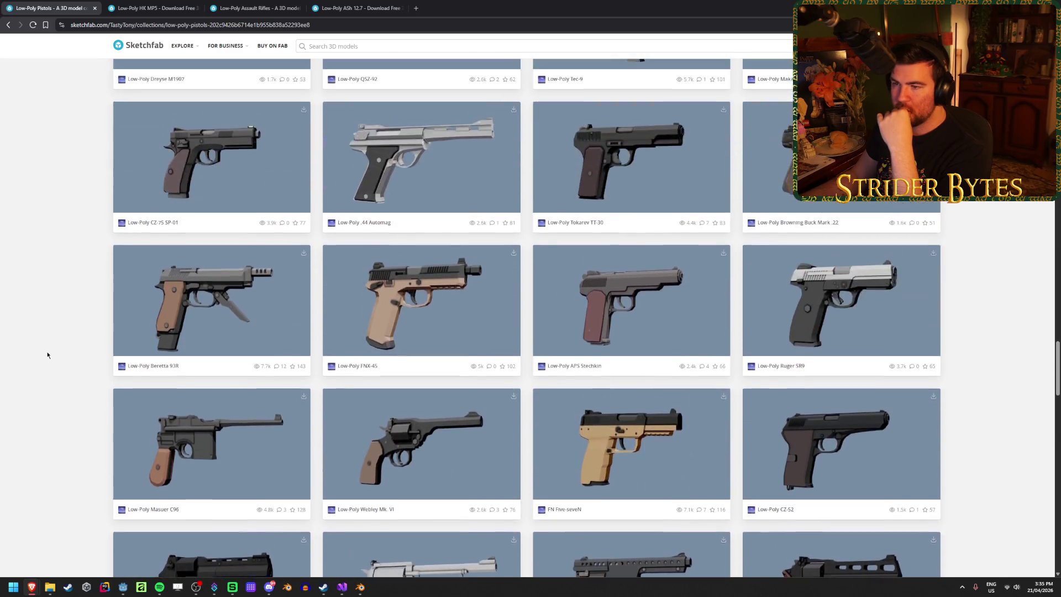
scroll(47, 355, "up", 8)
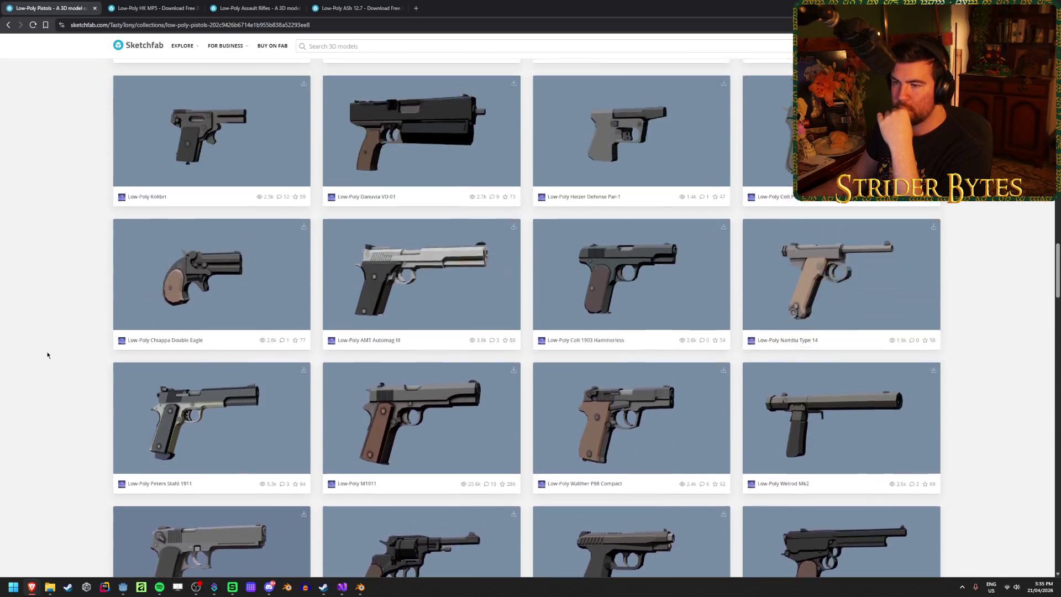
scroll(47, 355, "up", 1)
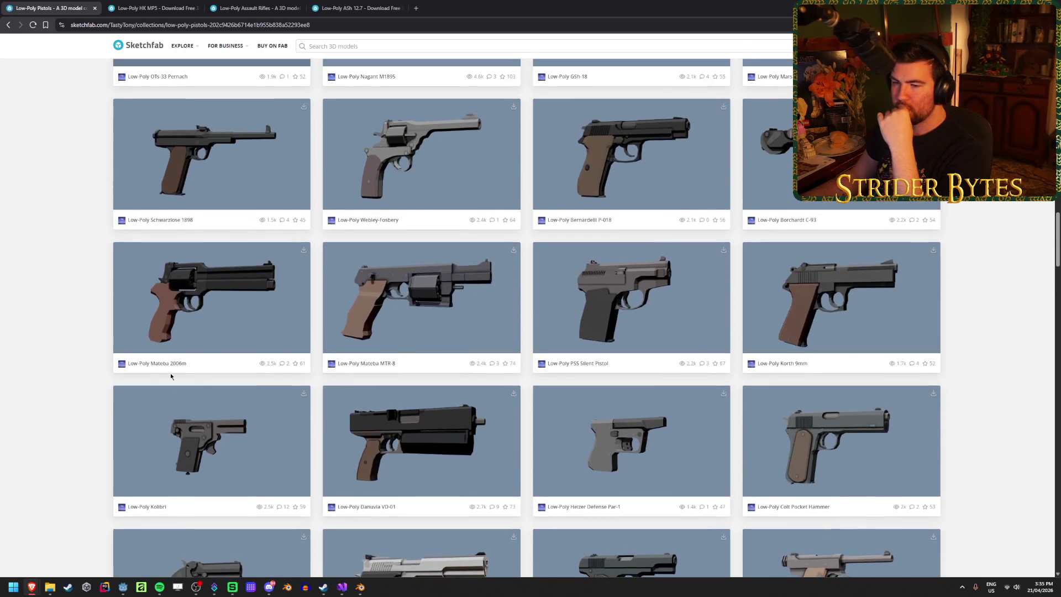
scroll(56, 348, "down", 5)
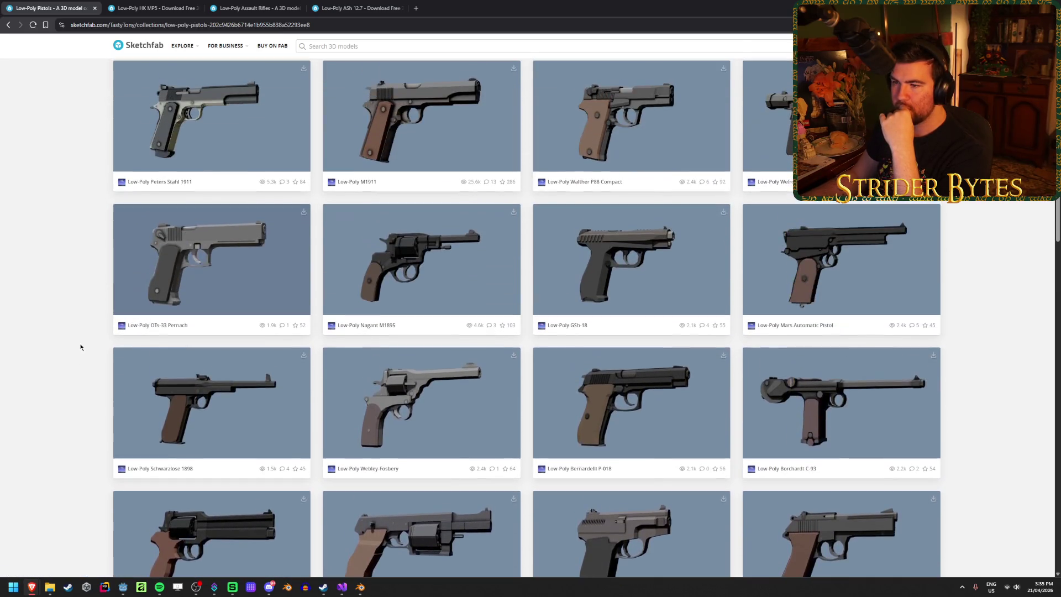
scroll(81, 347, "up", 5)
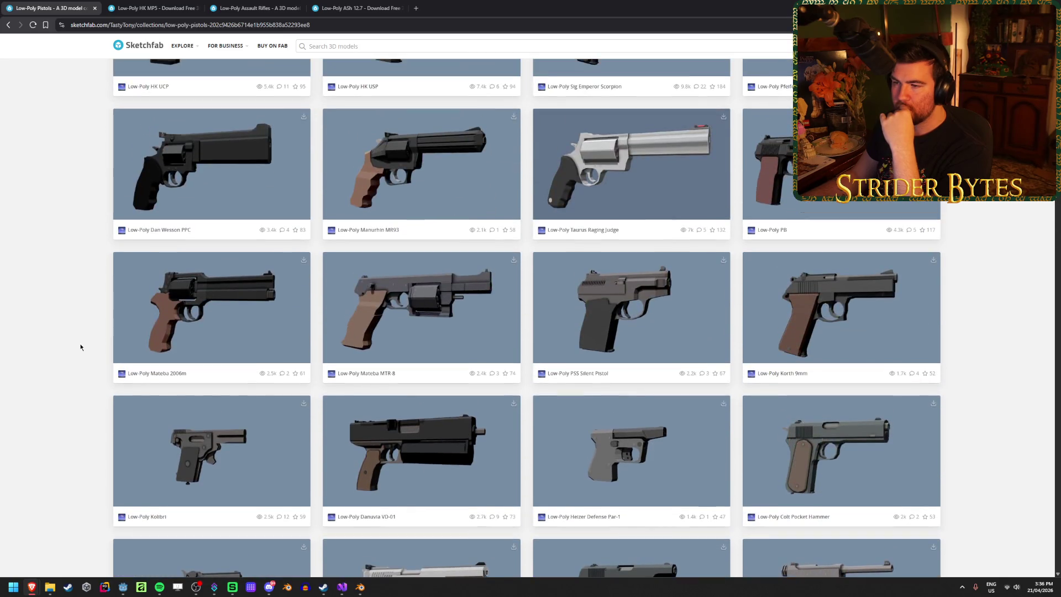
scroll(81, 347, "up", 2)
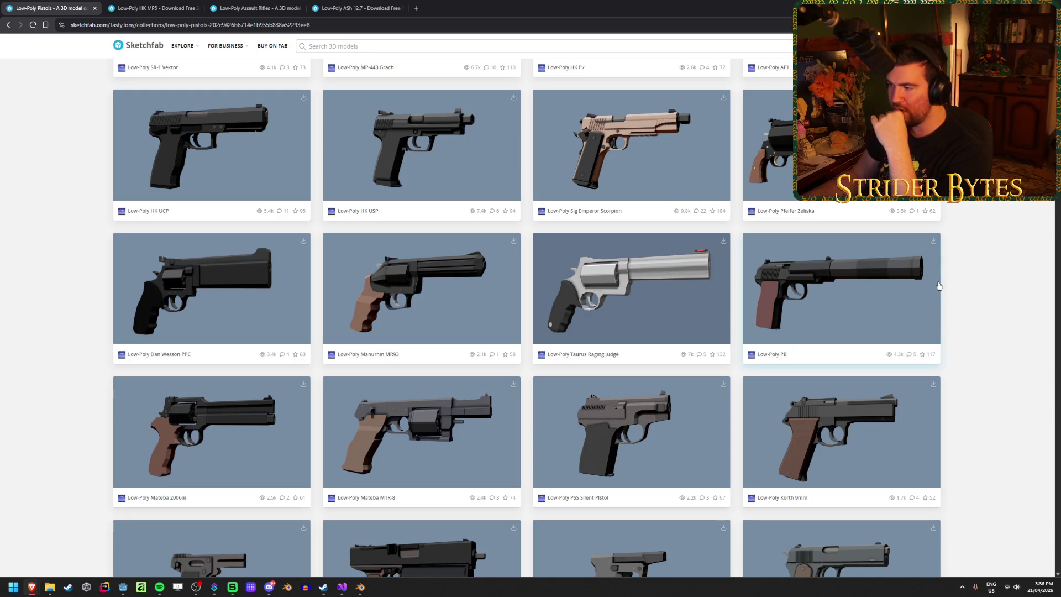
middle_click(829, 292)
key("ctrl+Tab")
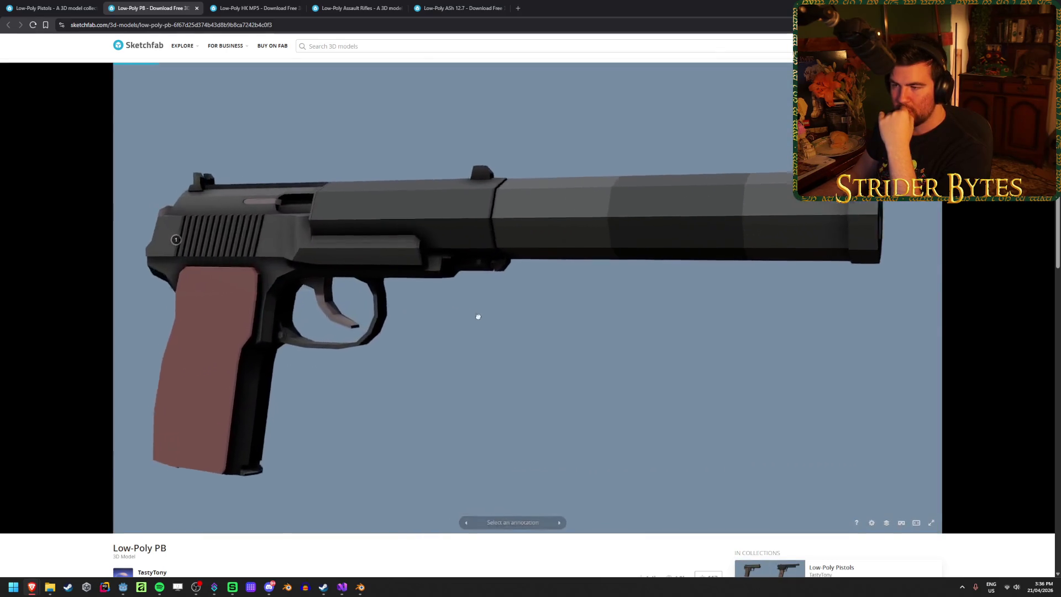
Step: Orbit the PB pistol and inspect its wireframe, including a view down the muzzle
mouse_move(478, 317)
left_mouse_down()
mouse_move(490, 322)
mouse_move(486, 346)
mouse_move(574, 316)
mouse_move(744, 315)
mouse_move(396, 303)
mouse_move(433, 301)
mouse_move(412, 338)
mouse_move(431, 372)
mouse_move(412, 396)
mouse_move(418, 426)
mouse_move(394, 324)
mouse_move(411, 343)
mouse_move(407, 335)
mouse_move(514, 382)
left_mouse_up()
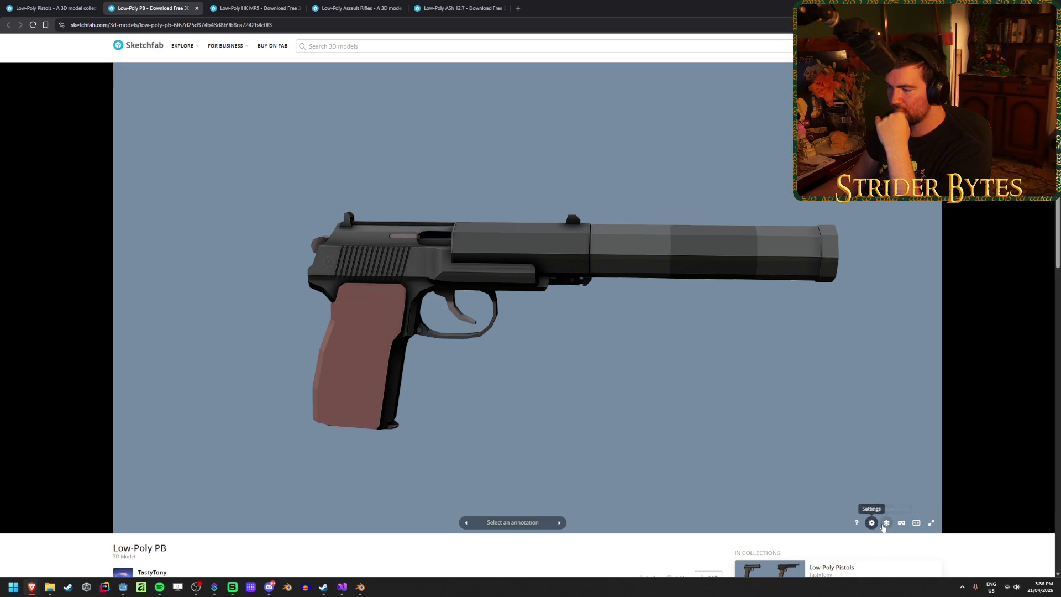
left_click(886, 523)
left_click(145, 337)
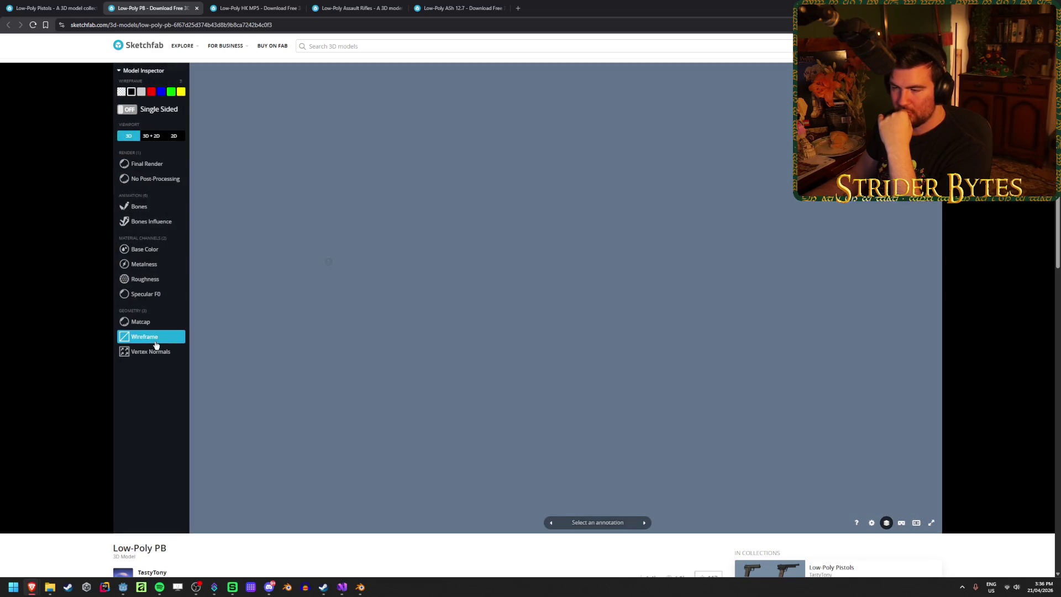
mouse_move(530, 310)
left_mouse_down()
mouse_move(485, 326)
mouse_move(441, 321)
left_mouse_up()
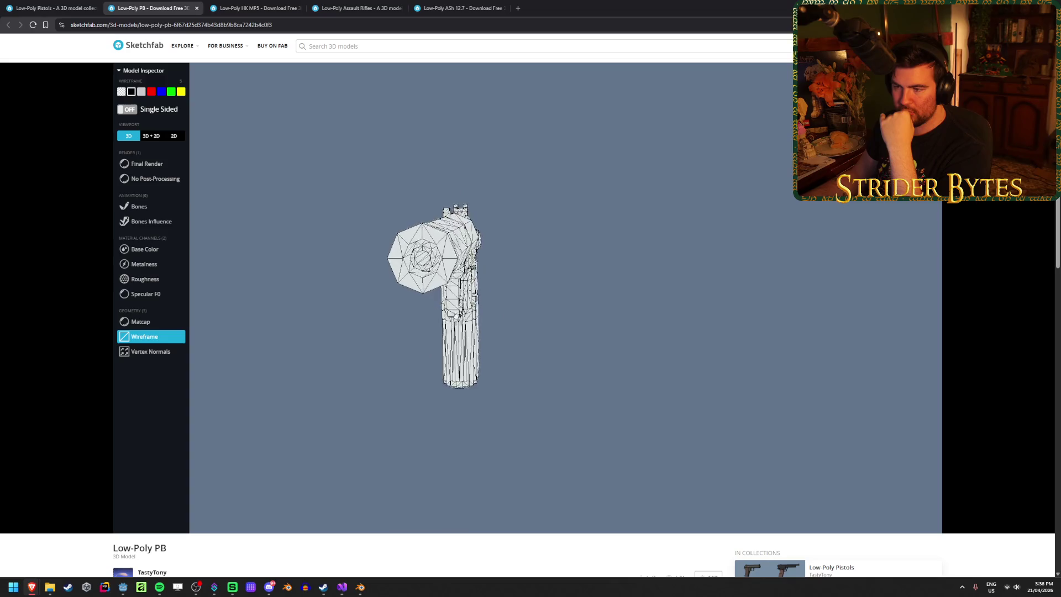
scroll(476, 340, "up", 5)
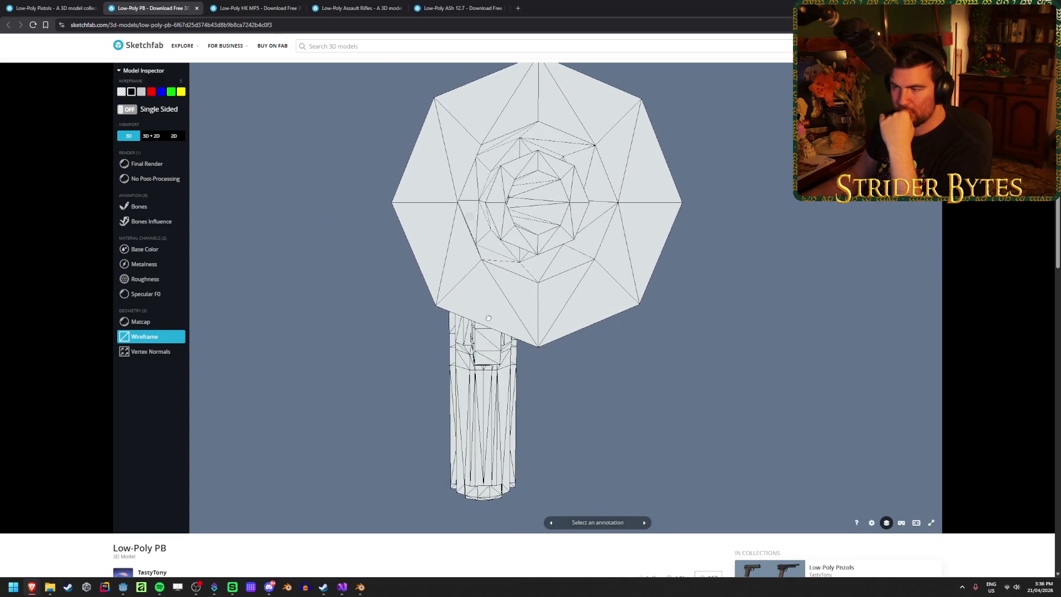
mouse_move(487, 318)
left_mouse_down()
mouse_move(545, 315)
mouse_move(533, 315)
left_mouse_up()
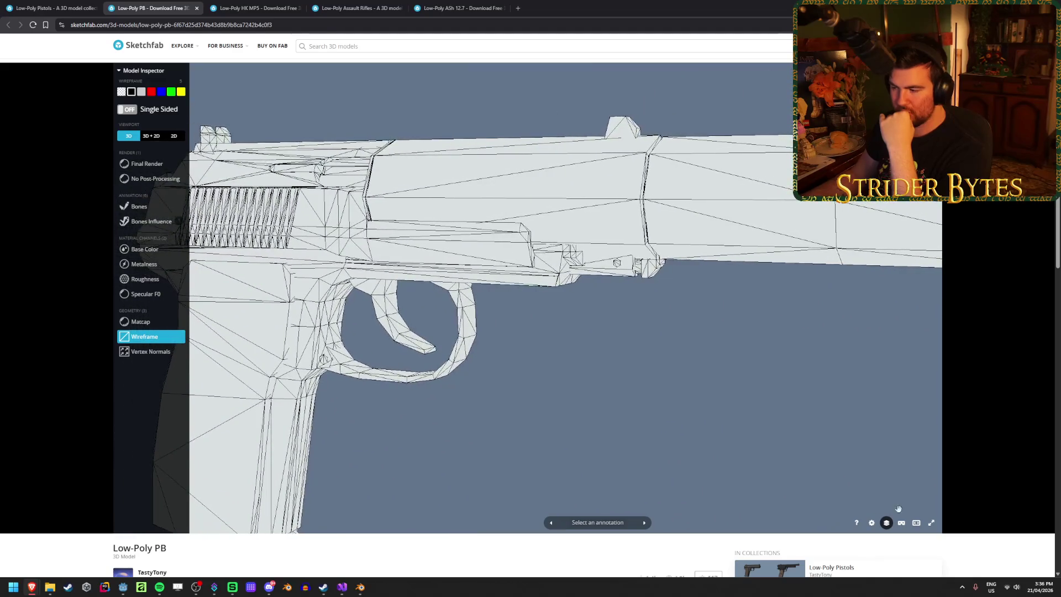
Step: Compare the Base Color and Final Render views, then return to the Low-Poly Pistols tab
left_click(135, 250)
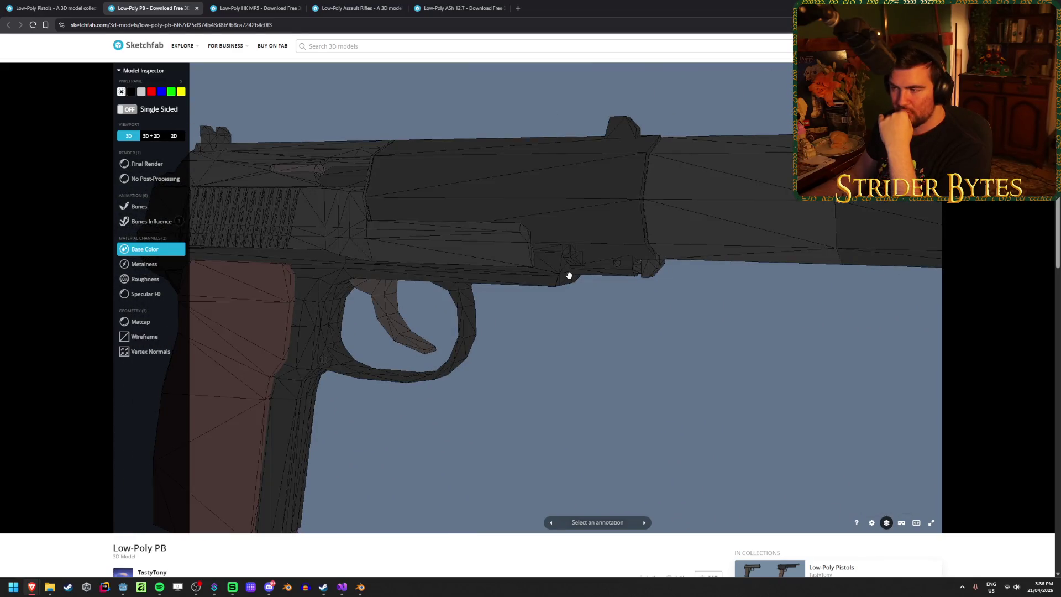
left_click_drag(569, 275, 563, 263)
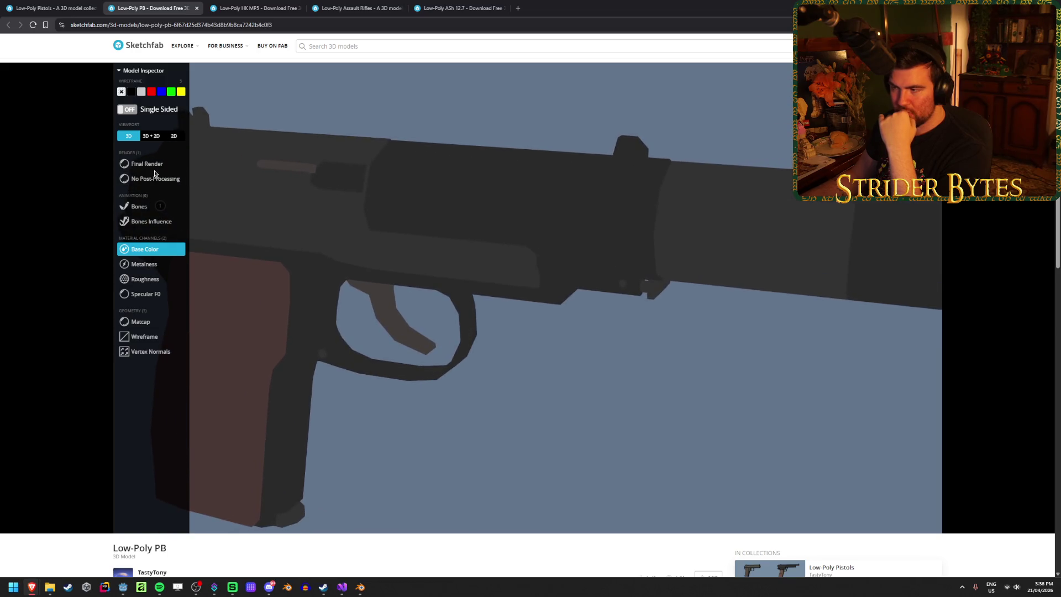
left_click(152, 167)
mouse_move(612, 355)
left_mouse_down()
mouse_move(633, 354)
mouse_move(532, 318)
mouse_move(748, 305)
mouse_move(678, 285)
left_mouse_up()
scroll(634, 351, "down", 5)
left_click_drag(354, 210, 299, 184)
left_click(36, 3)
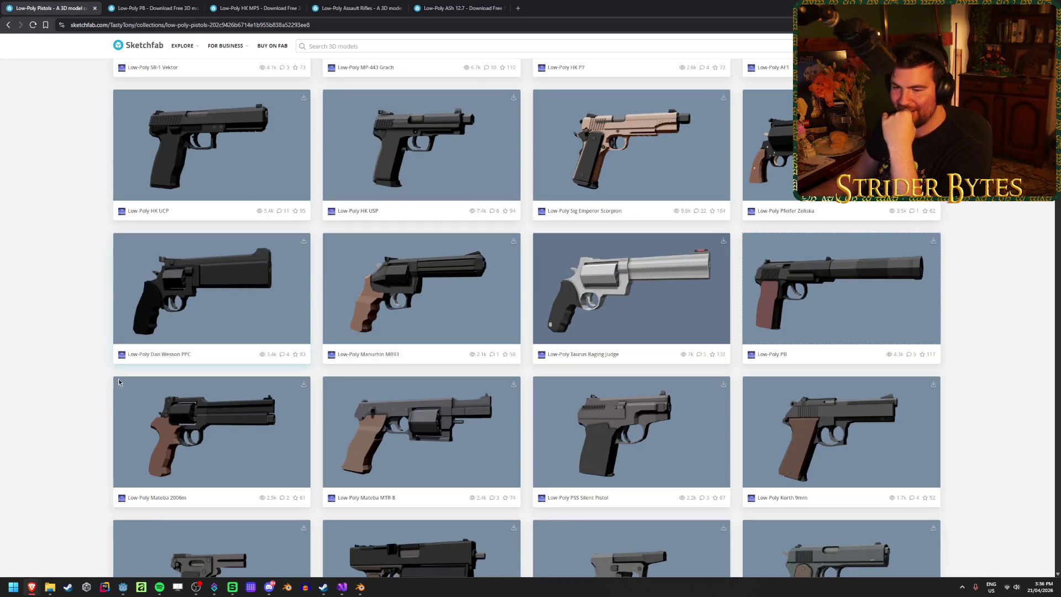
Step: Flip between the Assault Rifles collection and ASh 12.7 page, and close the HK MP5 tab
scroll(98, 414, "up", 4)
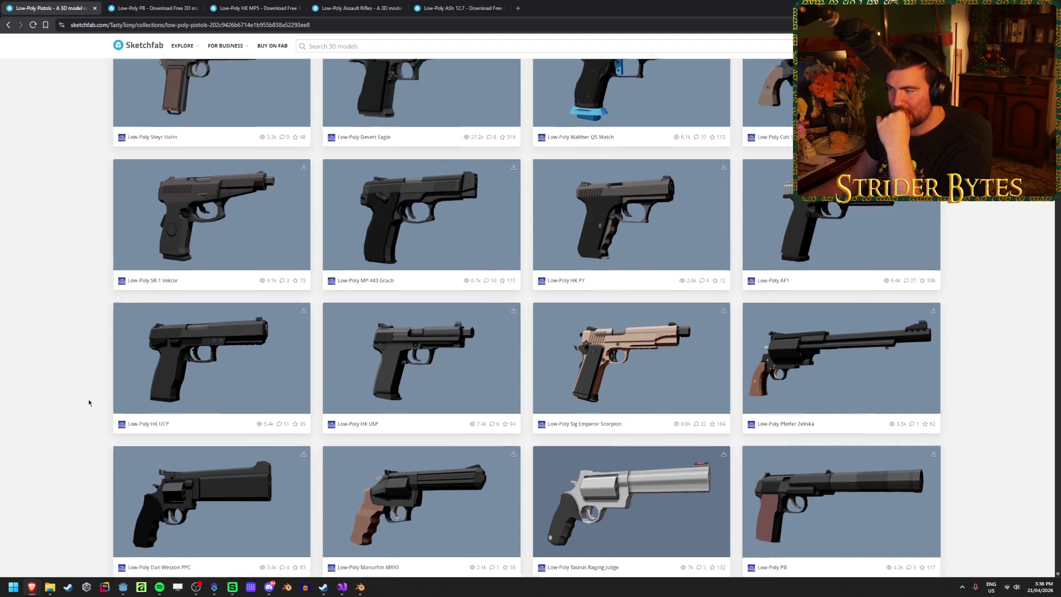
scroll(89, 403, "up", 9)
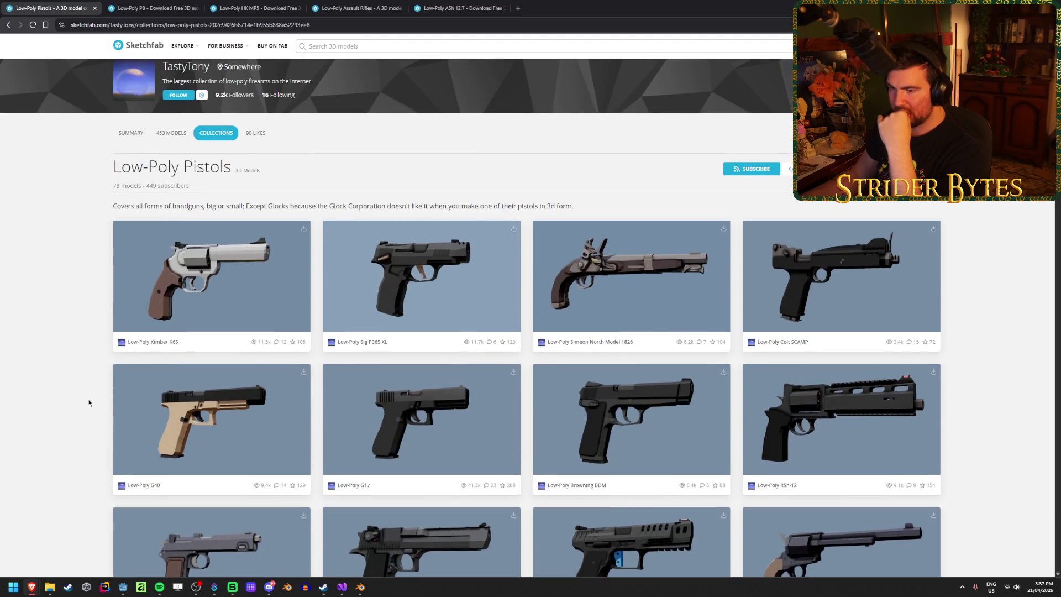
scroll(89, 403, "down", 5)
left_click(338, 5)
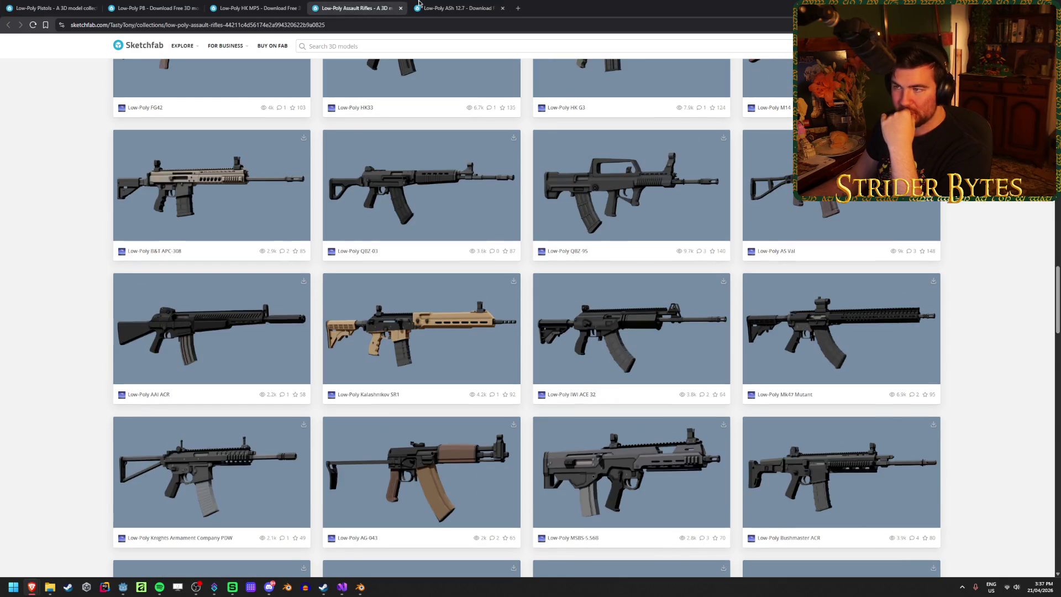
left_click(431, 7)
left_click(340, 5)
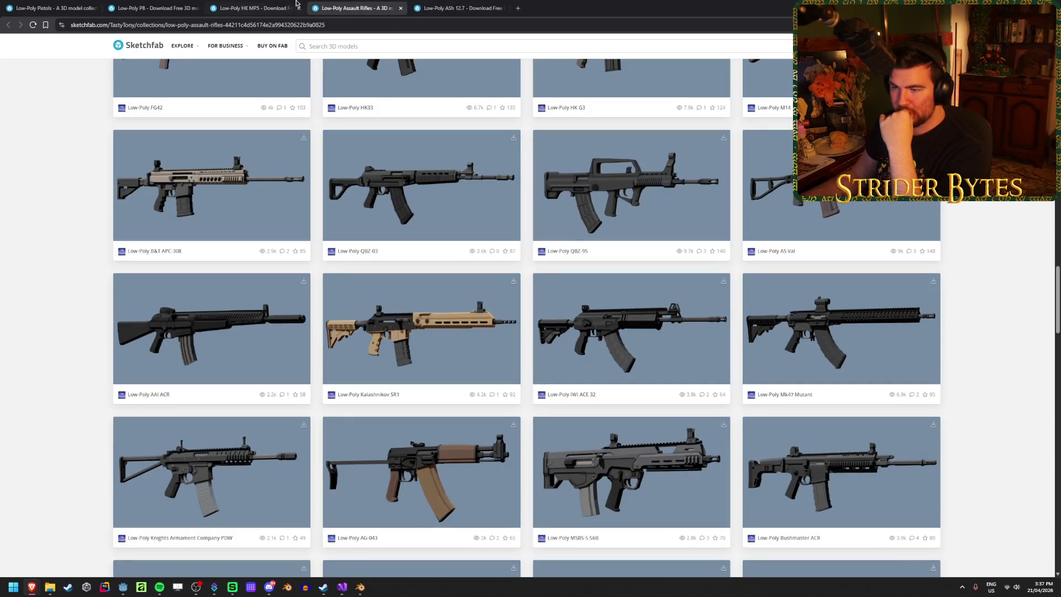
left_click(260, 6)
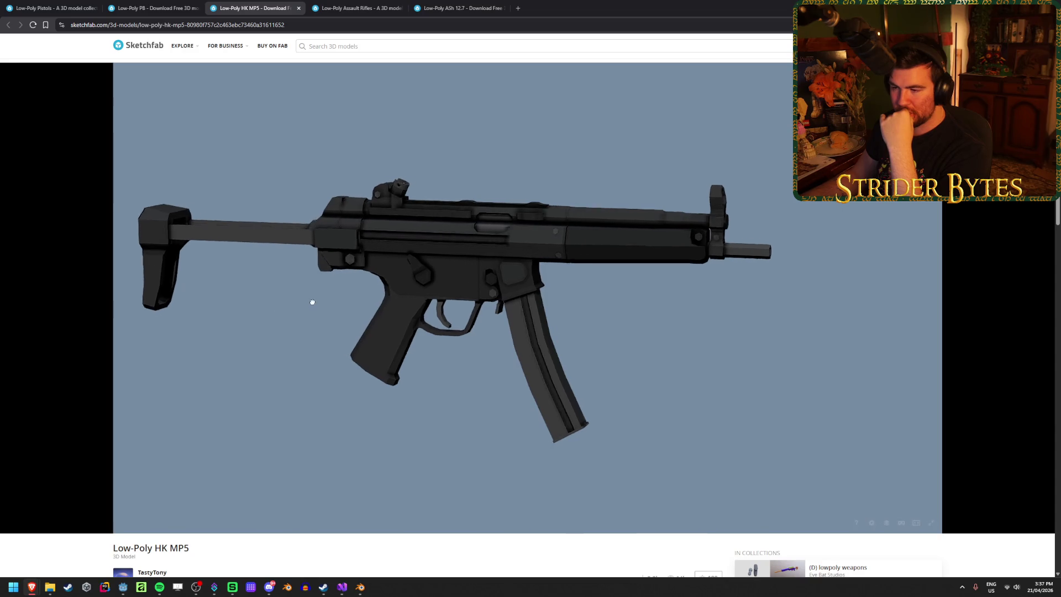
middle_click(279, 2)
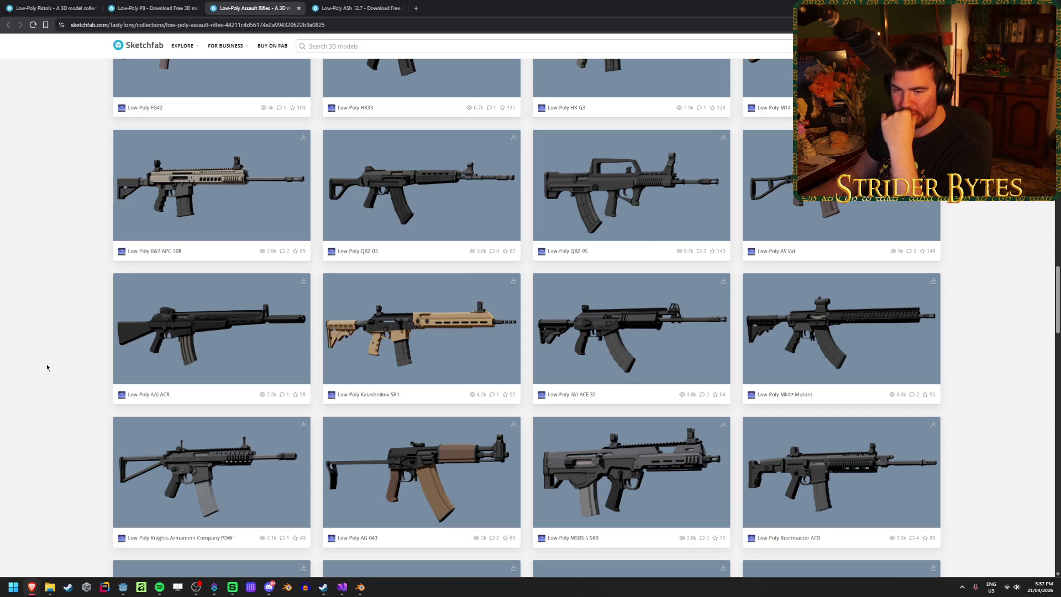
Step: Review the rifle collection, PB and ASh 12.7 pages, then select the MP5 suppressor in Blender
scroll(47, 368, "down", 7)
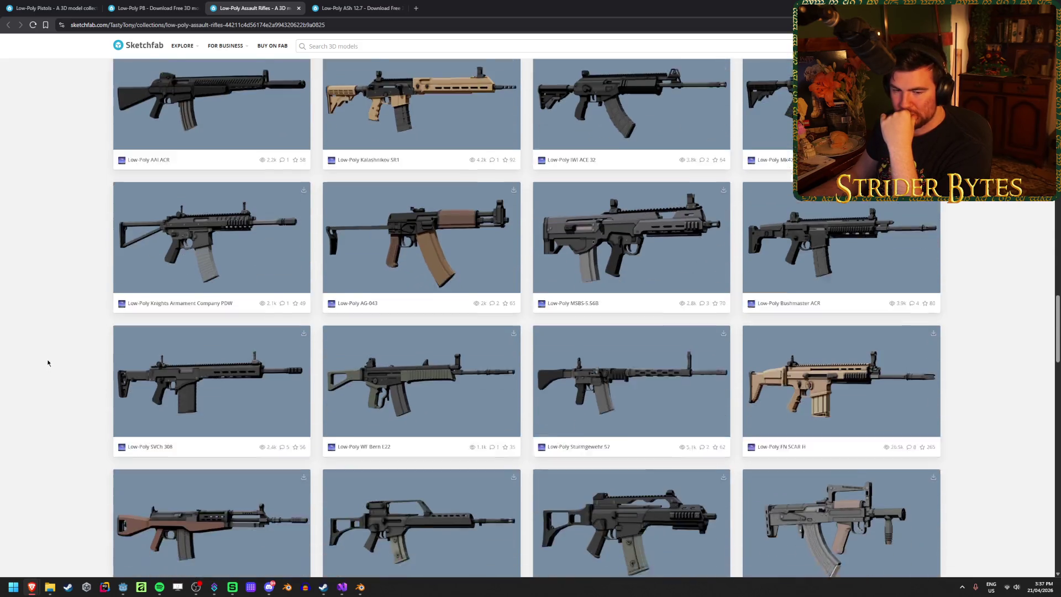
scroll(48, 359, "down", 8)
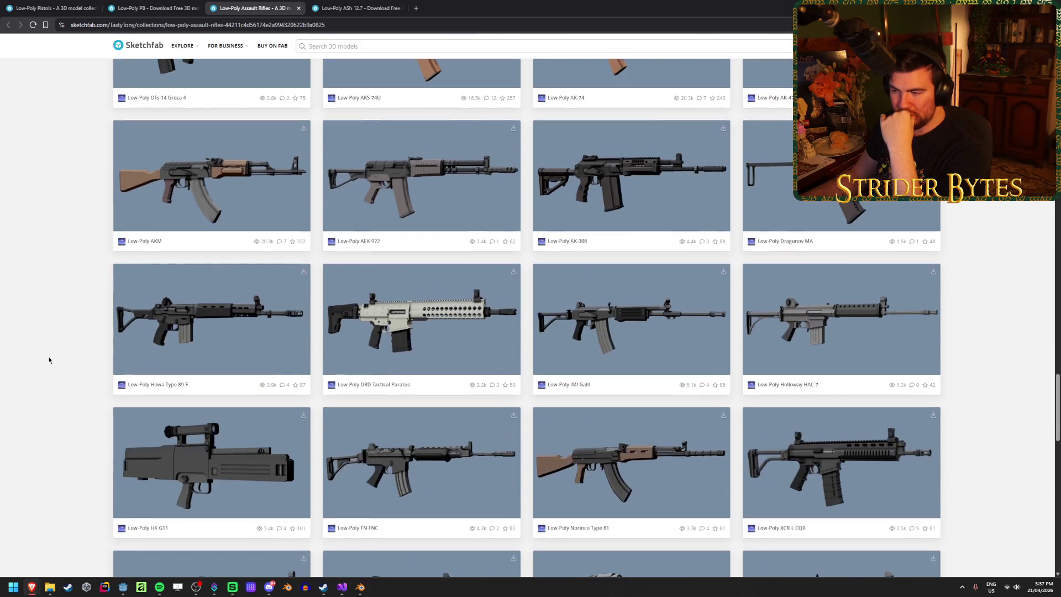
scroll(49, 359, "down", 3)
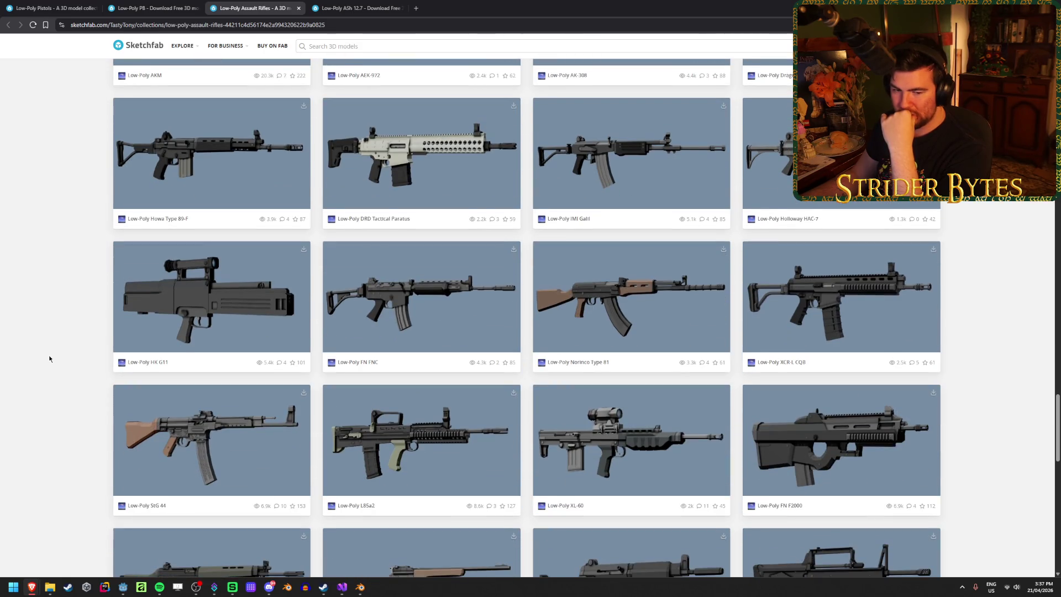
scroll(49, 359, "down", 4)
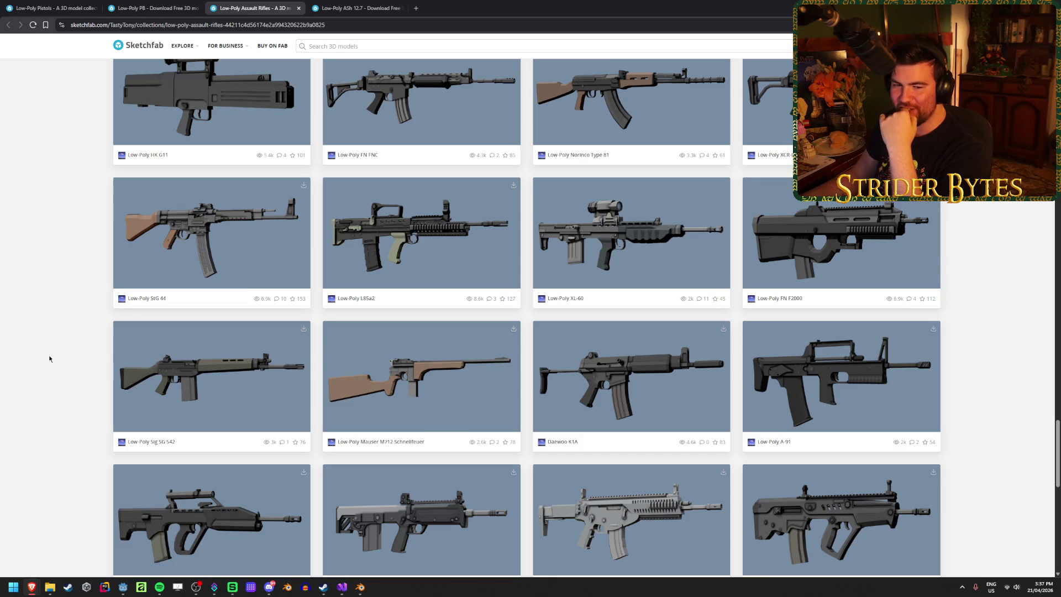
scroll(49, 359, "down", 3)
scroll(912, 401, "down", 4)
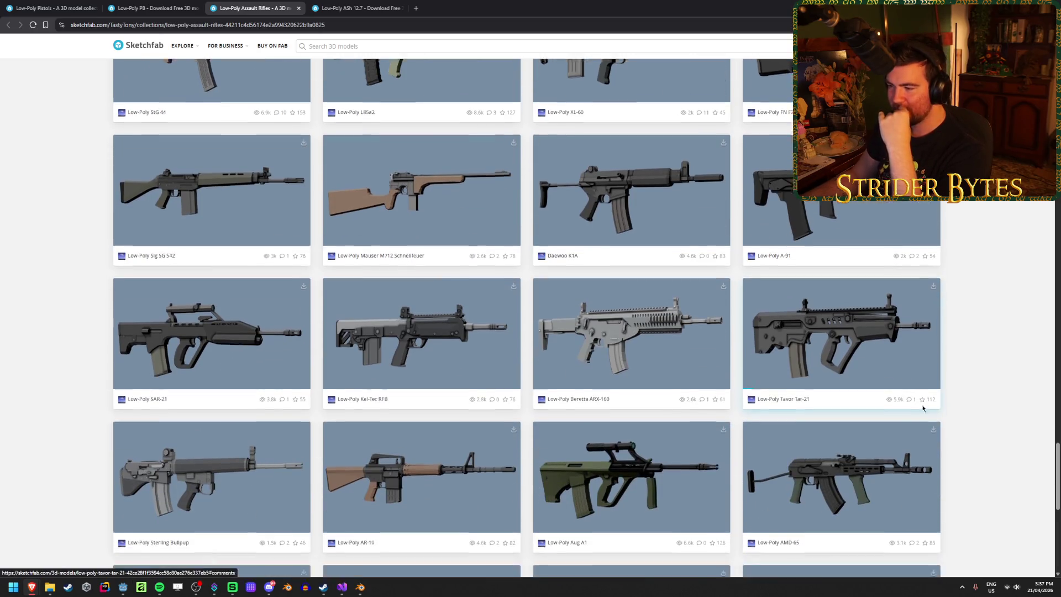
scroll(33, 403, "up", 20)
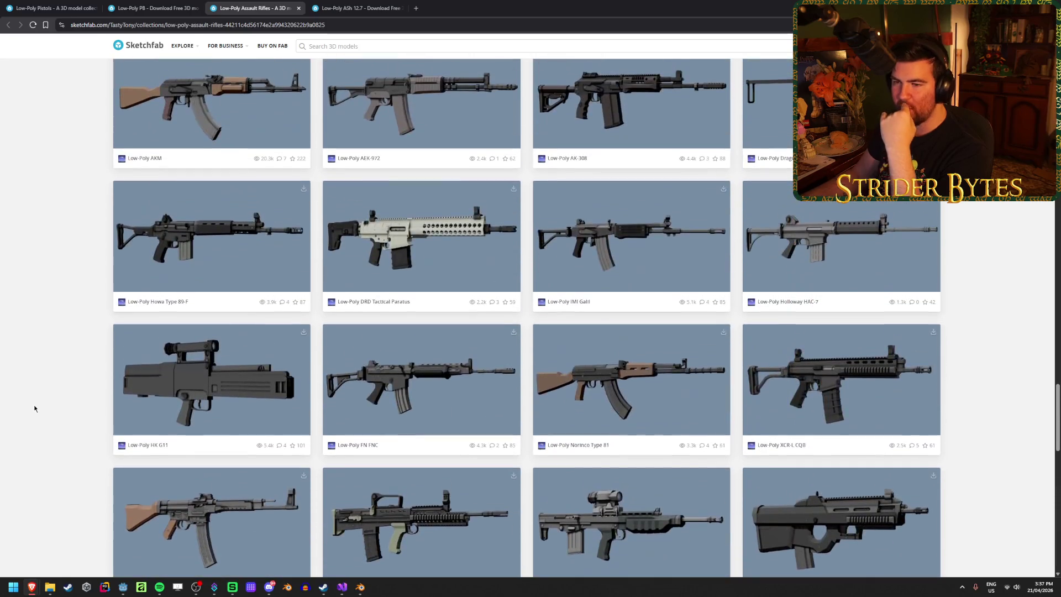
scroll(41, 396, "up", 10)
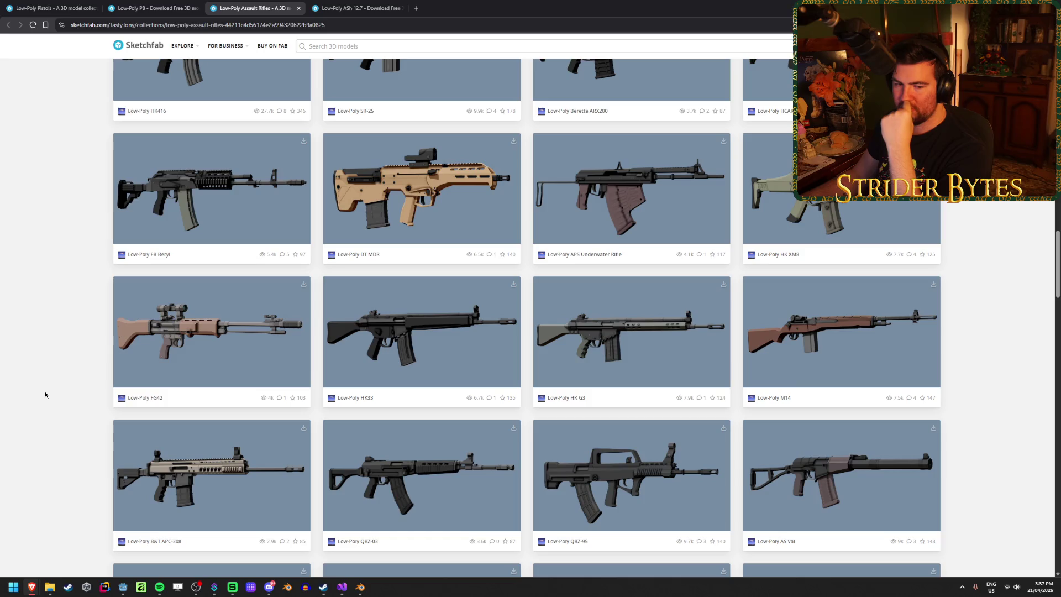
scroll(45, 394, "up", 10)
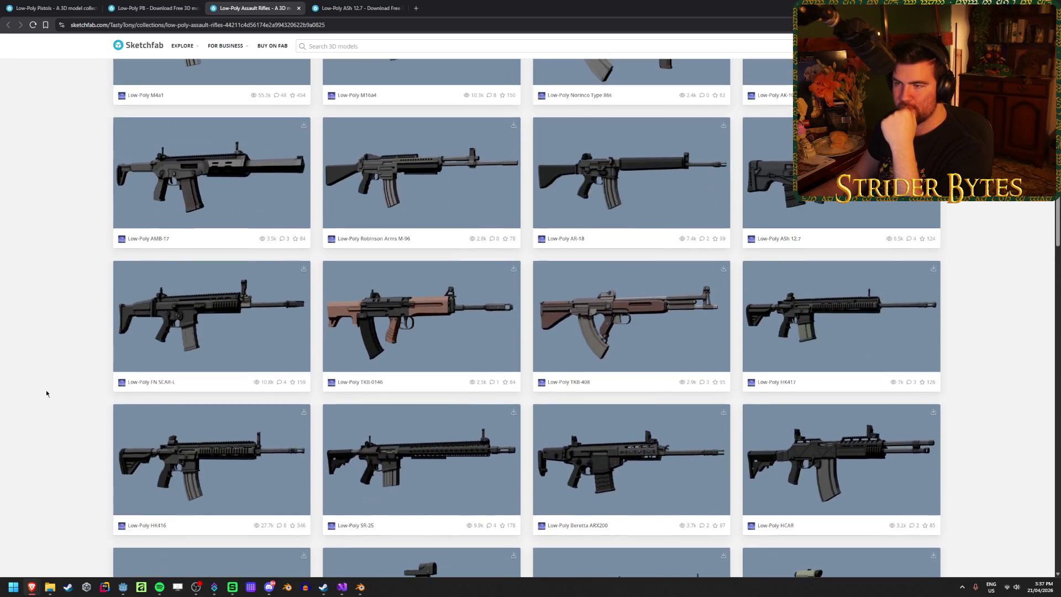
scroll(47, 393, "up", 8)
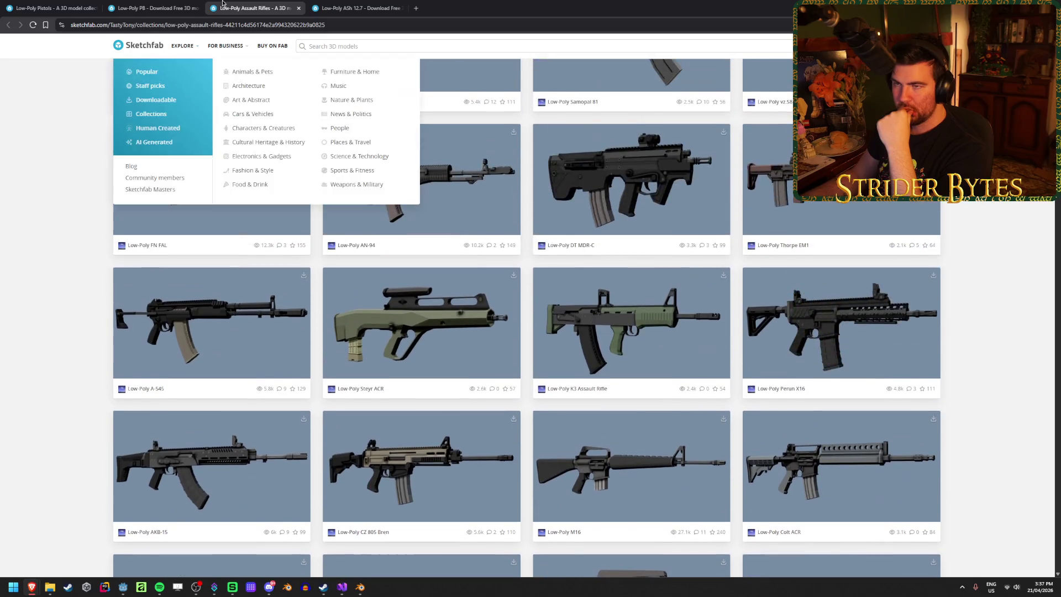
left_click(152, 8)
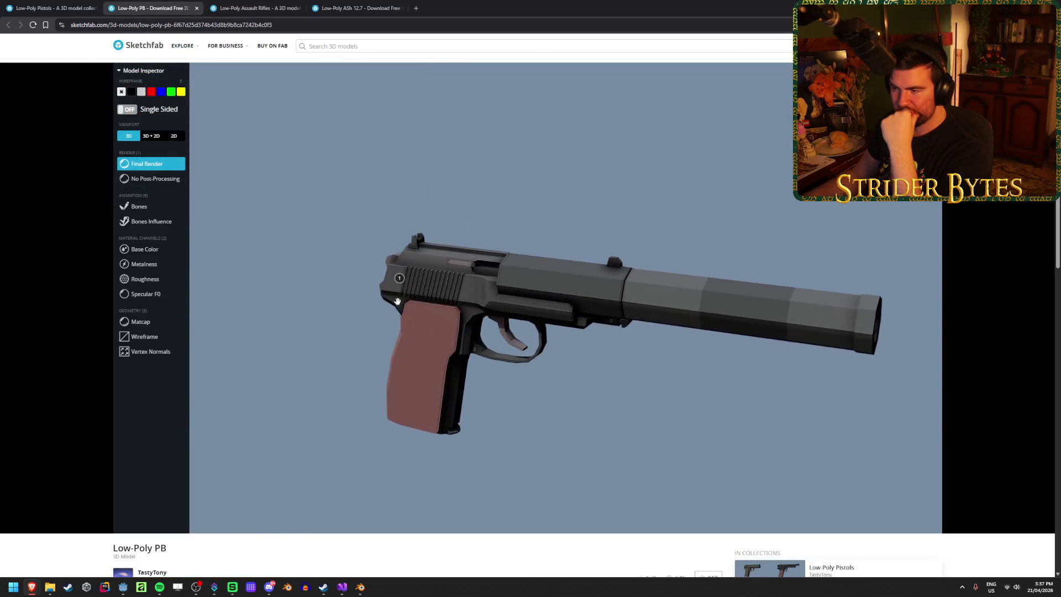
key("ctrl+Tab")
key("ctrl+Tab")
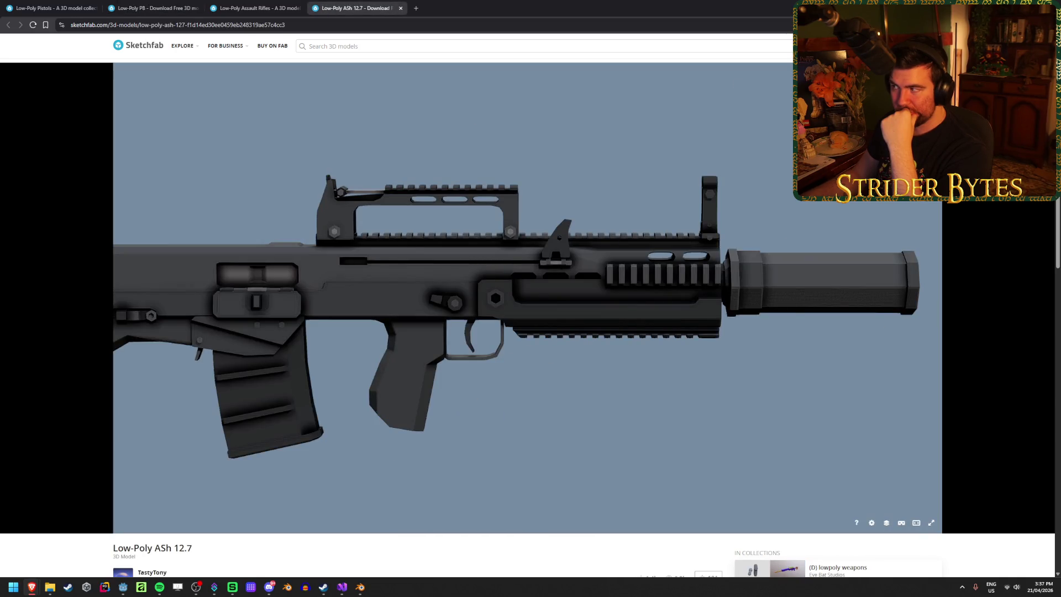
key("alt+Tab")
left_click(587, 256)
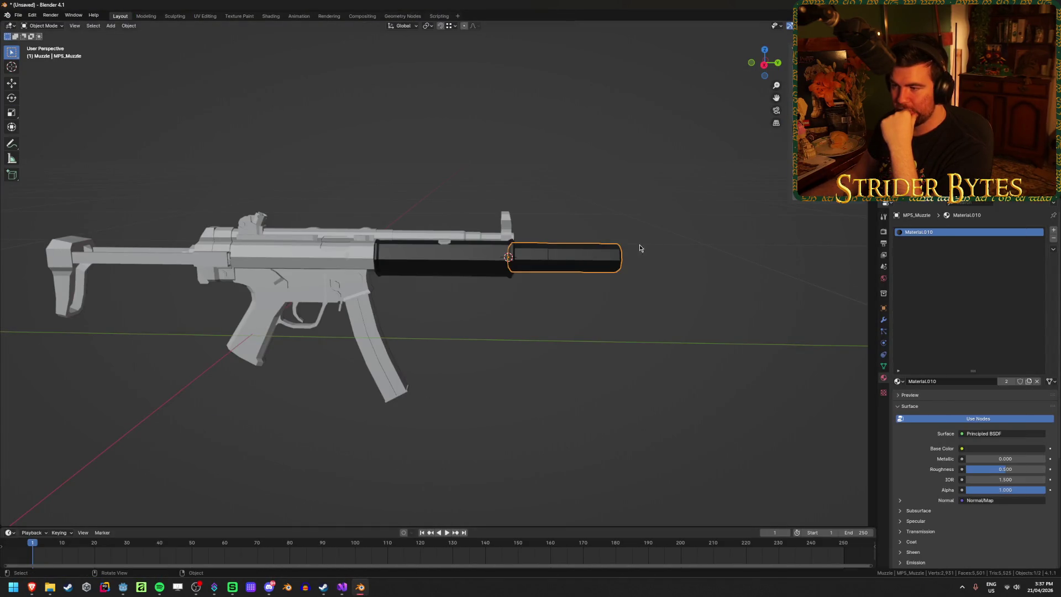
Step: Start a glTF 2.0 export aimed at Gungineer's Meshes/Gun Parts folder
key("ctrl+shift")
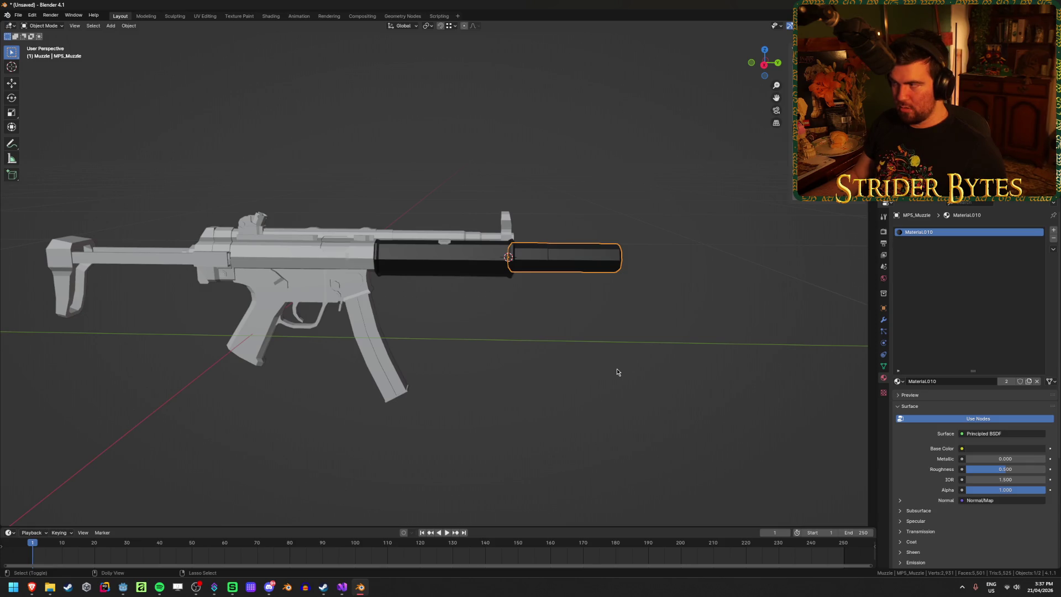
key("ctrl+shift+e")
scroll(348, 274, "down", 3)
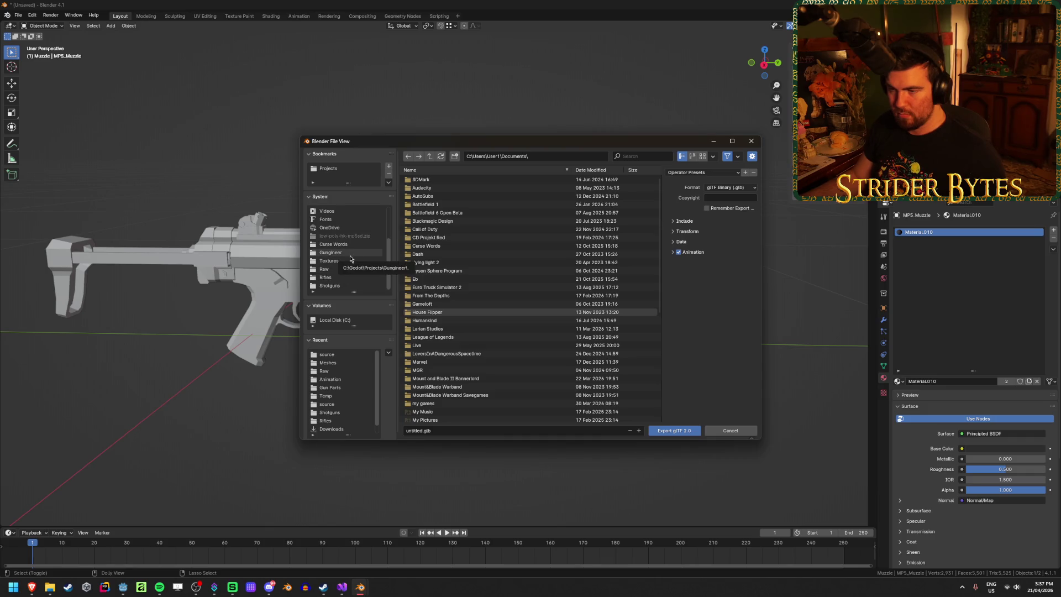
left_click(348, 253)
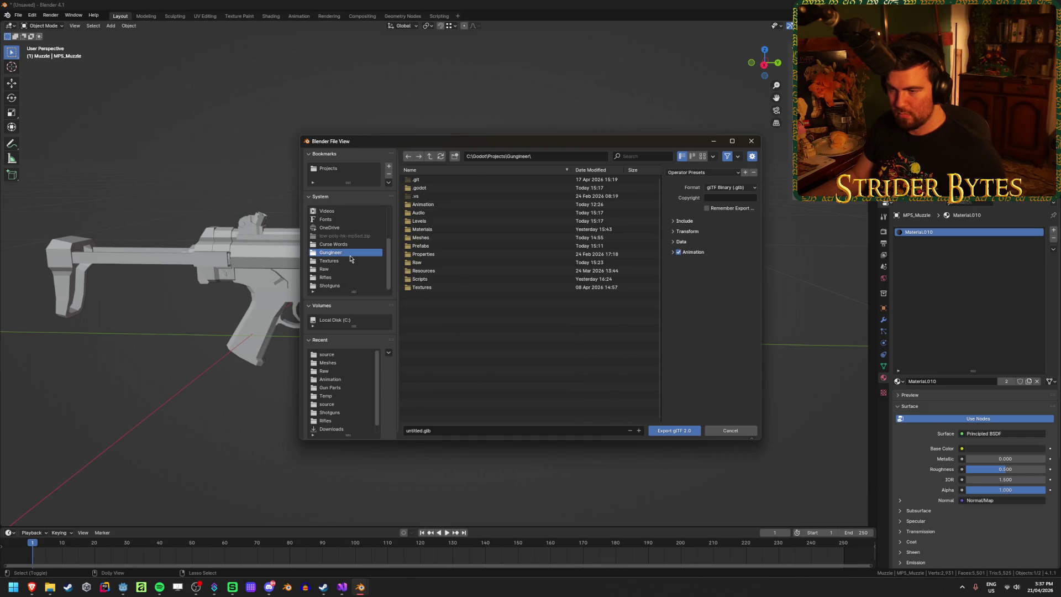
double_click(436, 238)
double_click(441, 187)
Step: Name the file Muzzle_MP5SD, disable animation export, and export the glTF
left_click(432, 430)
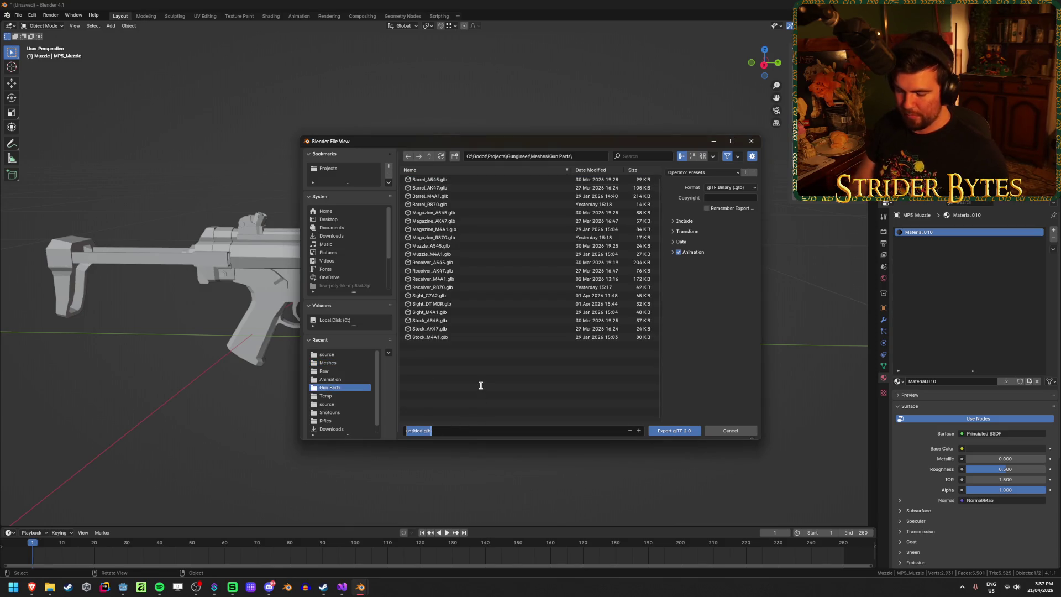
type("Muzzle")
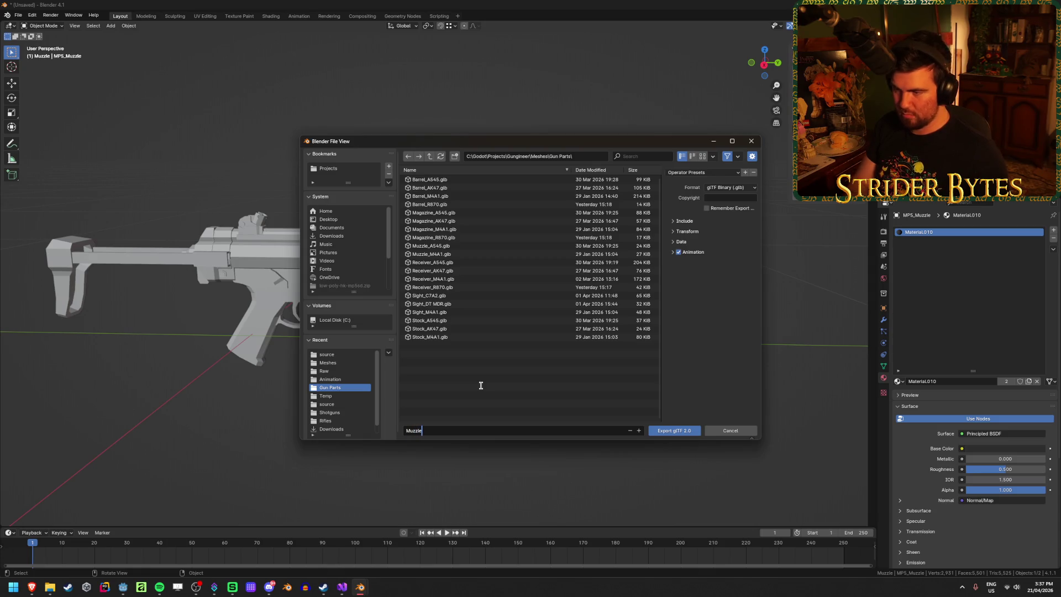
type("_MP5")
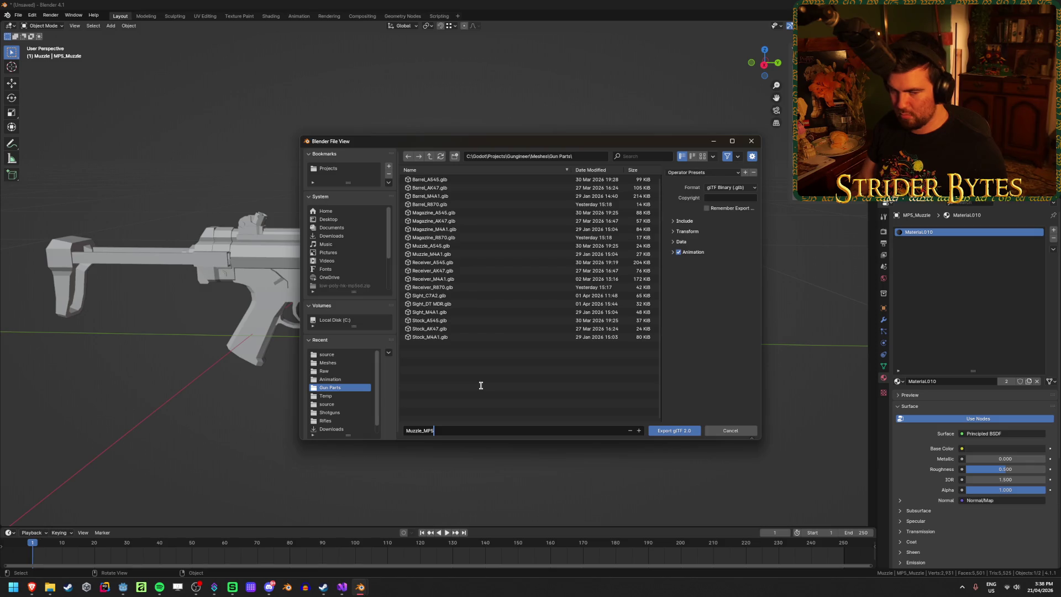
type("SD")
key("Return")
left_click(703, 253)
left_click(682, 252)
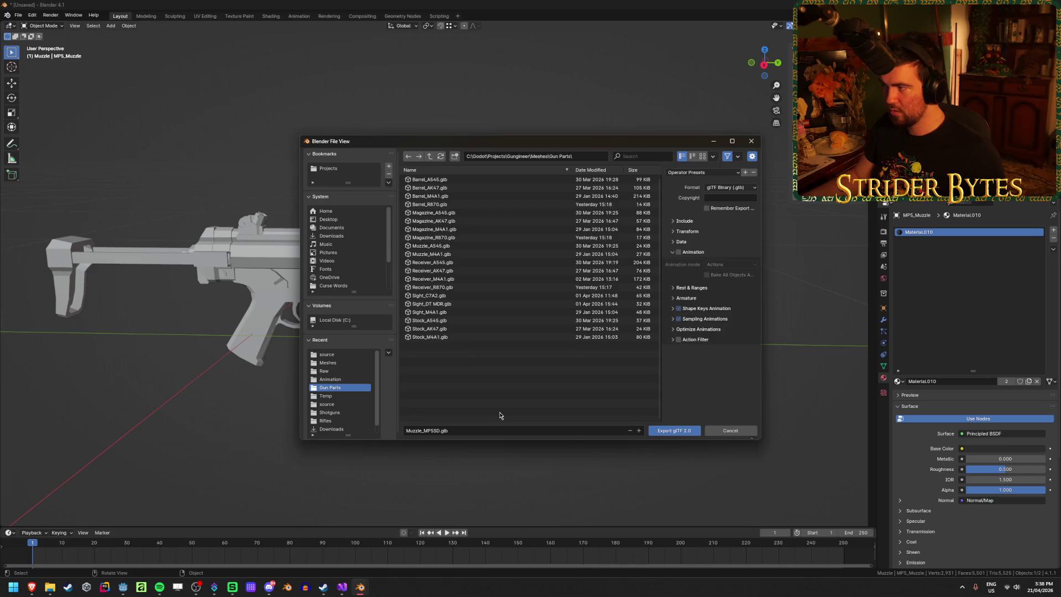
left_click(685, 432)
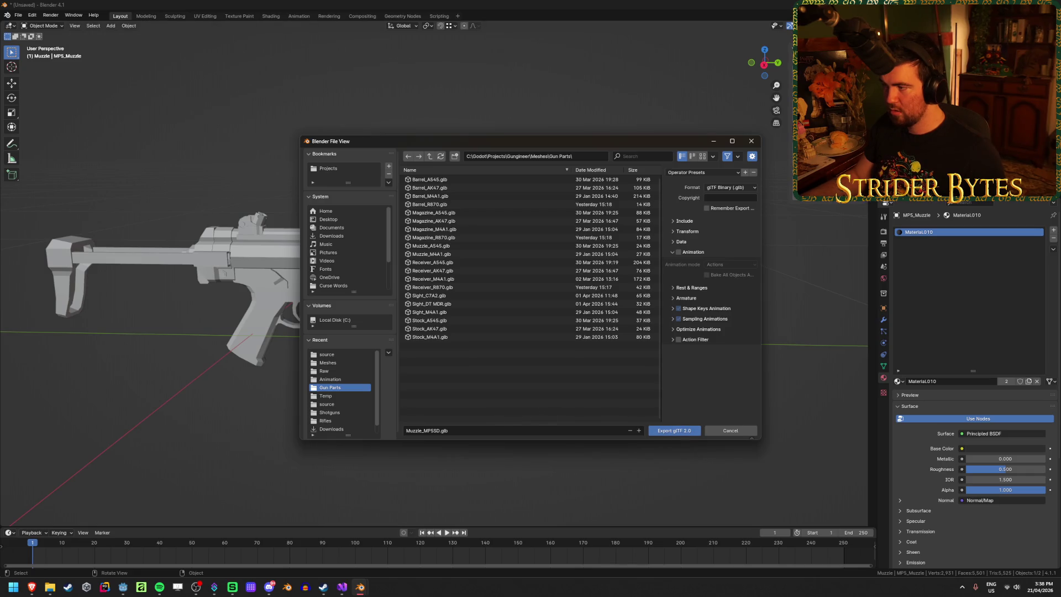
left_click(684, 430)
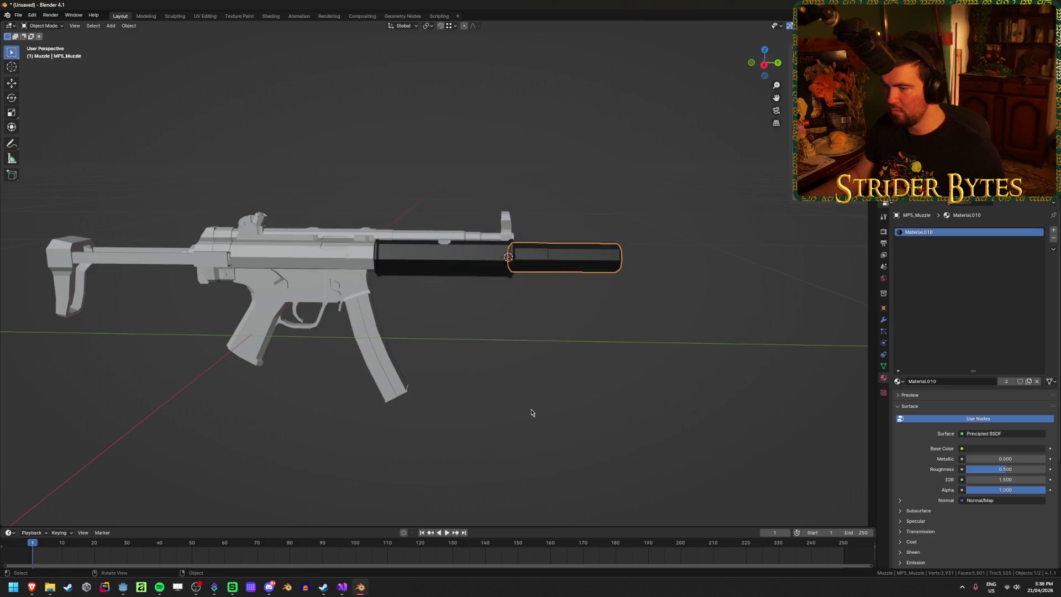
Step: In Godot's FileSystem dock, expand Meshes/Gun Parts to locate the new Muzzle_MP5SD.glb
key("alt+Tab")
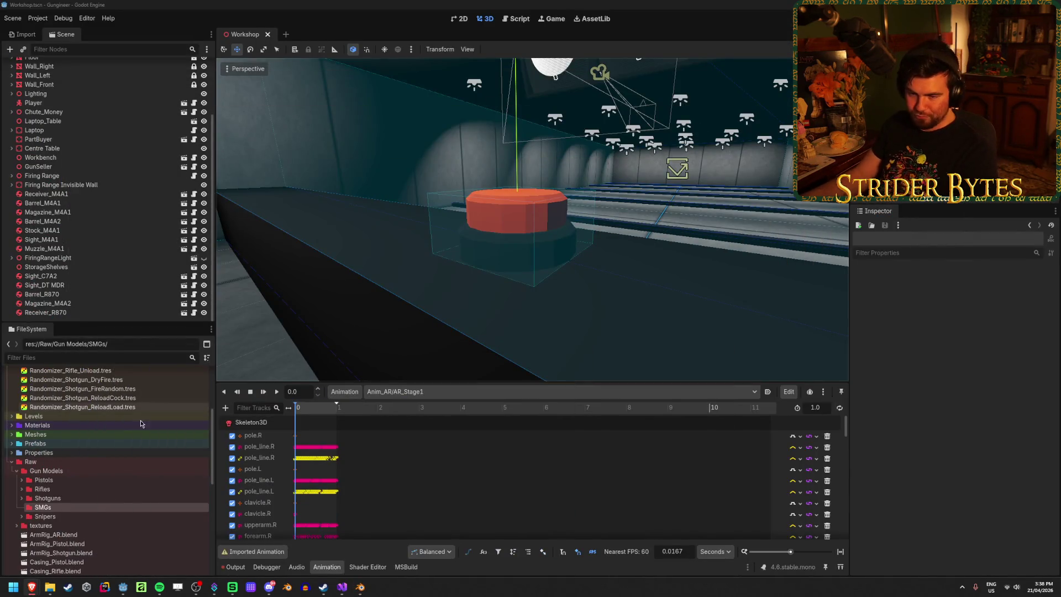
scroll(104, 461, "down", 10)
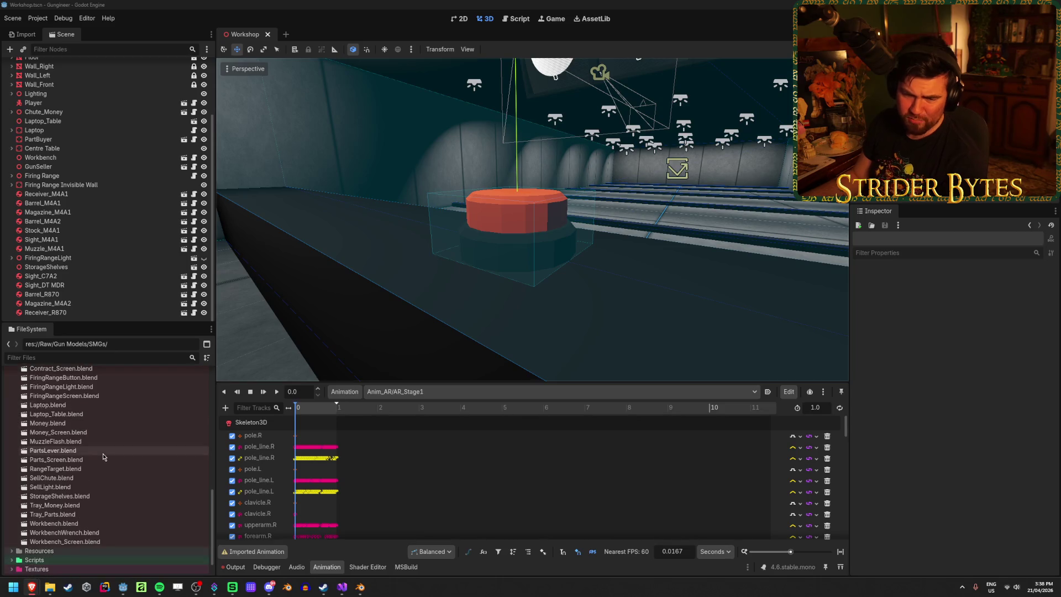
scroll(103, 456, "up", 1)
left_click(17, 391)
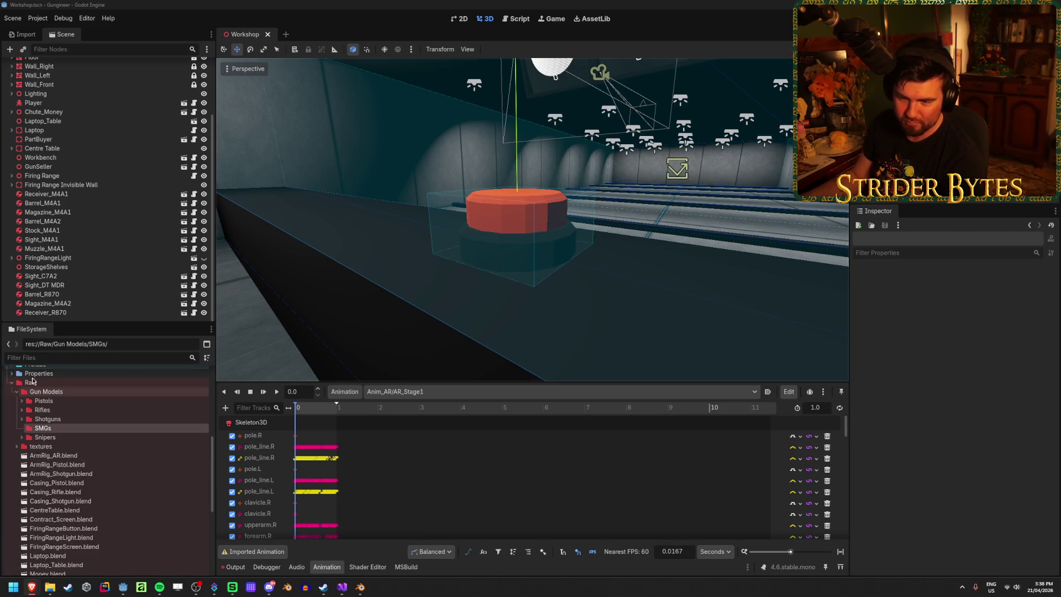
scroll(13, 409, "up", 5)
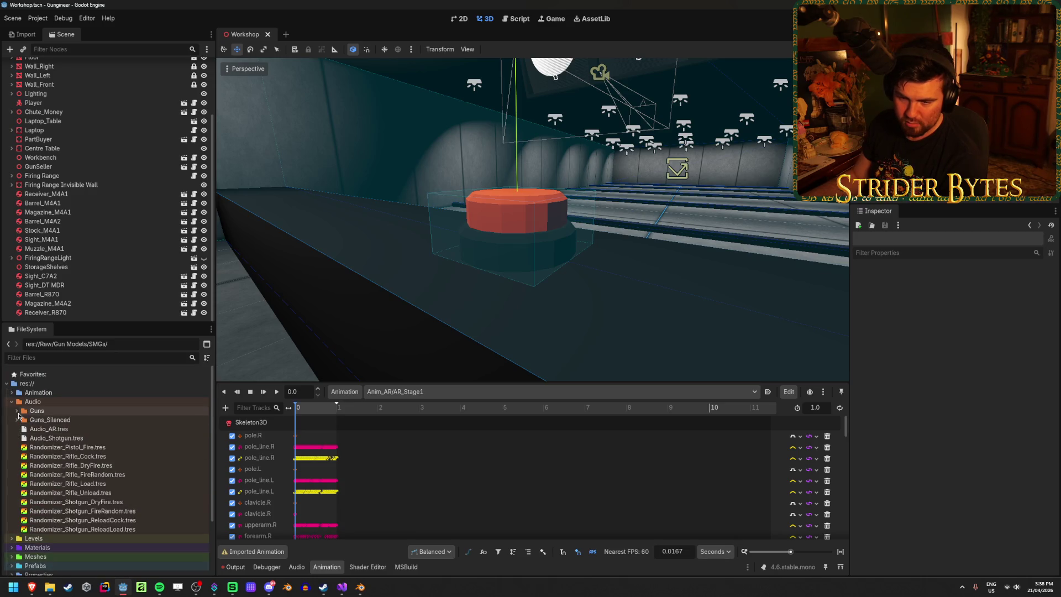
scroll(82, 428, "down", 3)
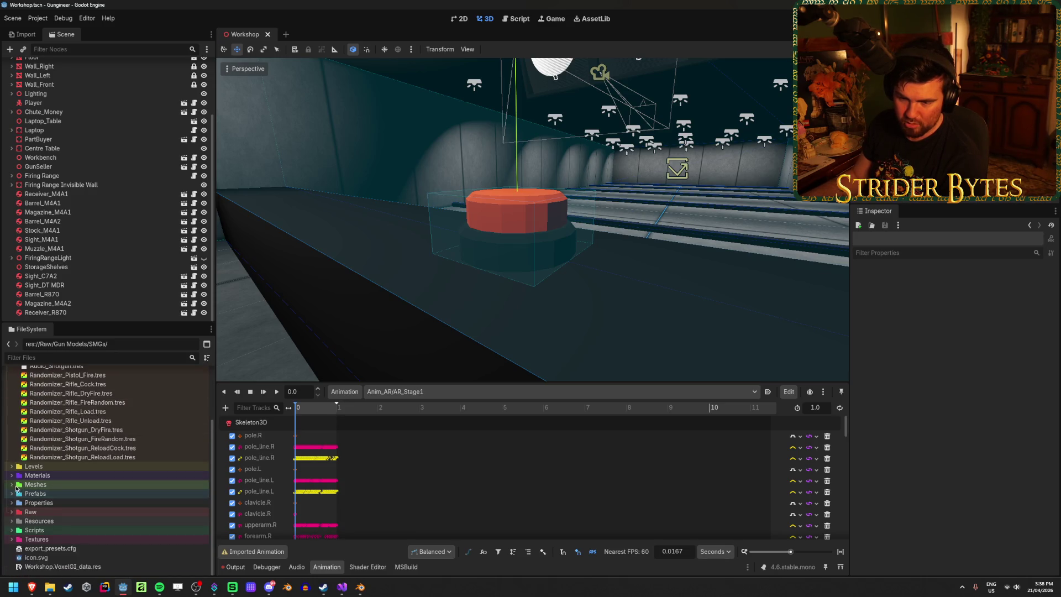
left_click(12, 485)
left_click(12, 487)
left_click(13, 487)
scroll(76, 487, "down", 5)
scroll(76, 486, "up", 3)
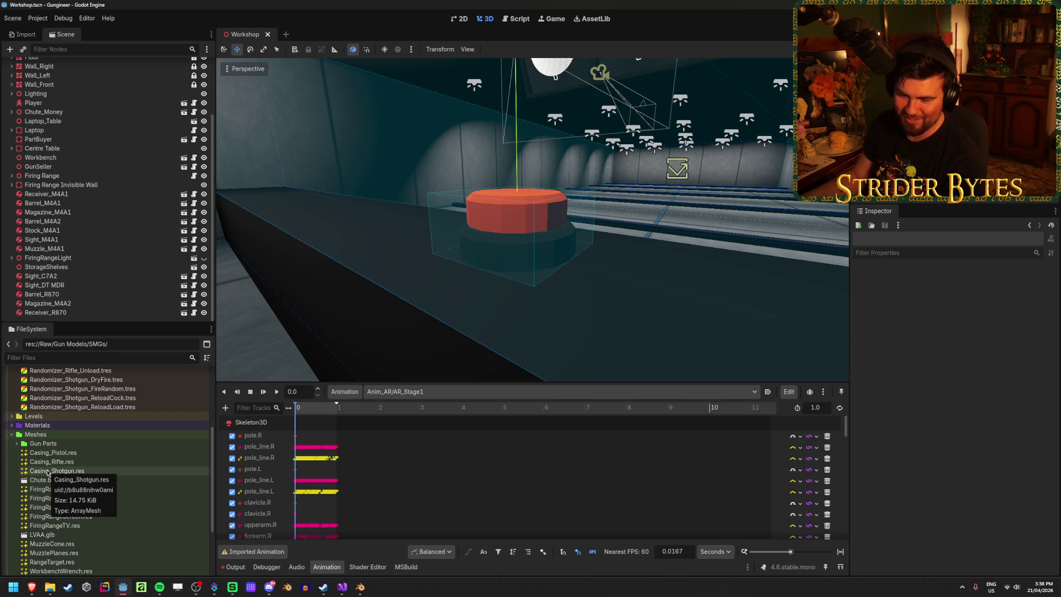
left_click(17, 444)
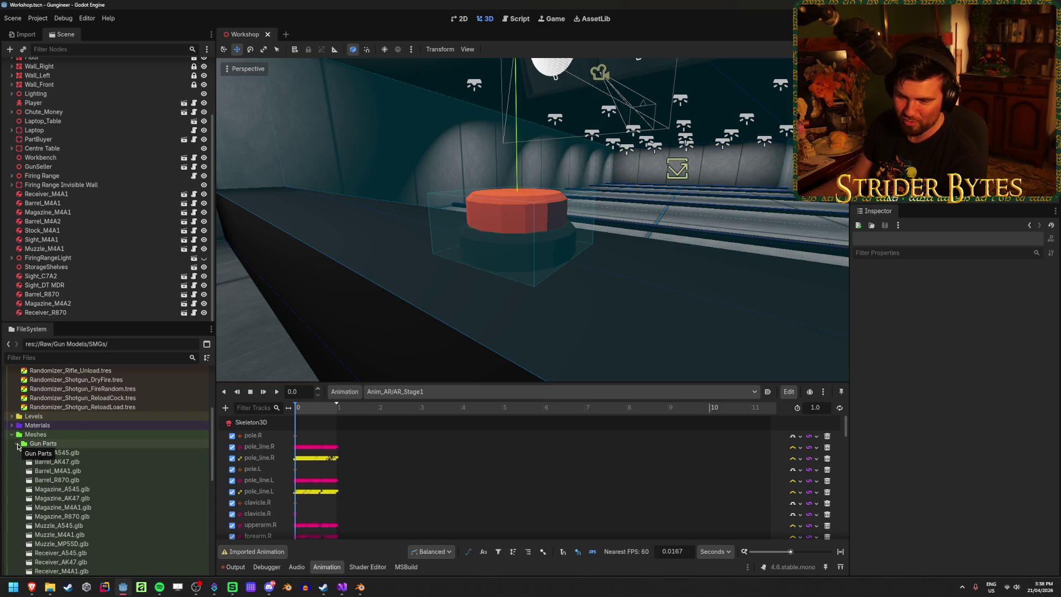
Step: Duplicate the Muzzle_M4A1.tscn prefab as Muzzle_MP5SD.tscn
scroll(92, 483, "up", 1)
scroll(83, 483, "down", 10)
left_click(121, 459)
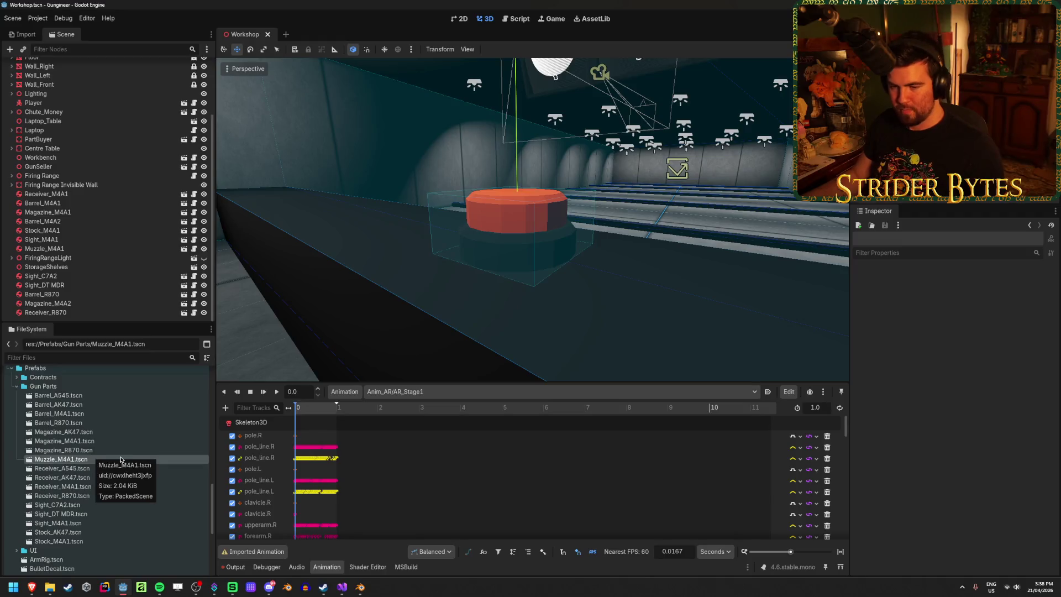
key("ctrl+d")
key("BackSpace")
key("BackSpace")
key("BackSpace")
type("P5SD")
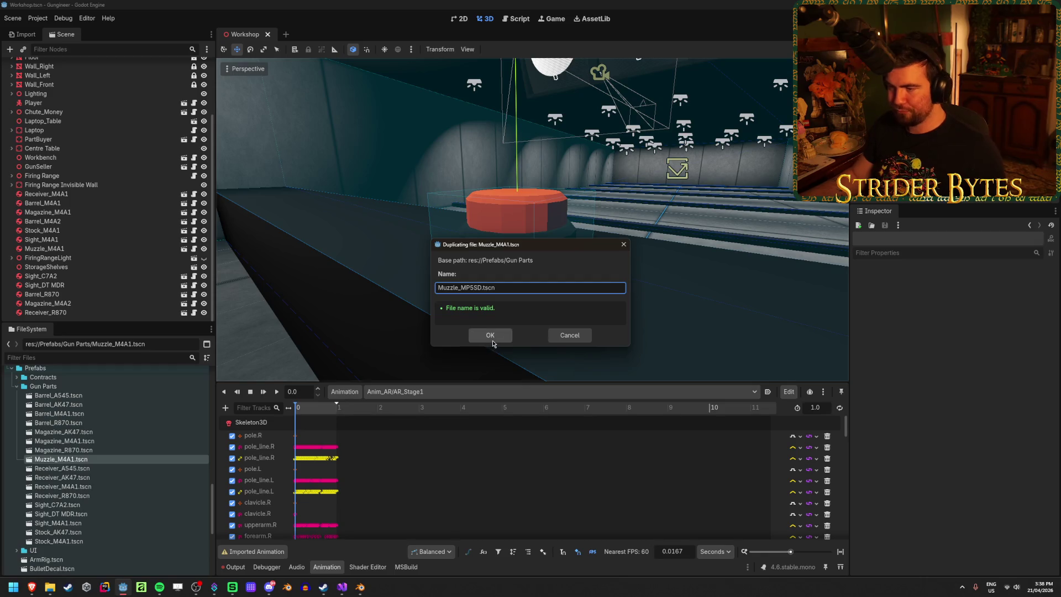
left_click(491, 335)
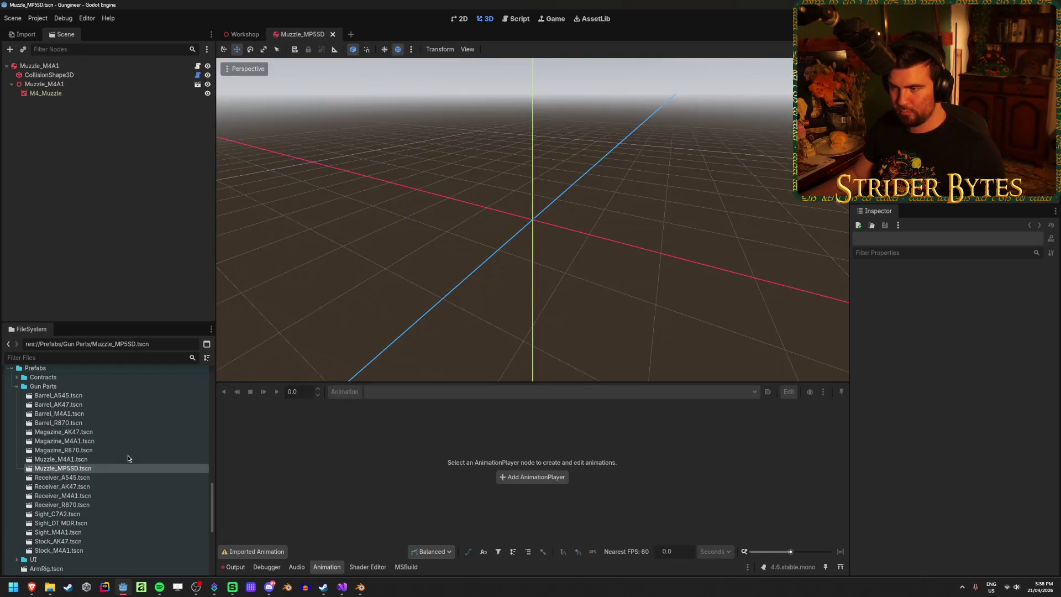
Step: Delete the old Muzzle_M4A1 model node from the new prefab
left_click(76, 86)
scroll(558, 203, "up", 5)
left_click(122, 133)
left_click(56, 74)
left_click(80, 84)
key("Delete")
key("Return")
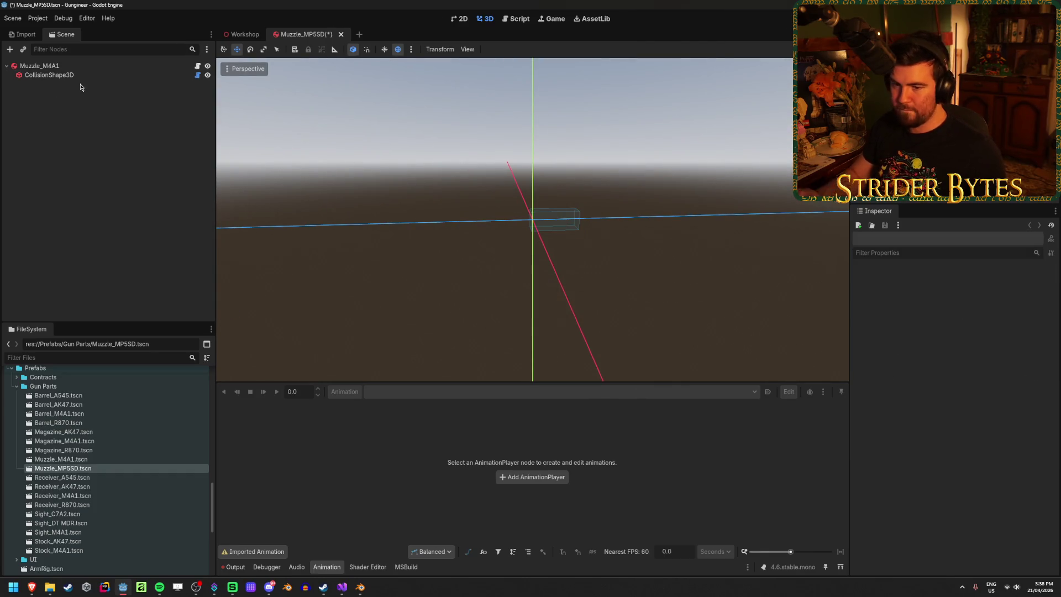
scroll(104, 437, "up", 10)
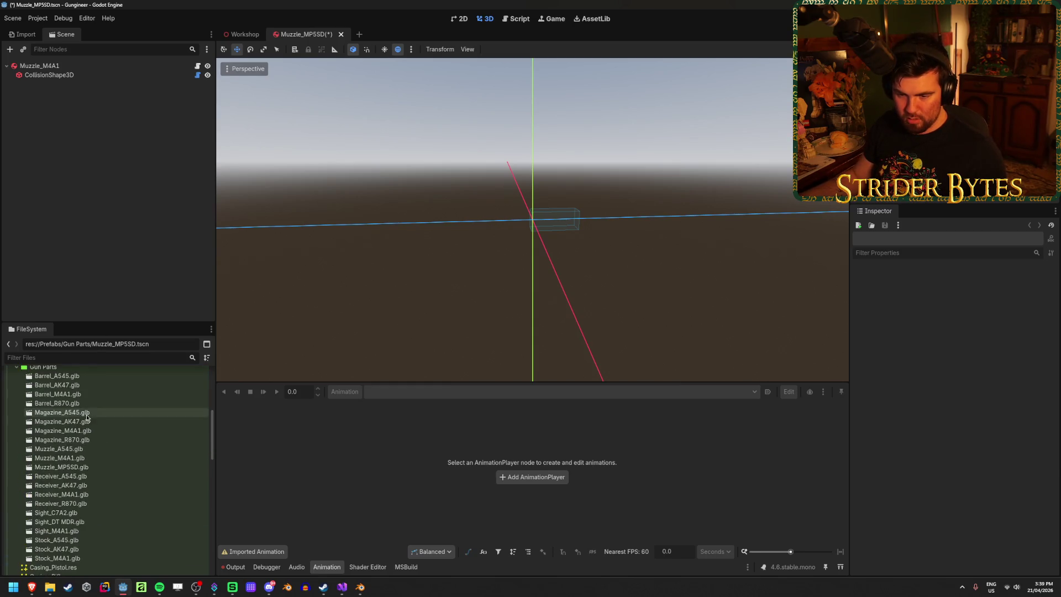
Step: Add Muzzle_MP5SD.glb under the prefab root and enable Editable Children on it
mouse_move(83, 469)
left_mouse_down()
mouse_move(94, 154)
mouse_move(59, 71)
left_mouse_up()
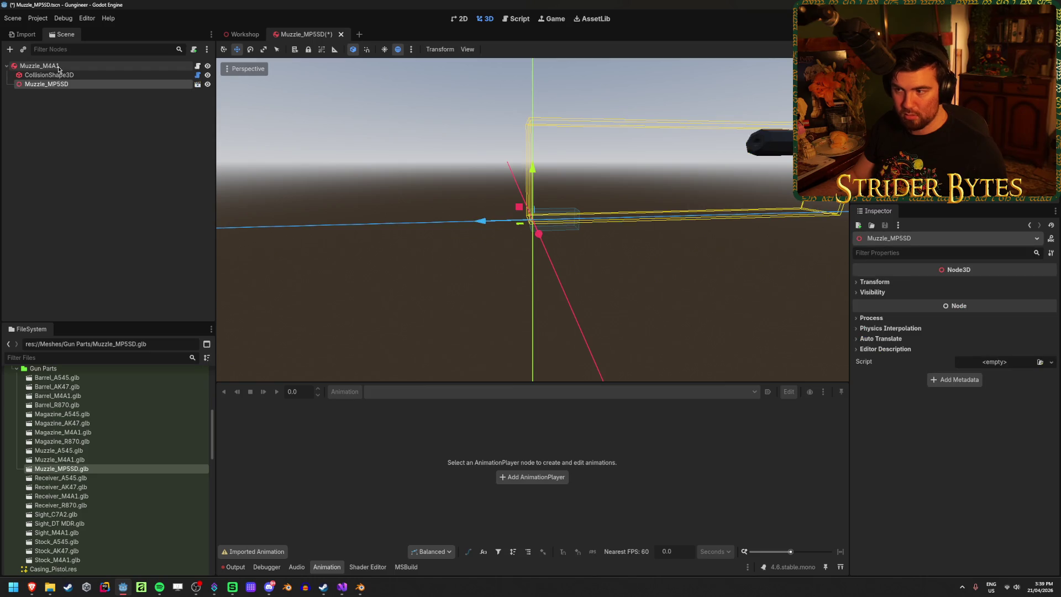
left_click(874, 282)
right_click(110, 84)
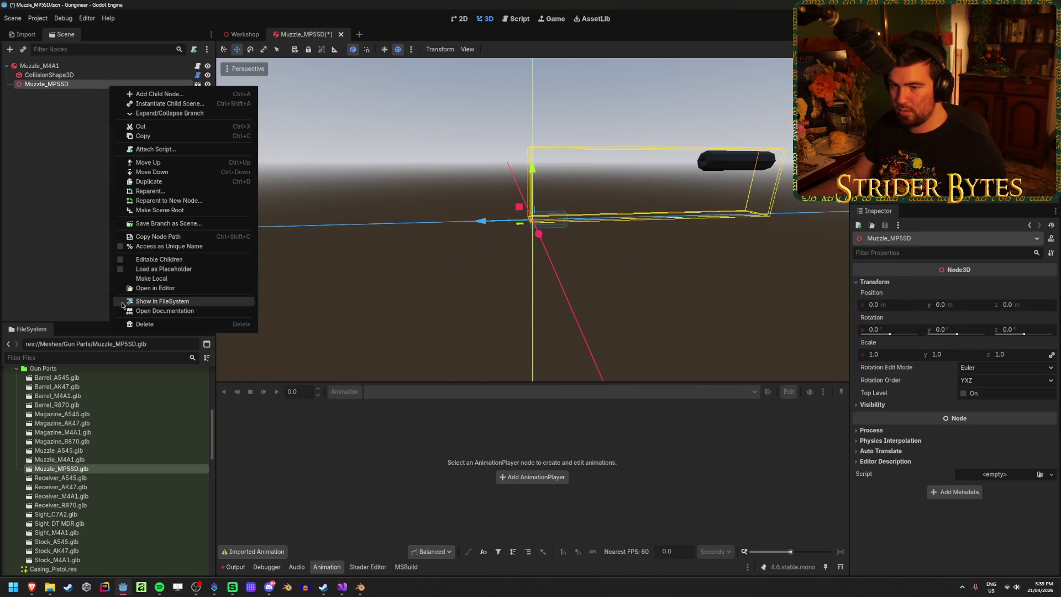
left_click(158, 260)
left_click(48, 93)
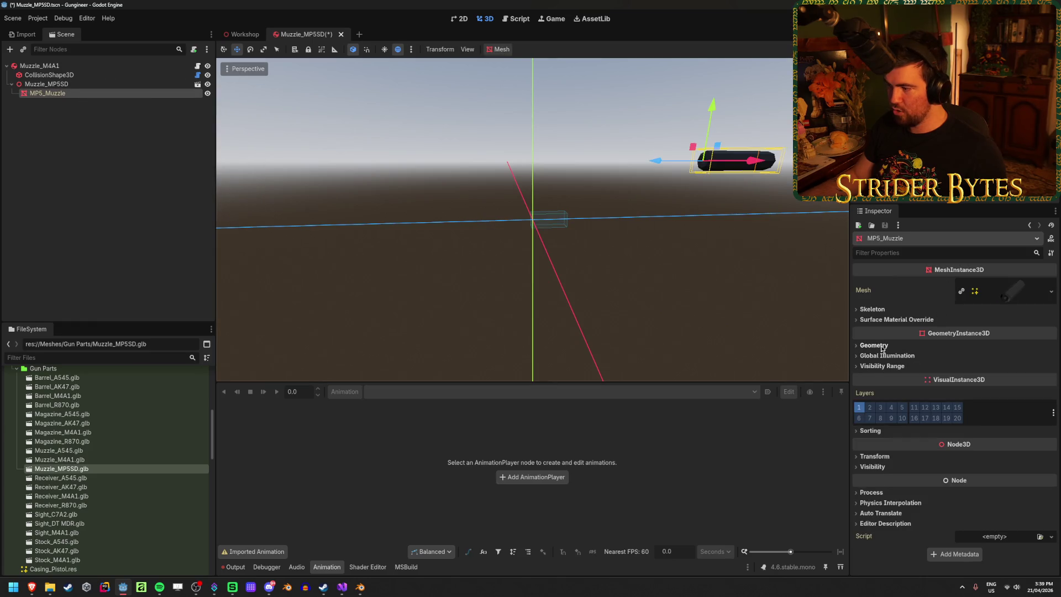
Step: Reset the MP5_Muzzle mesh's position to 0, 0, 0 and save Muzzle_MP5SD.tscn
left_click(875, 456)
left_click(886, 479)
key("Tab")
type("0")
key("Tab")
type("0")
key("Return")
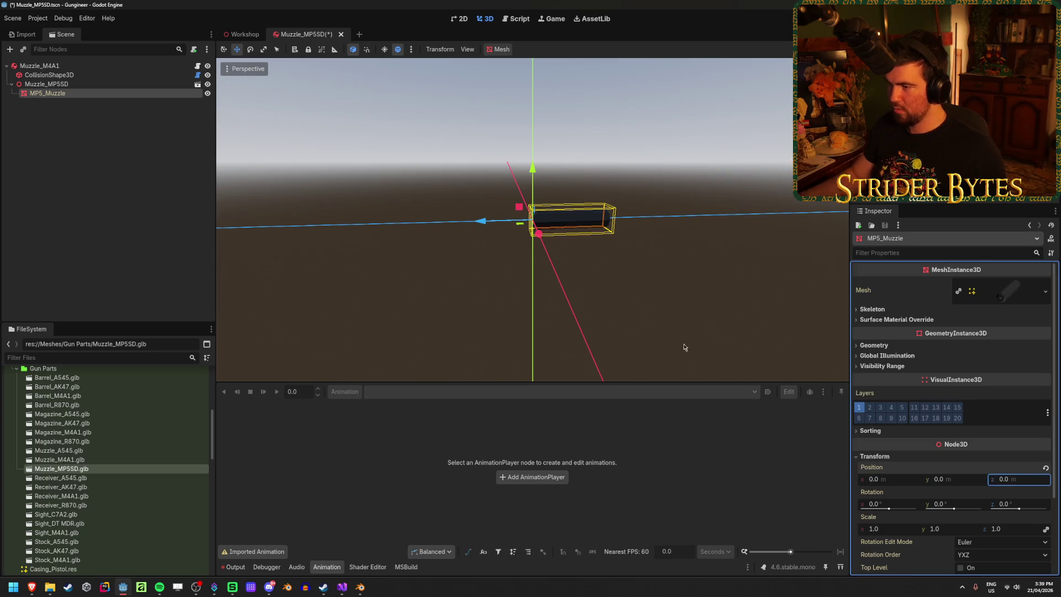
left_click(111, 166)
key("ctrl+s")
scroll(589, 220, "up", 5)
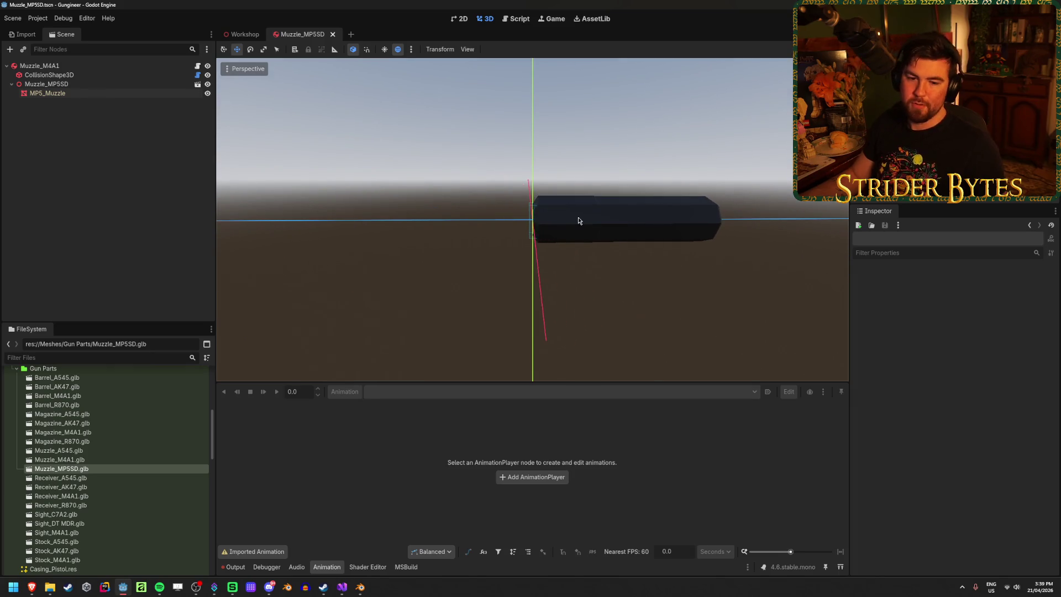
left_click(114, 74)
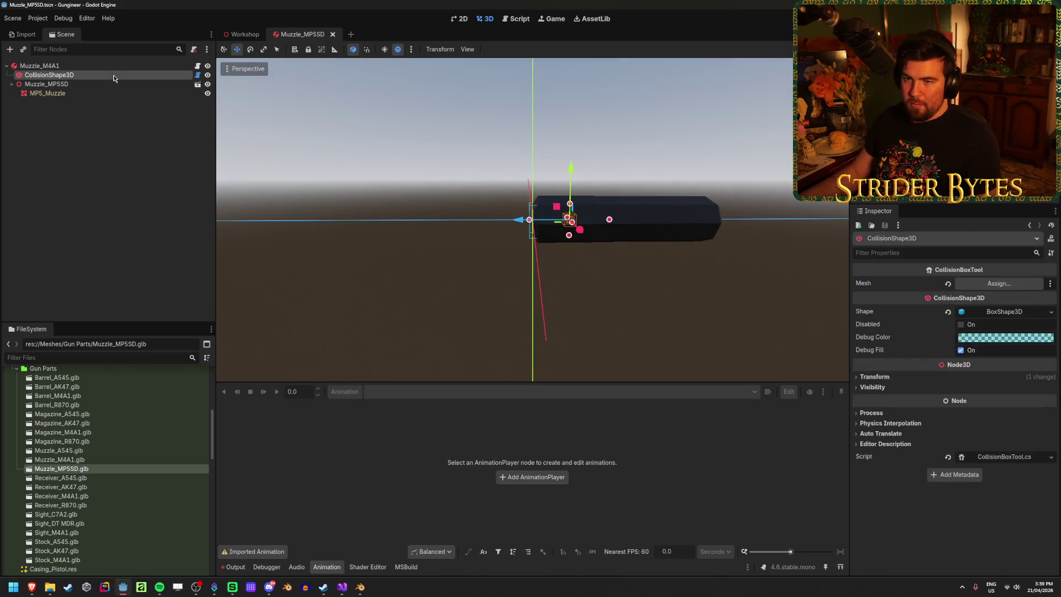
Step: Fit the CollisionShape3D box to the MP5_Muzzle mesh and save the scene
left_click(996, 284)
left_click(497, 433)
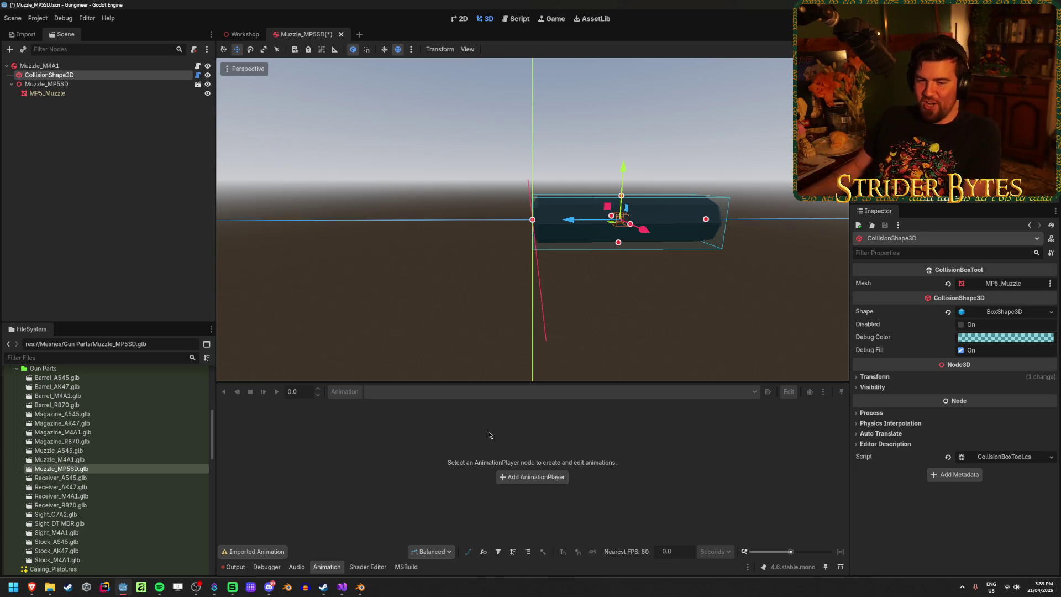
key("ctrl+s")
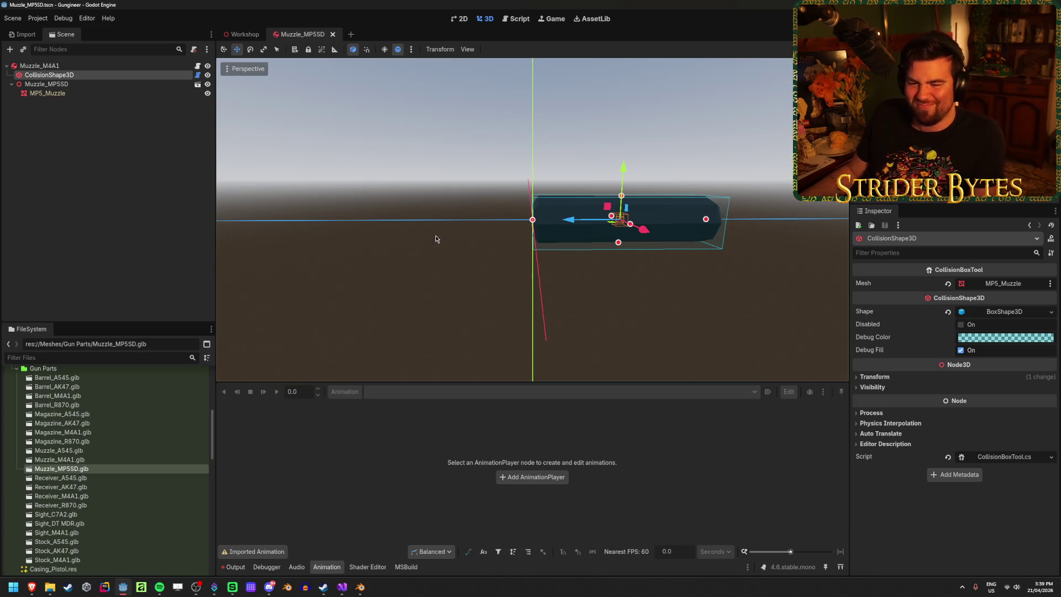
Step: Set the root part's Meshes element 0 to MP5_Muzzle
left_click(148, 149)
left_click(110, 66)
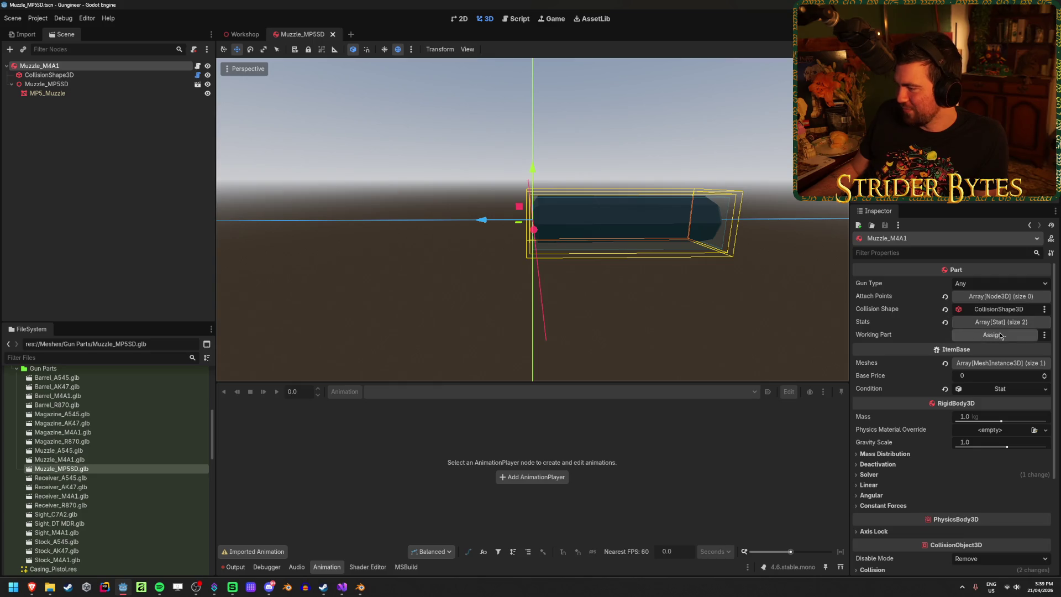
left_click(1000, 364)
left_click(994, 391)
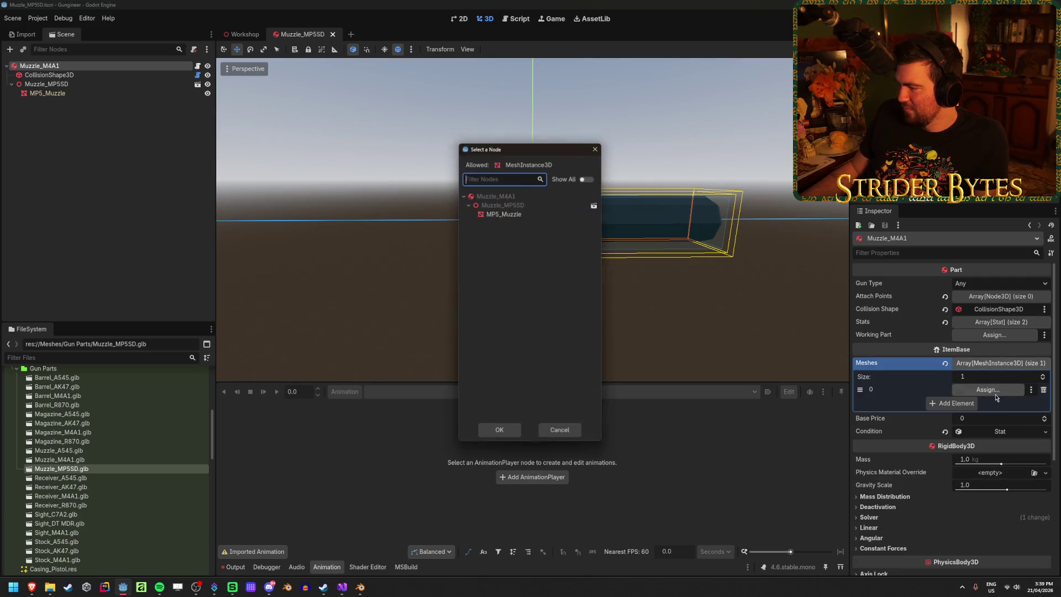
left_click(511, 214)
left_click(499, 432)
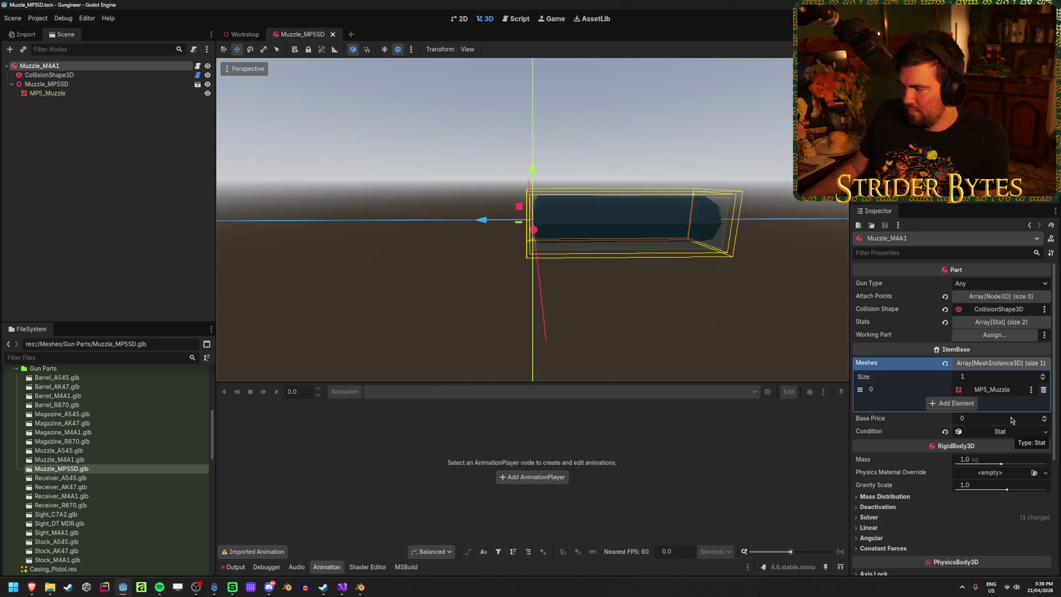
left_click(1004, 363)
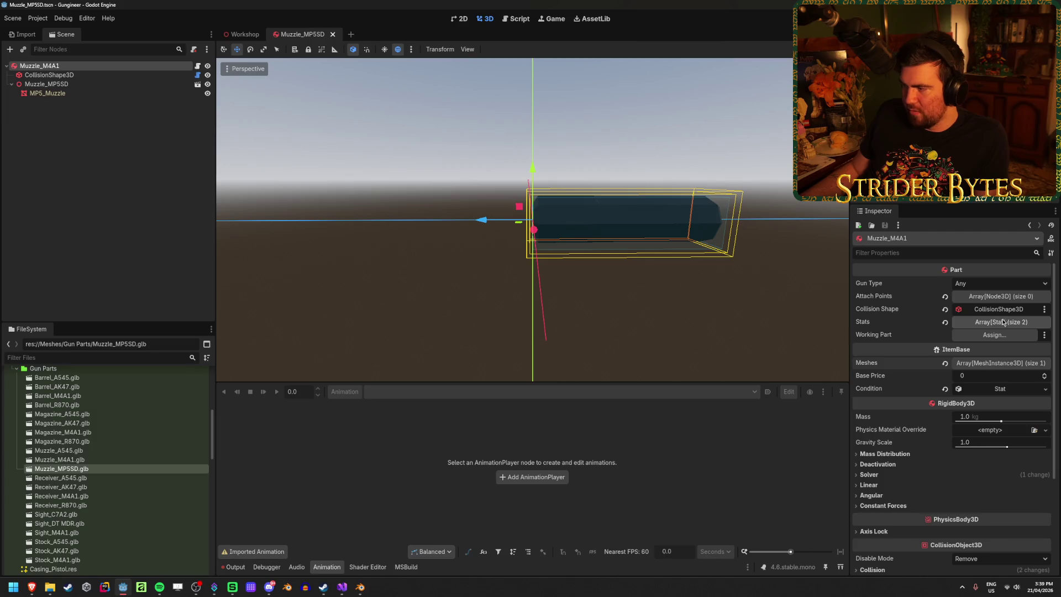
Step: Review the part's Stats, keeping gun type Any, and check its attach points
left_click(1003, 322)
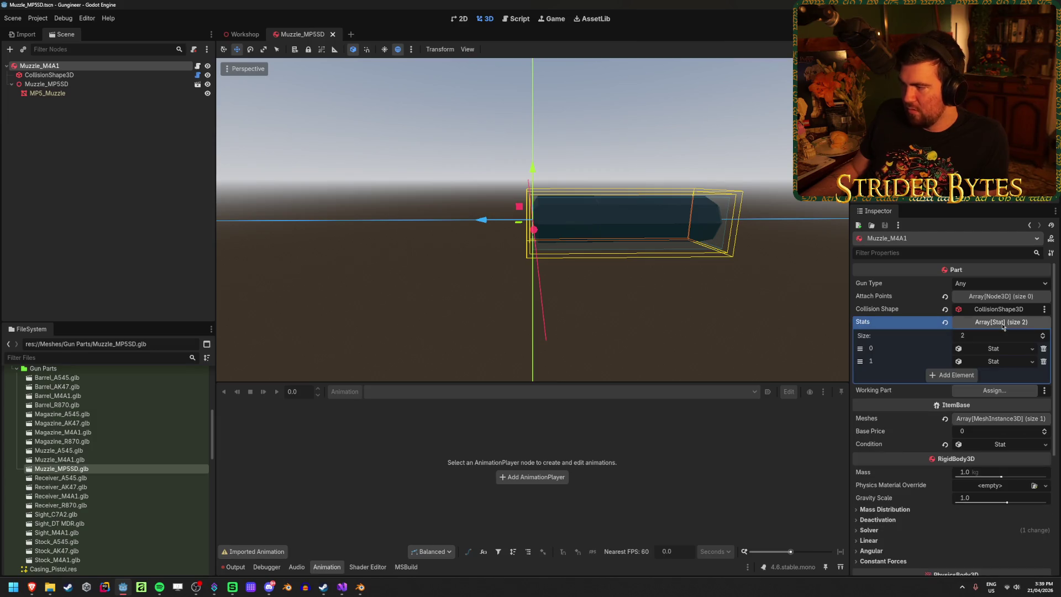
left_click(983, 283)
left_click(984, 284)
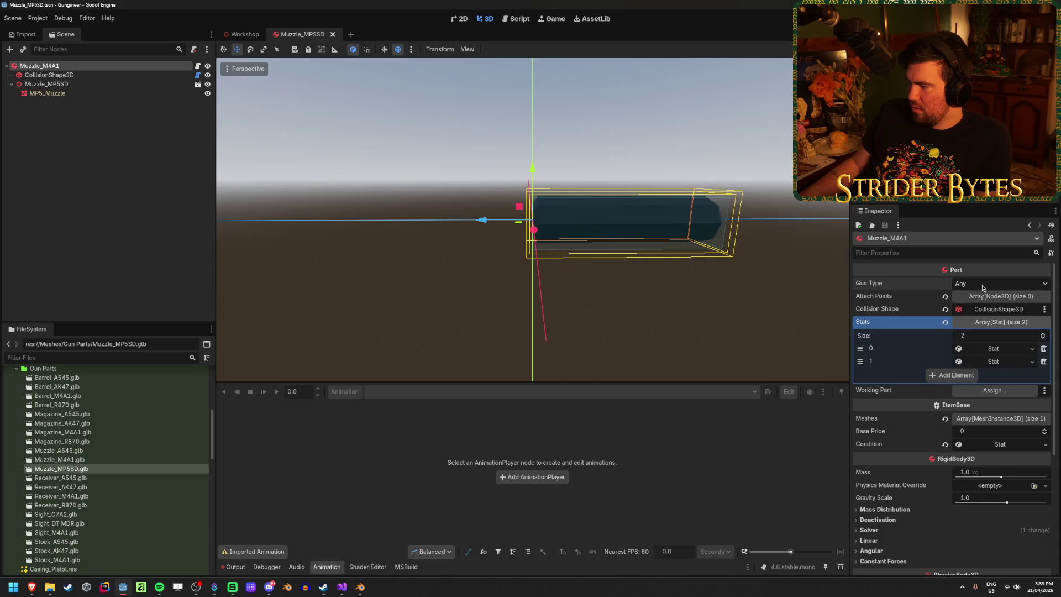
left_click(1012, 298)
left_click(1009, 298)
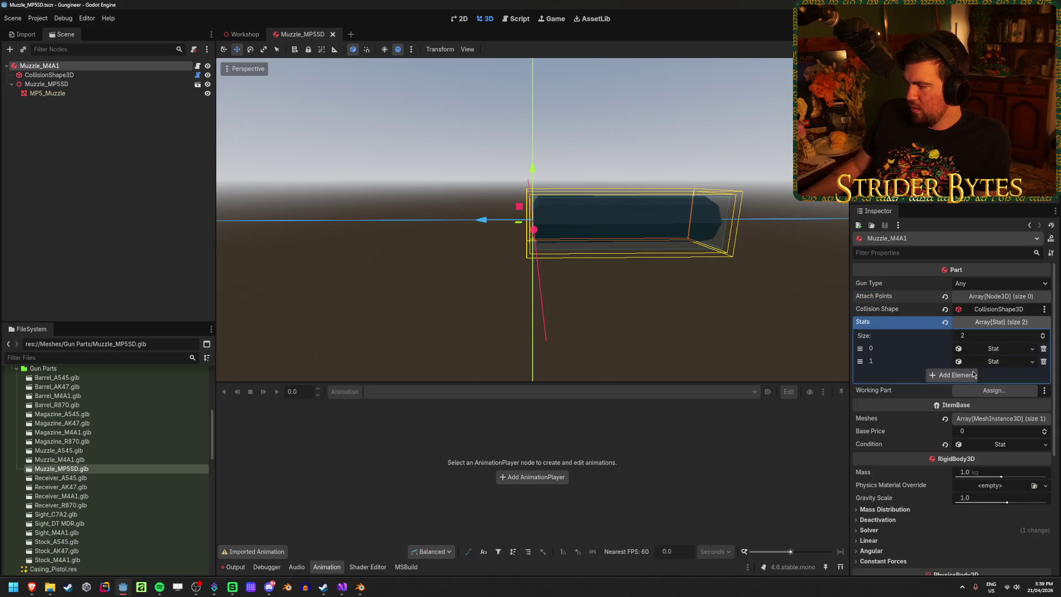
left_click(1000, 349)
left_click(1001, 350)
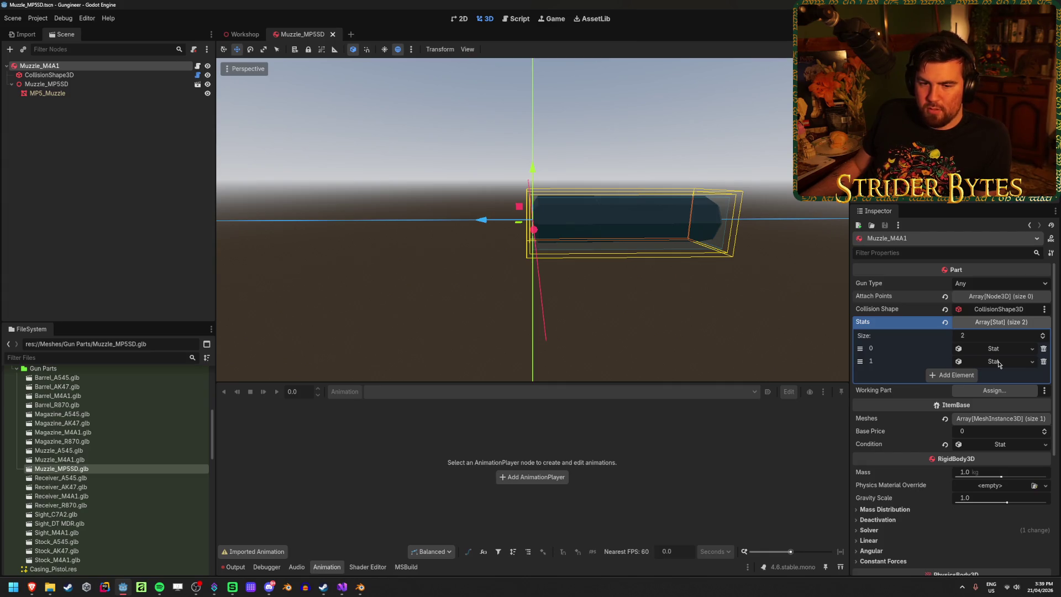
Step: Inspect the finished muzzle prefab, then return to GunController.cs line 125 in Visual Studio
left_click(174, 202)
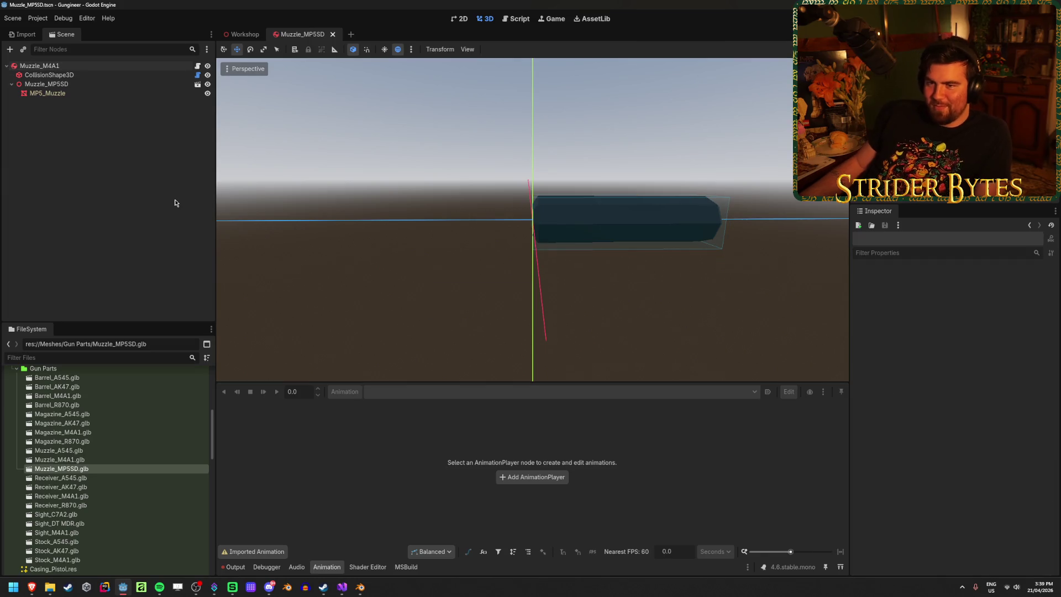
left_click(72, 66)
key("alt+Tab")
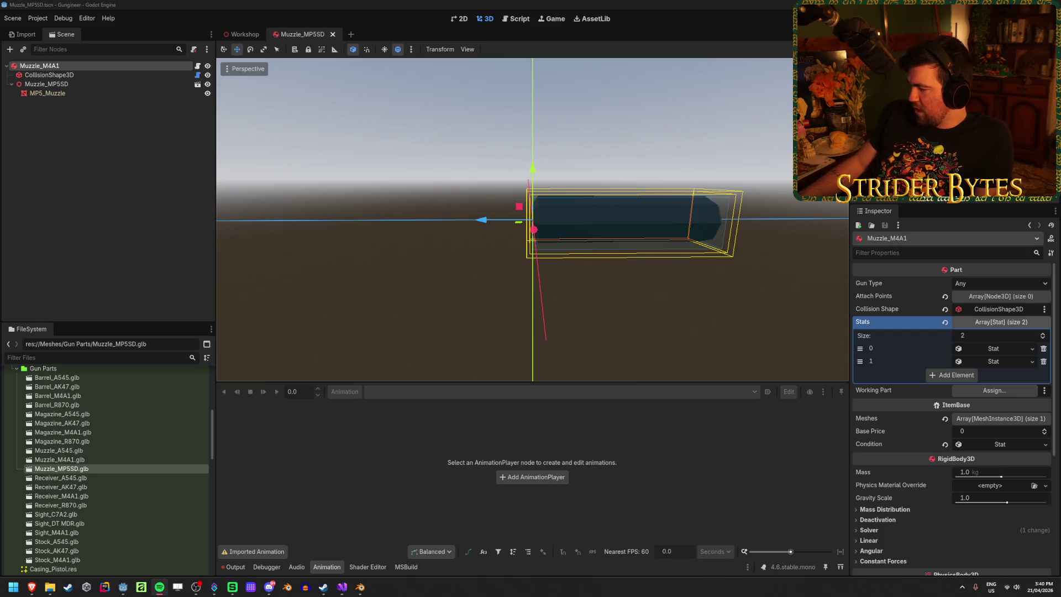
left_click(105, 179)
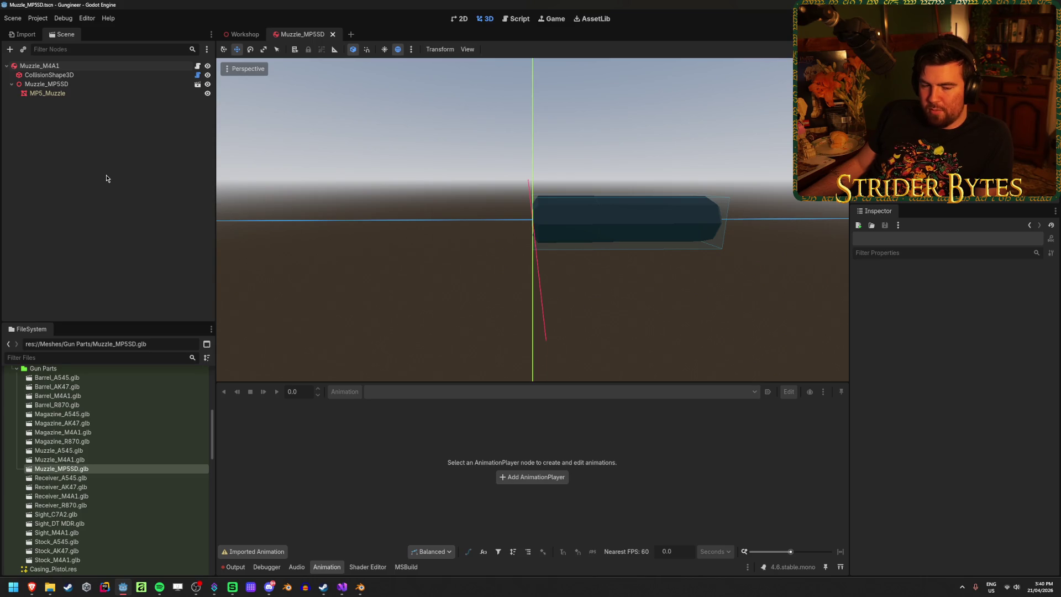
left_click(39, 66)
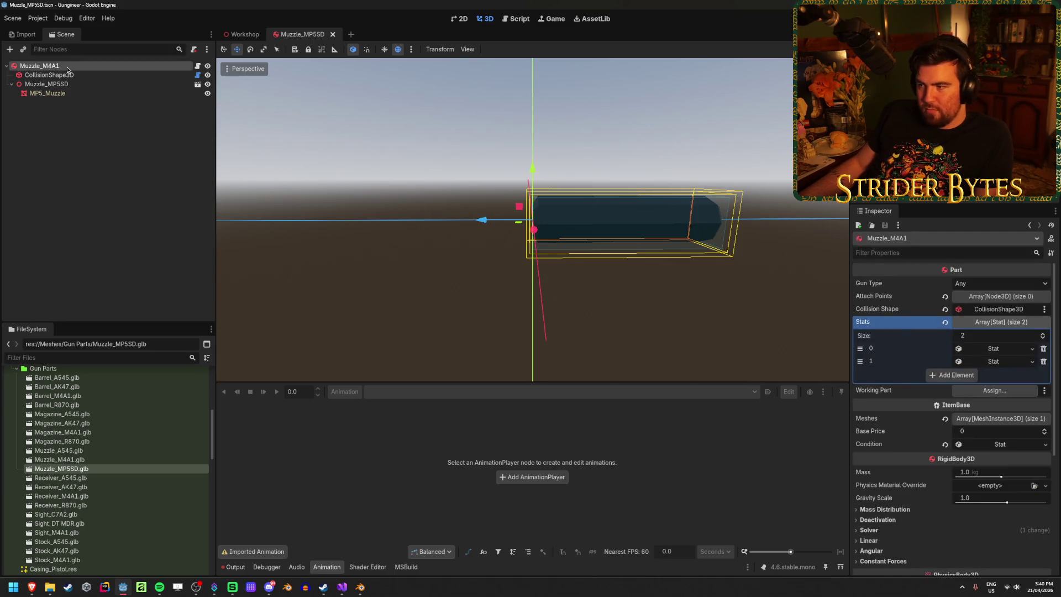
mouse_move(424, 265)
left_mouse_down()
mouse_move(478, 264)
mouse_move(436, 275)
mouse_move(441, 282)
left_mouse_up()
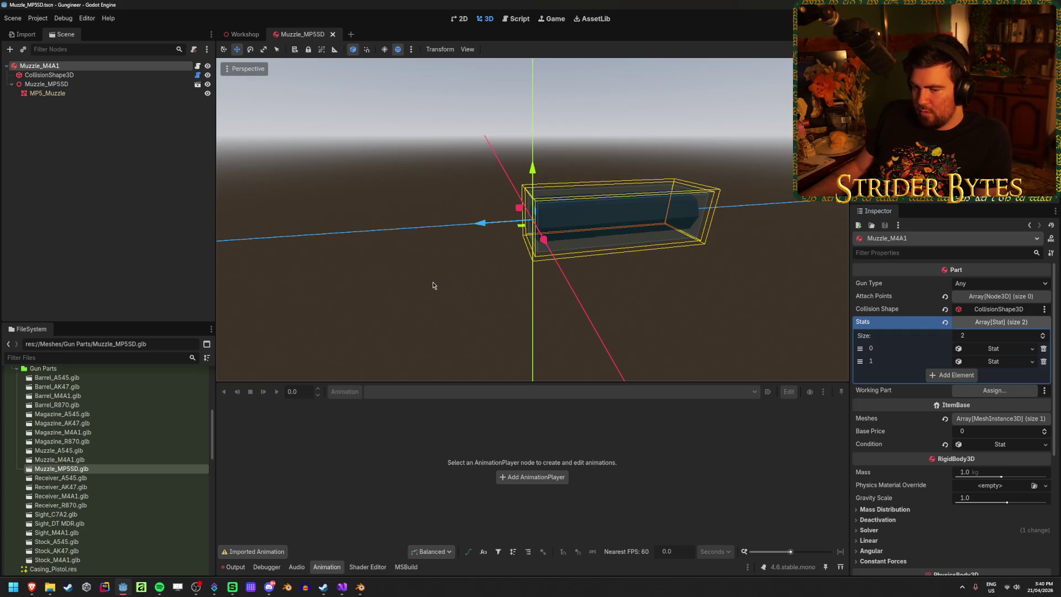
left_click(111, 219)
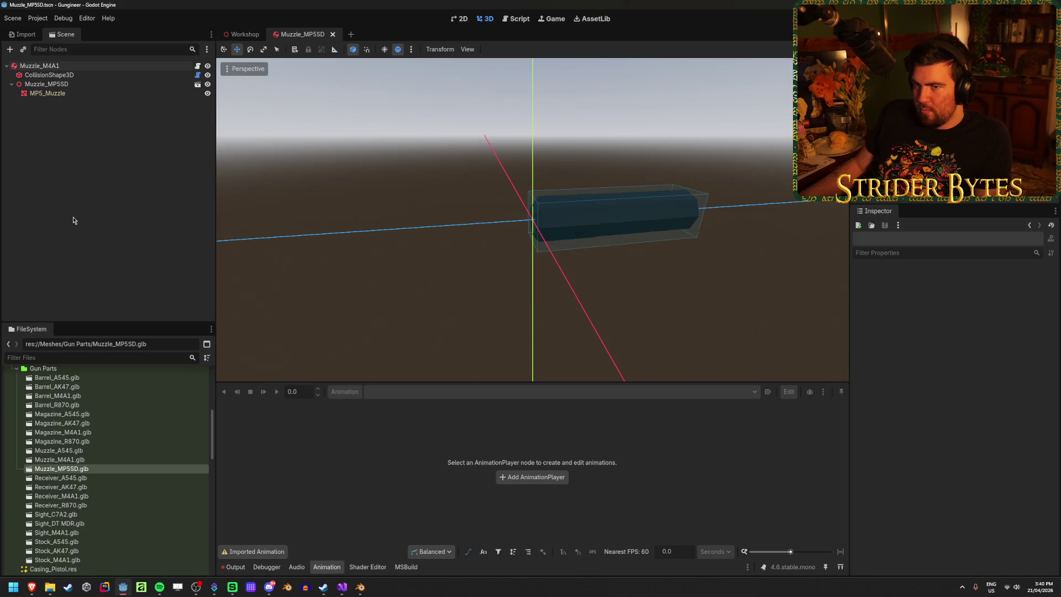
left_click(344, 593)
left_click(840, 217)
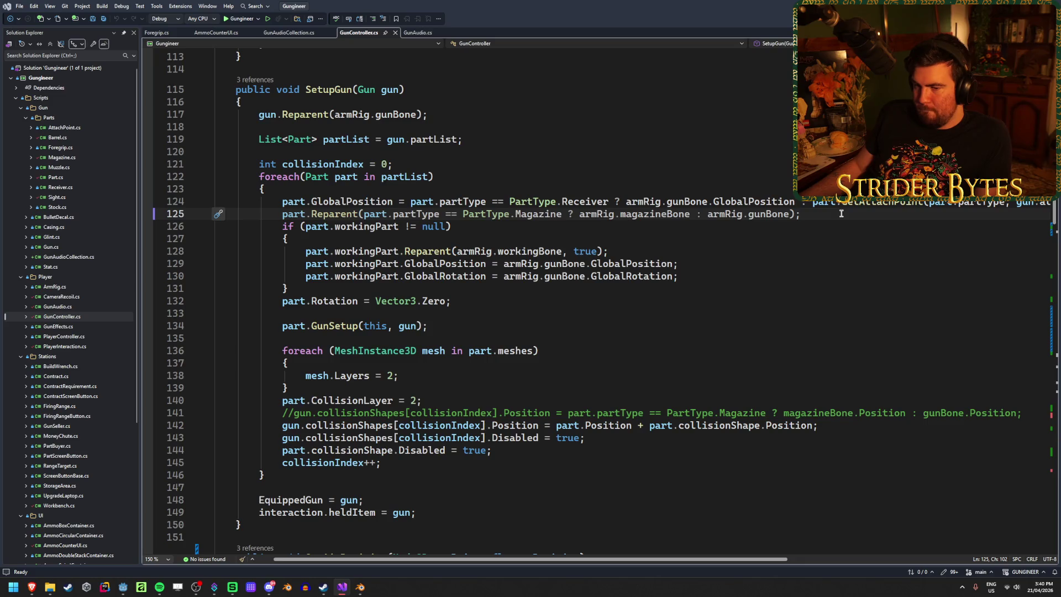
Step: Open Muzzle.cs and insert blank lines right after the Muzzle class's opening brace
double_click(60, 167)
left_click(320, 112)
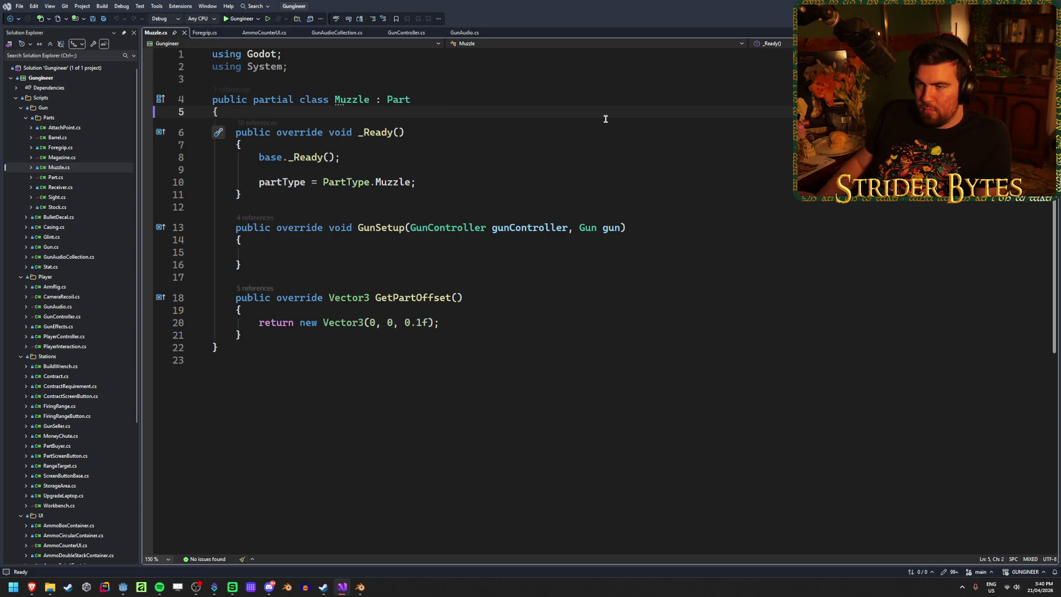
key("Return")
key("Return")
key("Return")
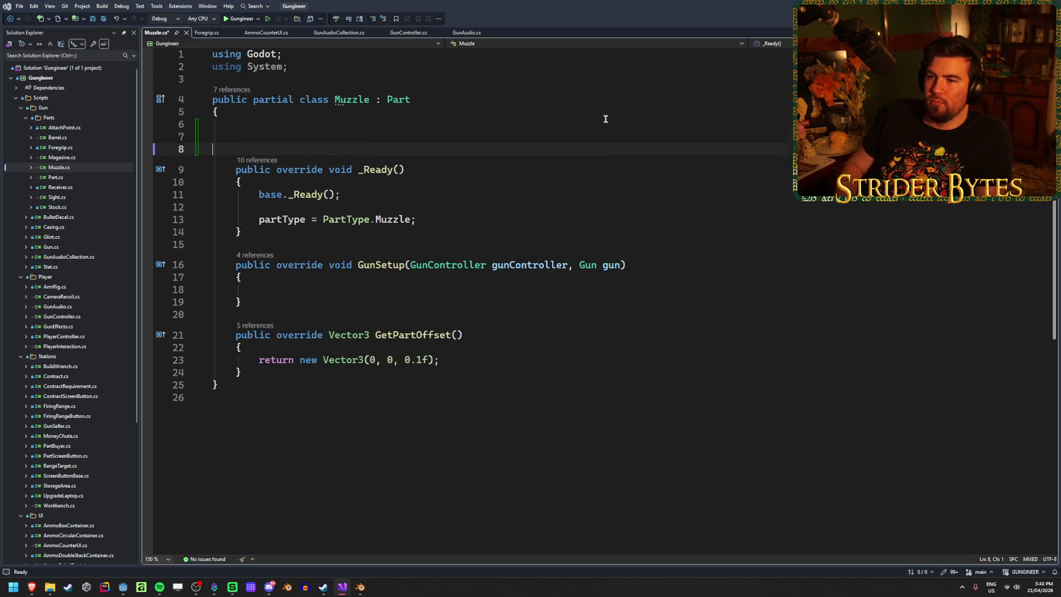
key("BackSpace")
key("Up")
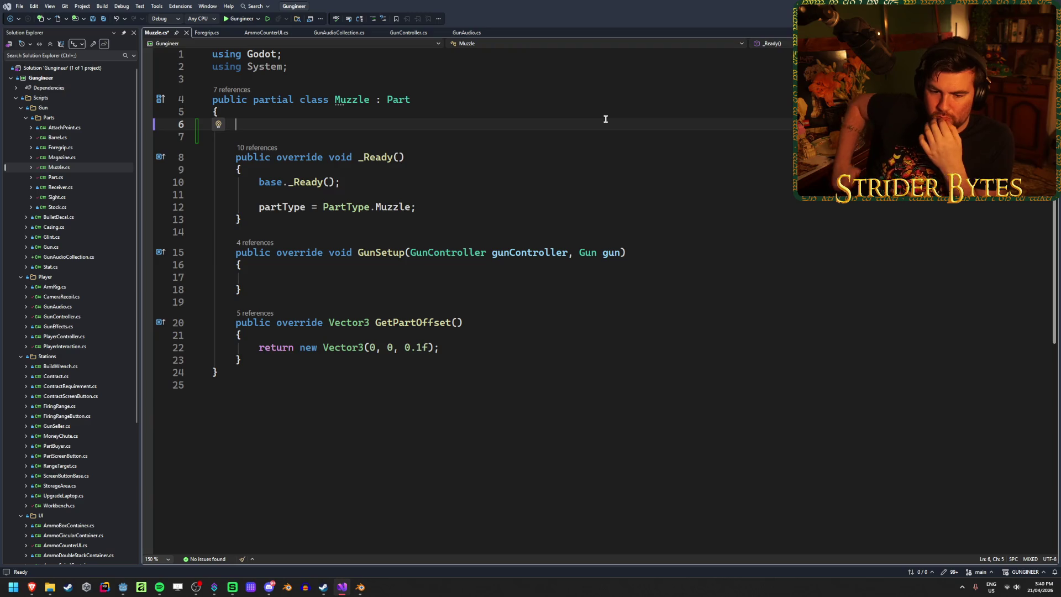
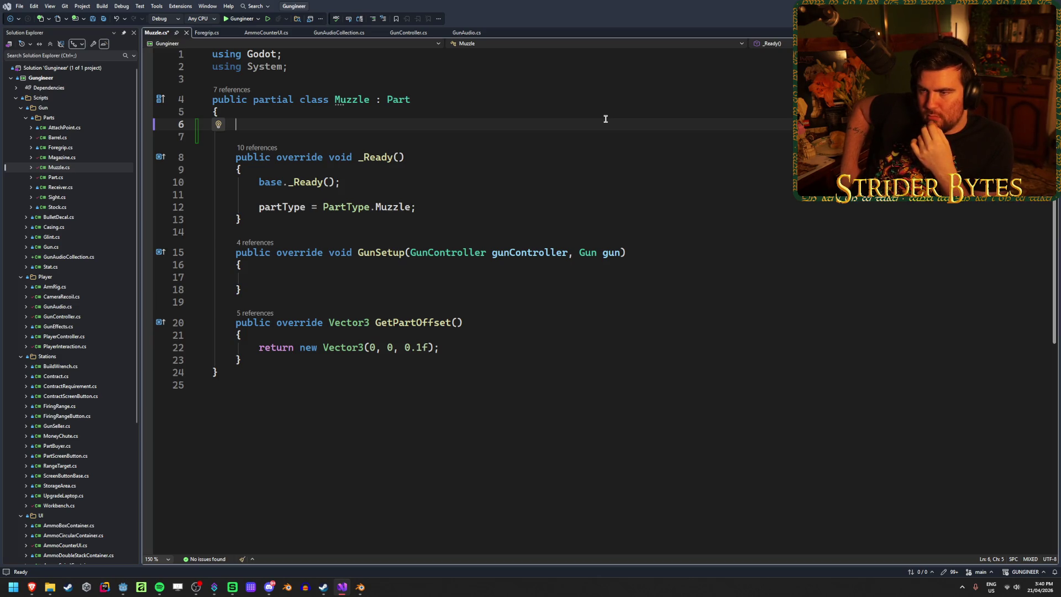
Step: Save Muzzle.cs and bring up the Godot editor with the Muzzle_MP5SD scene
key("ctrl+s")
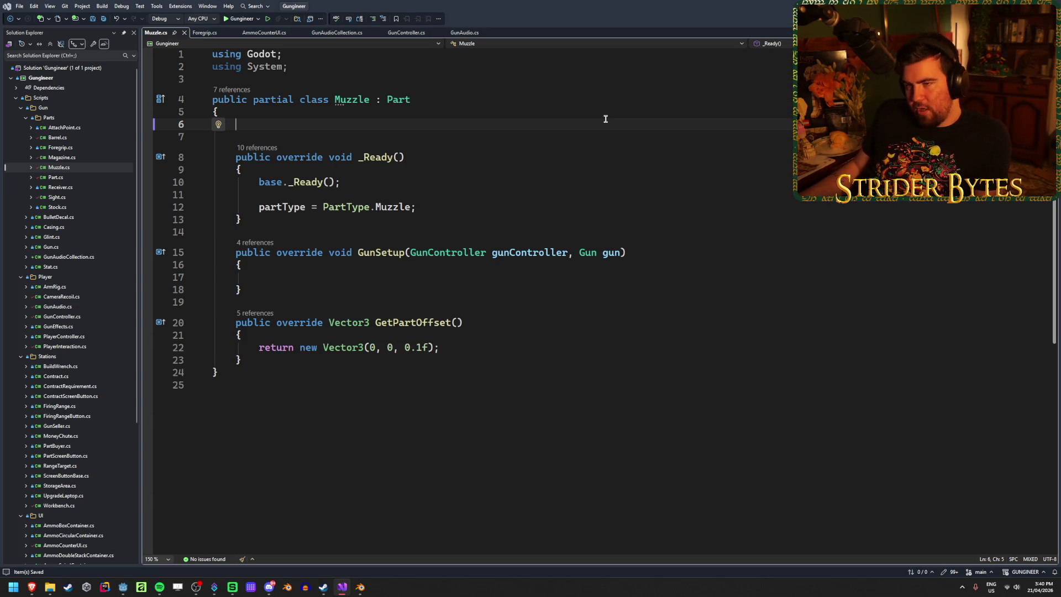
key("alt+Tab")
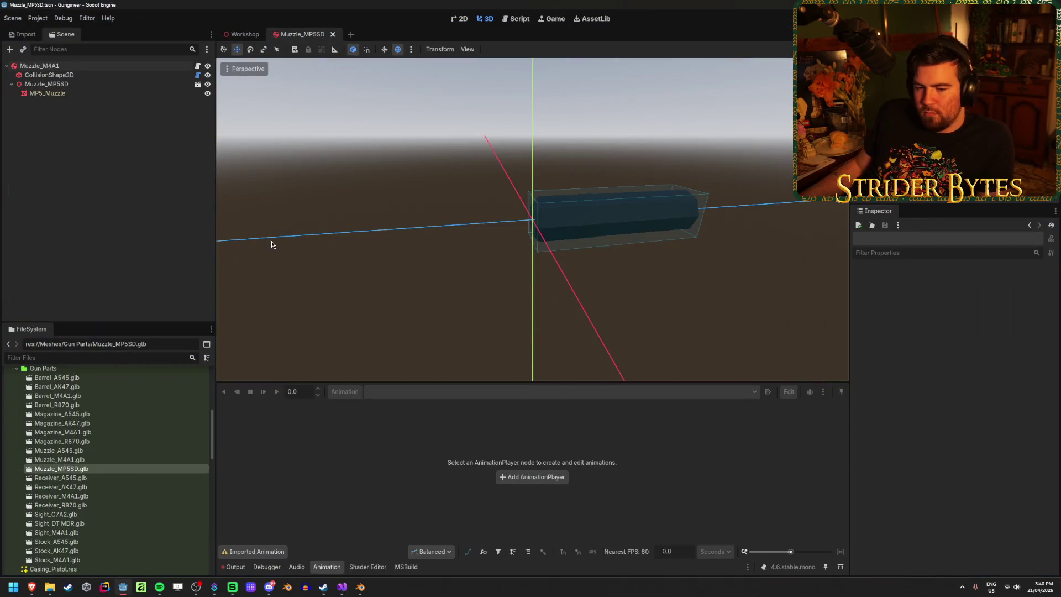
Step: Check the Audio folder's Guns_Silenced sounds in the FileSystem dock, then go back to Muzzle.cs
scroll(114, 469, "up", 5)
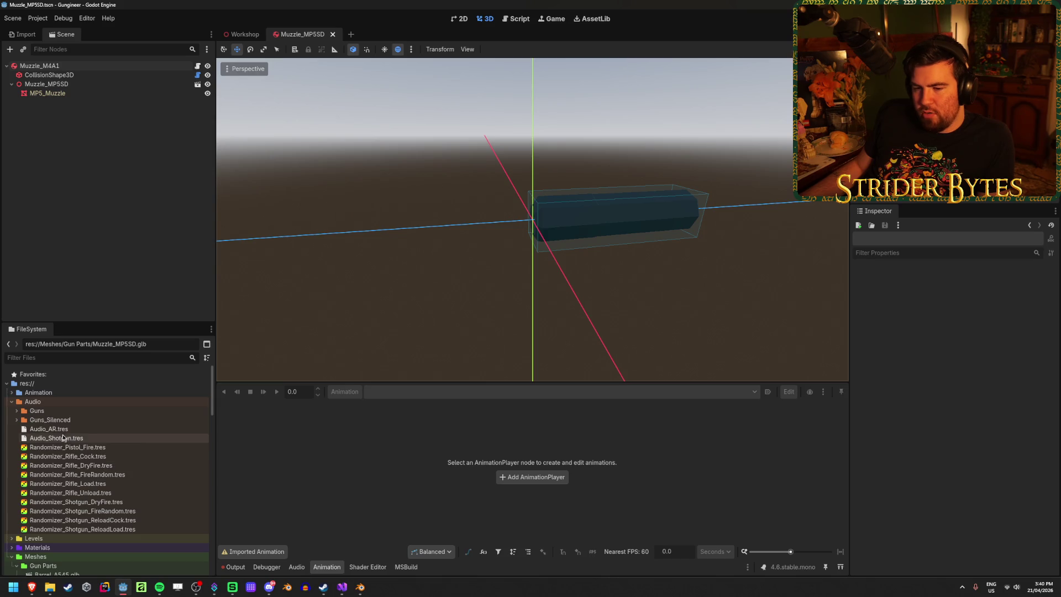
key("alt+Tab")
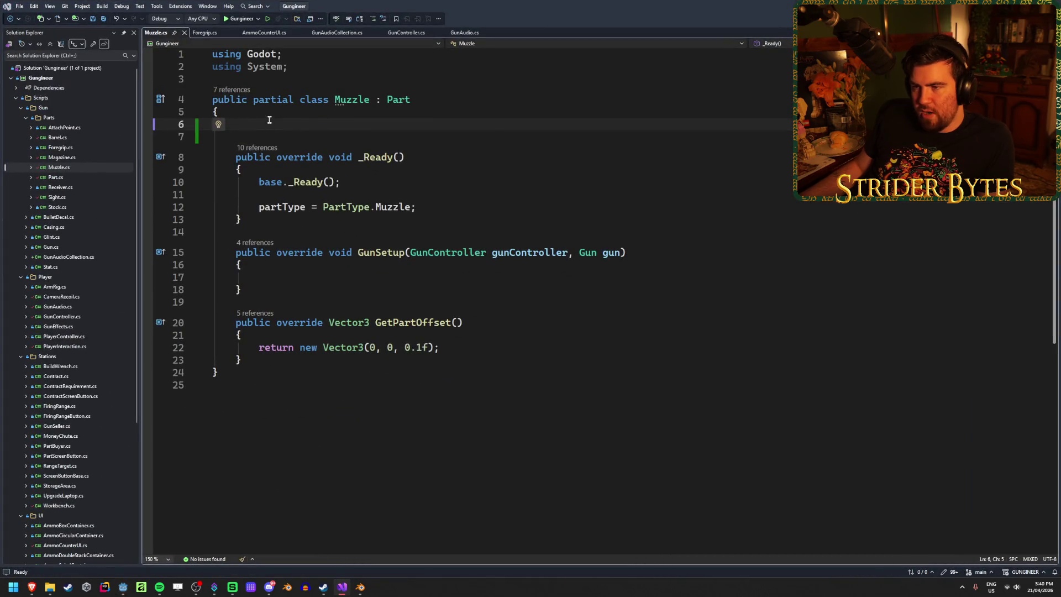
left_click(396, 32)
scroll(387, 269, "up", 20)
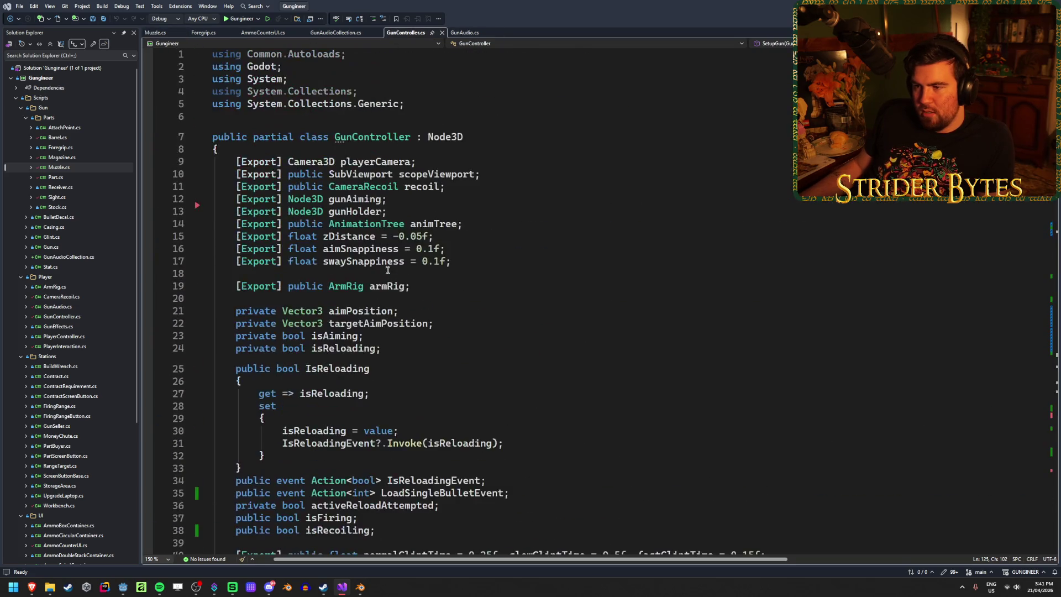
left_click(464, 33)
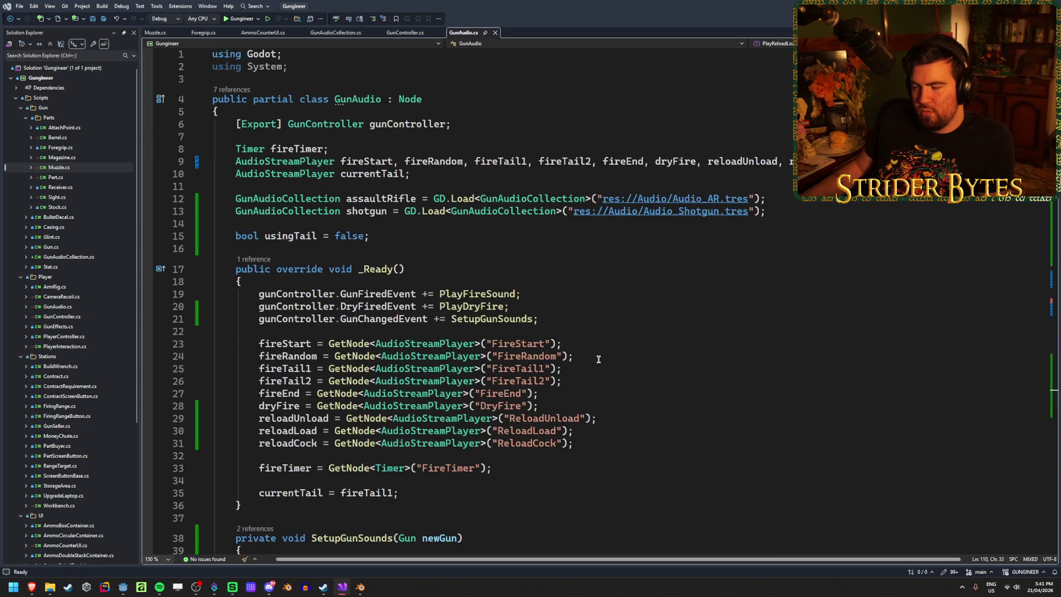
scroll(597, 356, "down", 2)
scroll(596, 354, "down", 9)
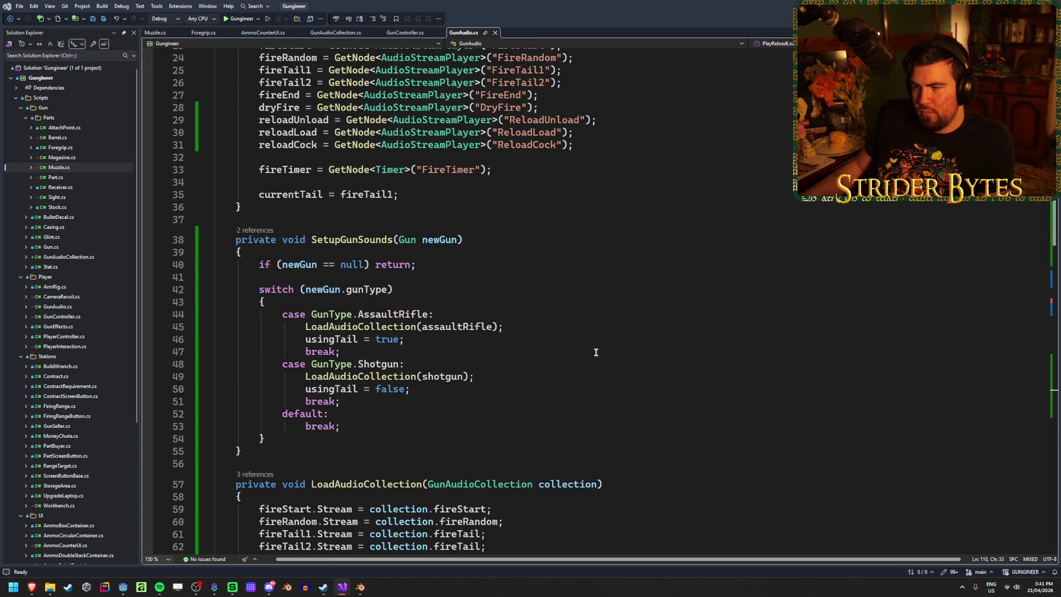
left_click(343, 372)
left_click(613, 372)
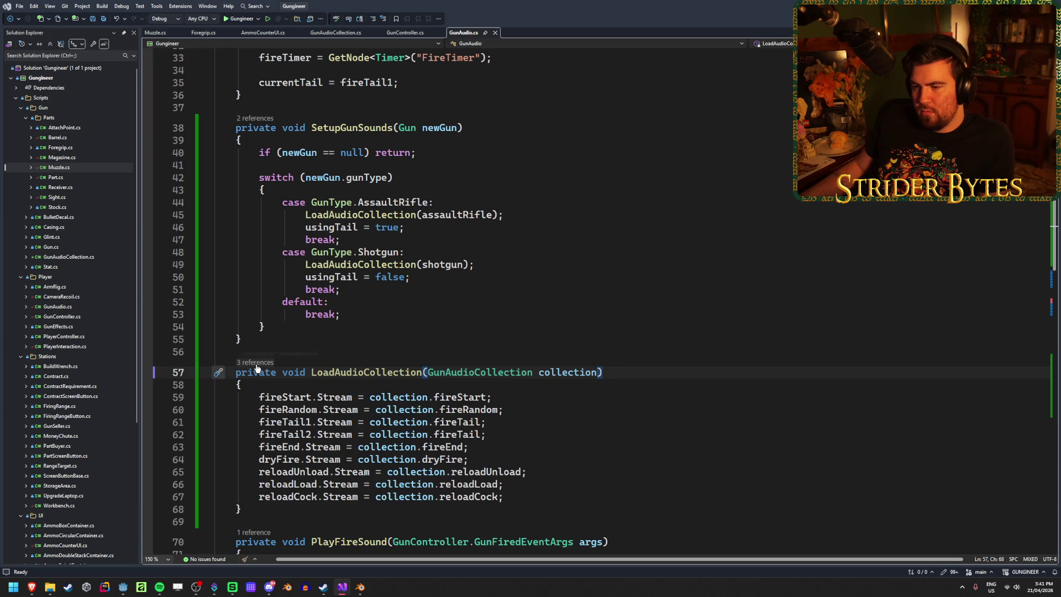
left_click(579, 372)
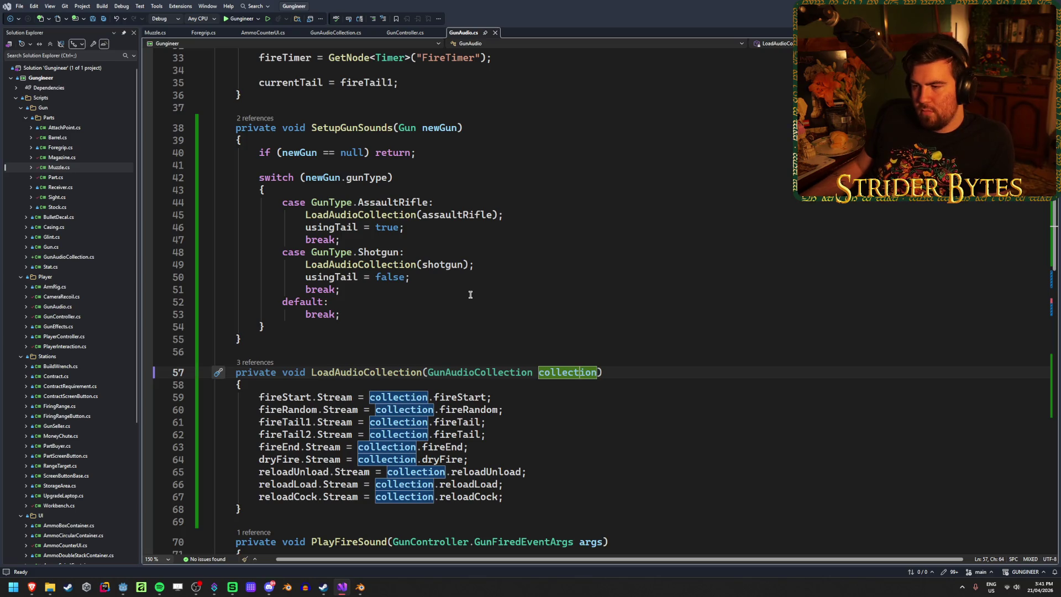
left_click(470, 295)
left_click(483, 267)
left_click(527, 212)
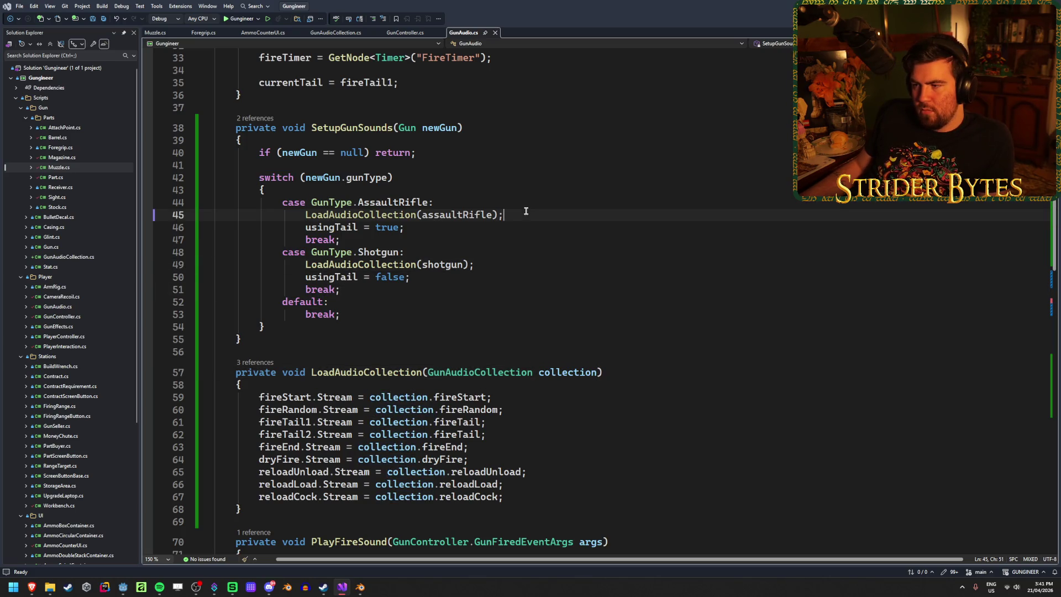
left_click(395, 178)
left_click(419, 153)
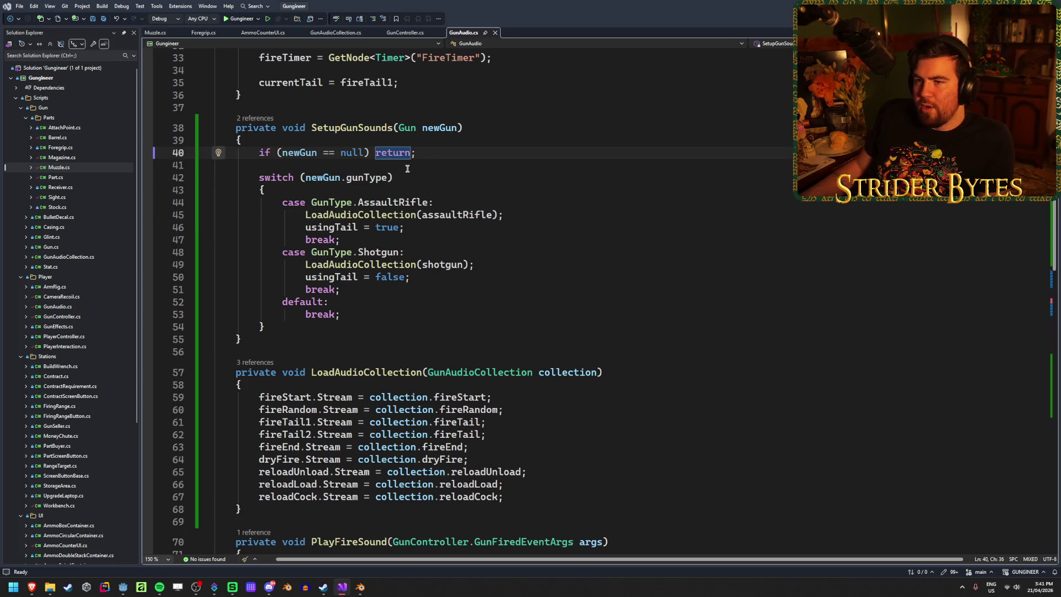
left_click(155, 33)
left_click(309, 124)
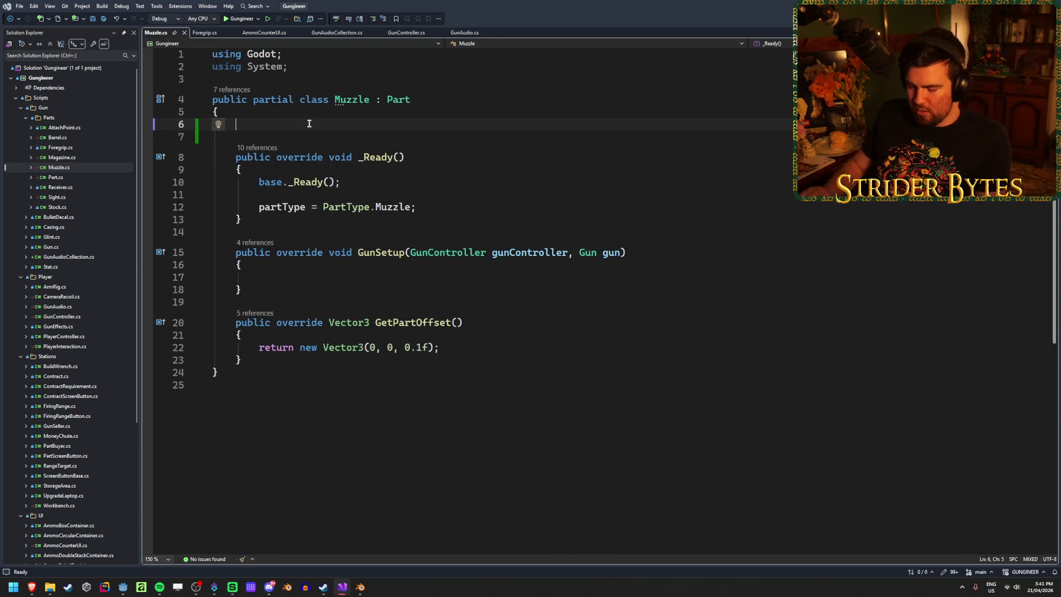
Step: Declare '[Export] public GunAudioCollection audioOverride;' in Muzzle.cs, save, and review _Ready
type("[Export] ")
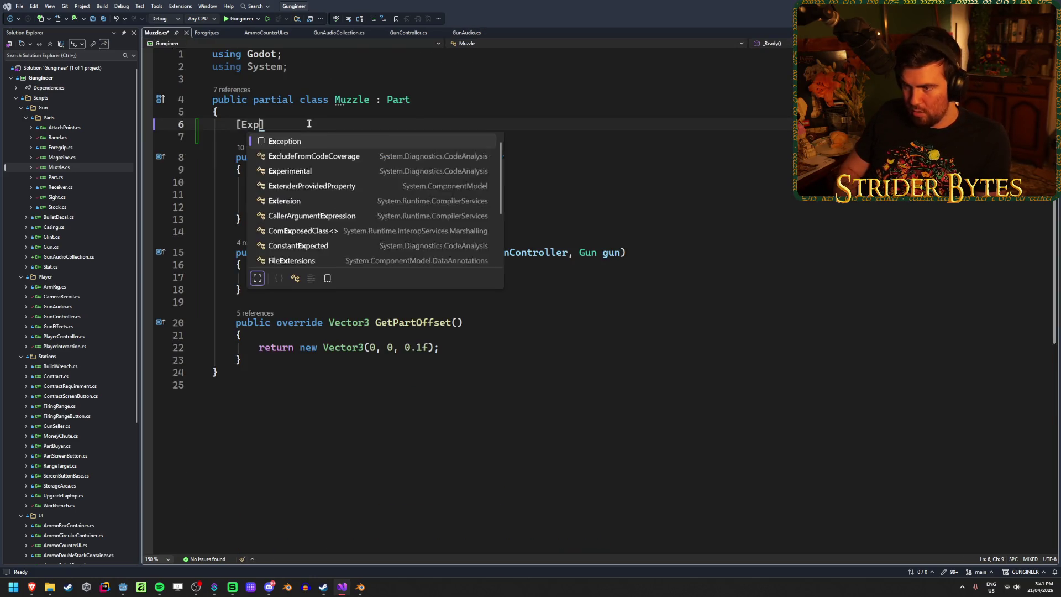
type("public GunAudi")
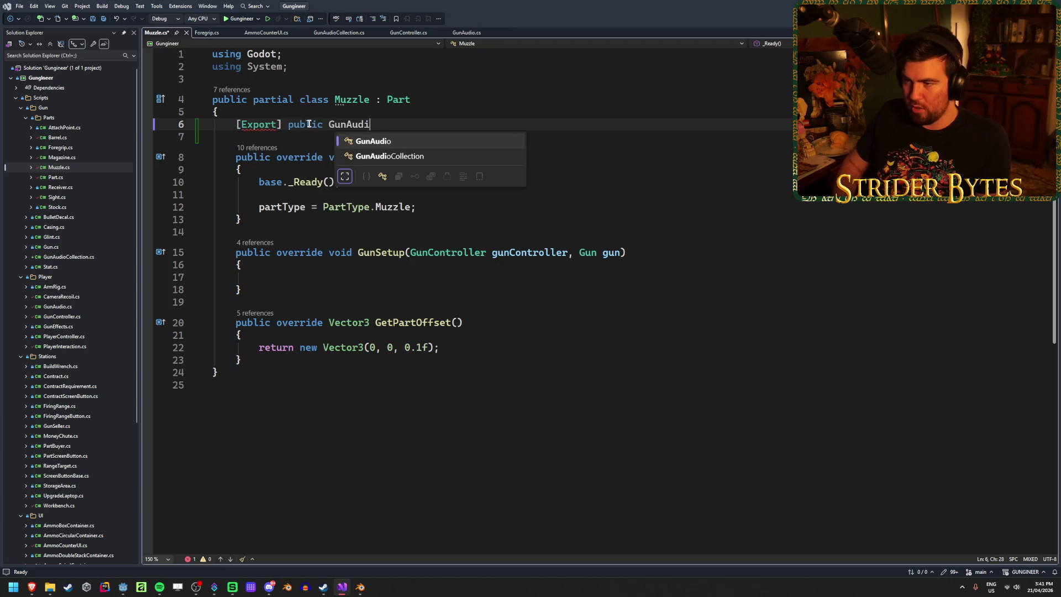
key("Down")
key("Tab")
key("Escape")
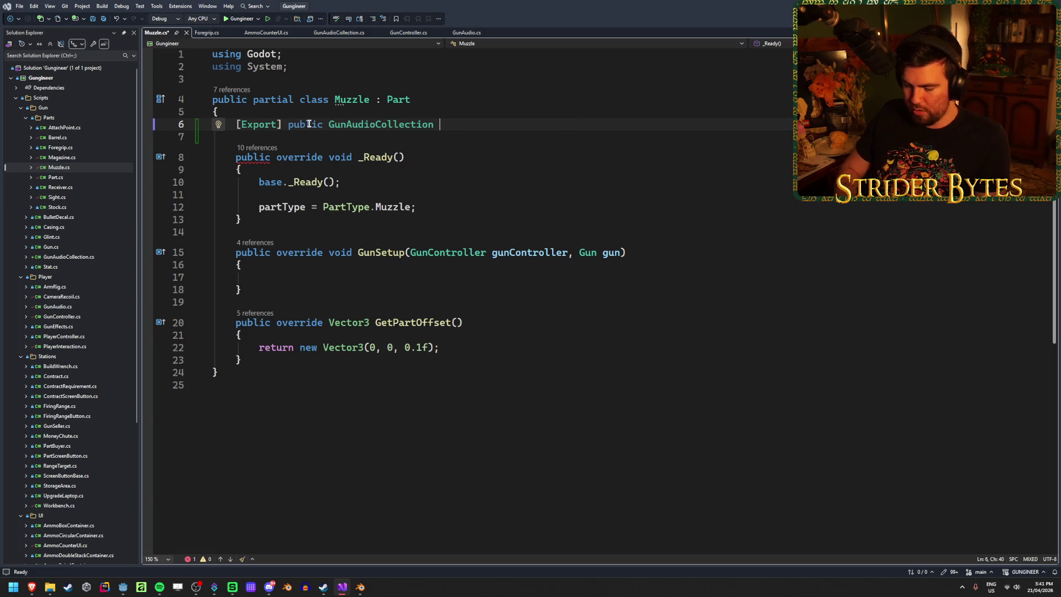
type("audioOvve")
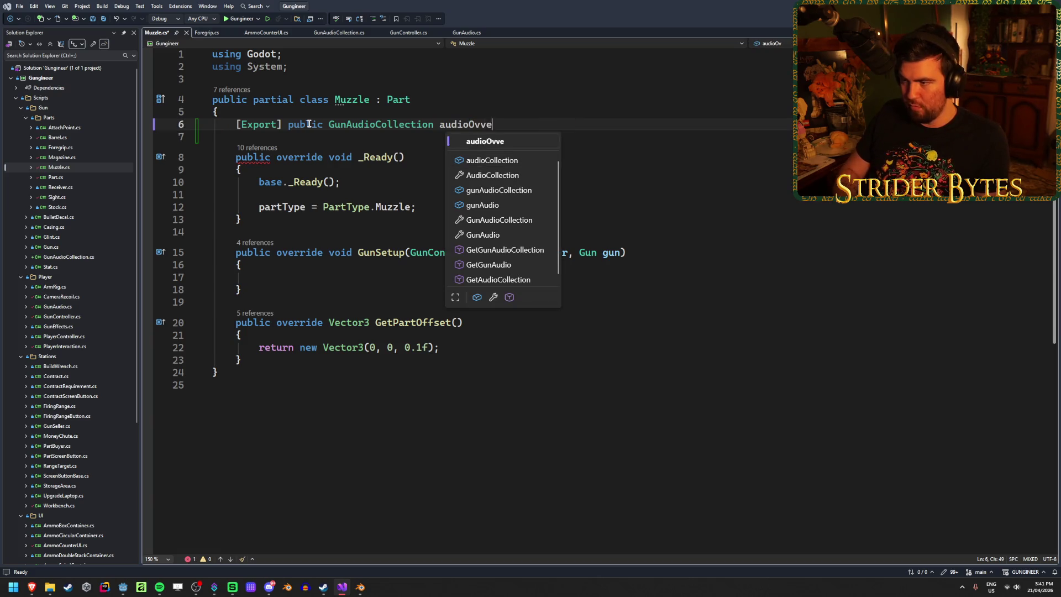
key("BackSpace")
key("BackSpace")
type("erride;")
key("ctrl+s")
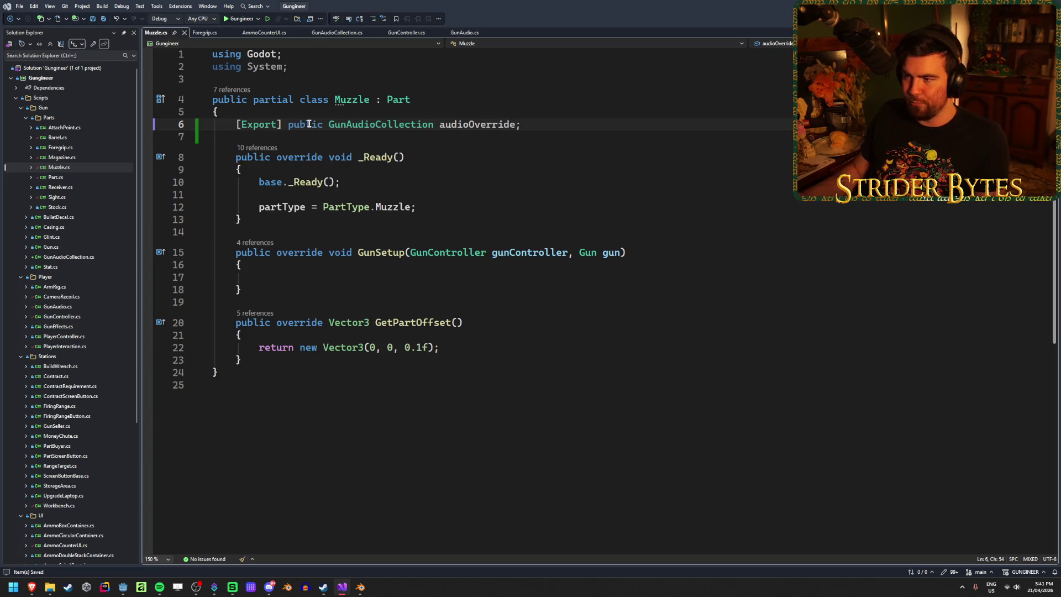
left_click(458, 158)
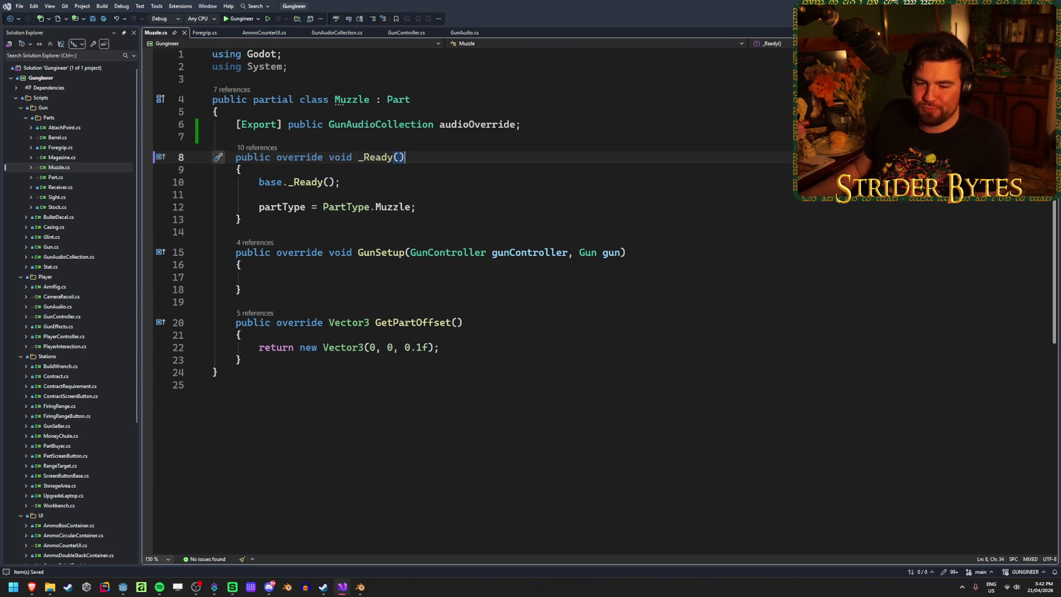
left_click(458, 203)
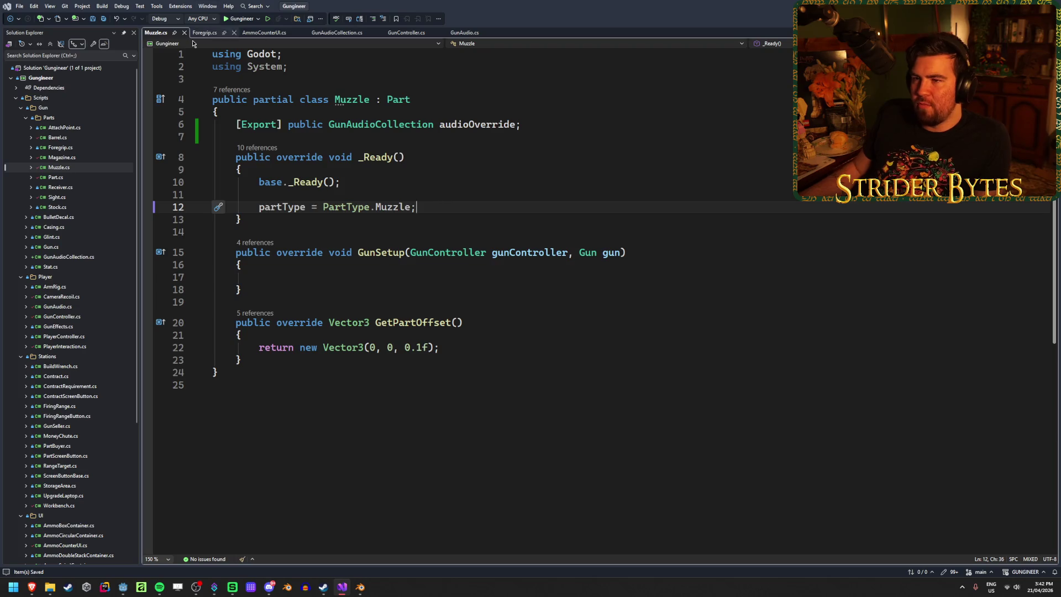
Step: In GunAudio.cs, add an if checking newGun.GetPart<Muzzle>().audioOverride != null
left_click(465, 32)
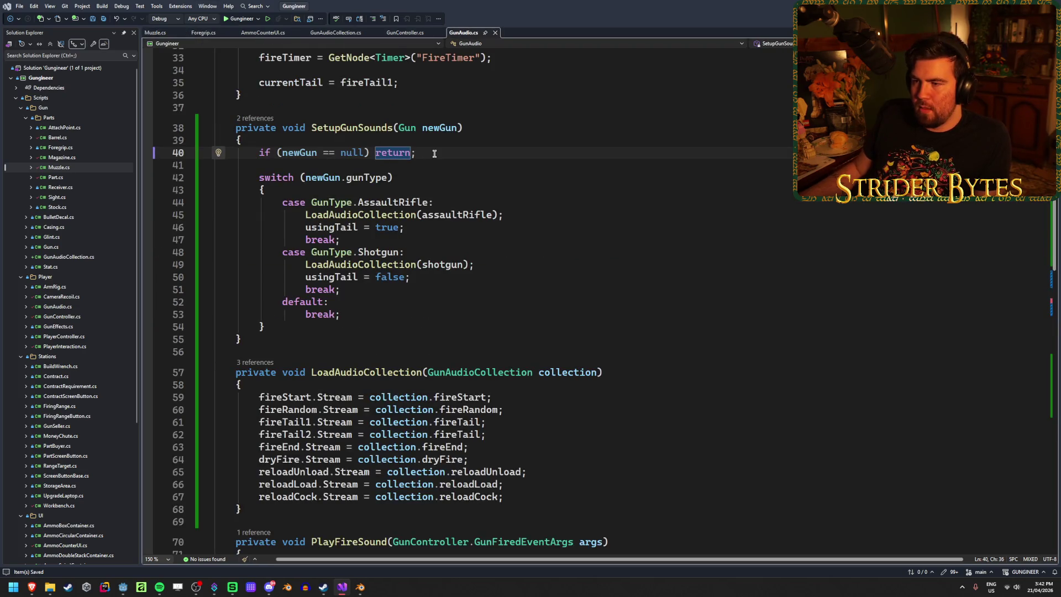
key("Return")
key("Return")
type("if (")
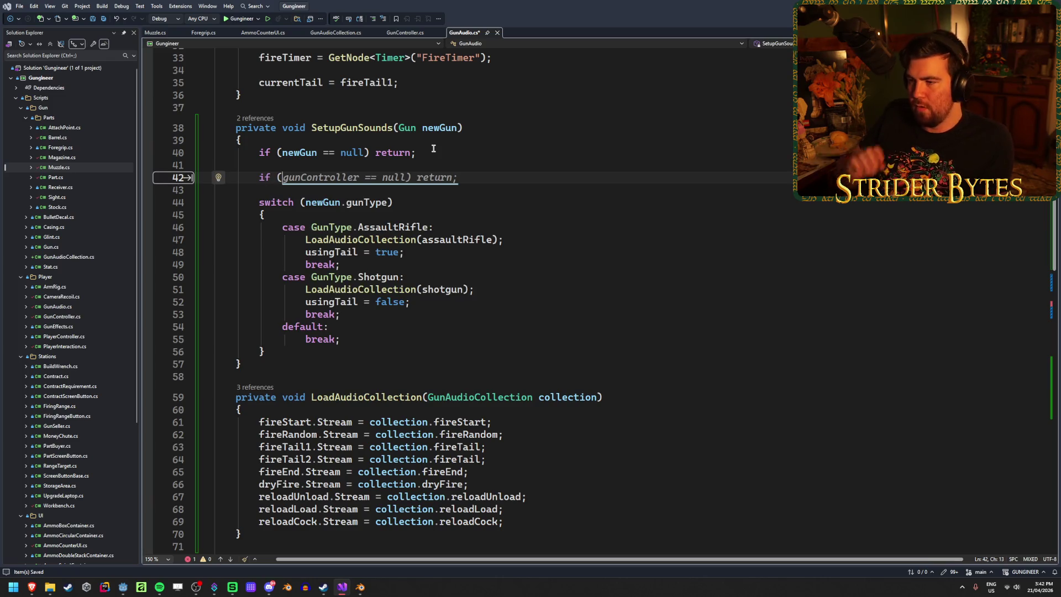
type("newGub")
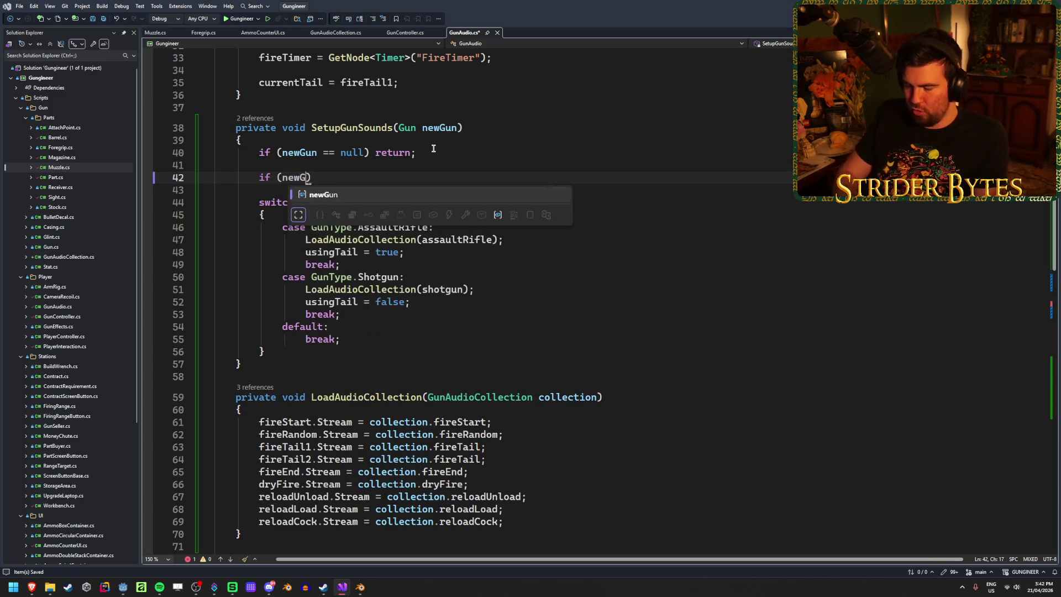
key("BackSpace")
type("n.")
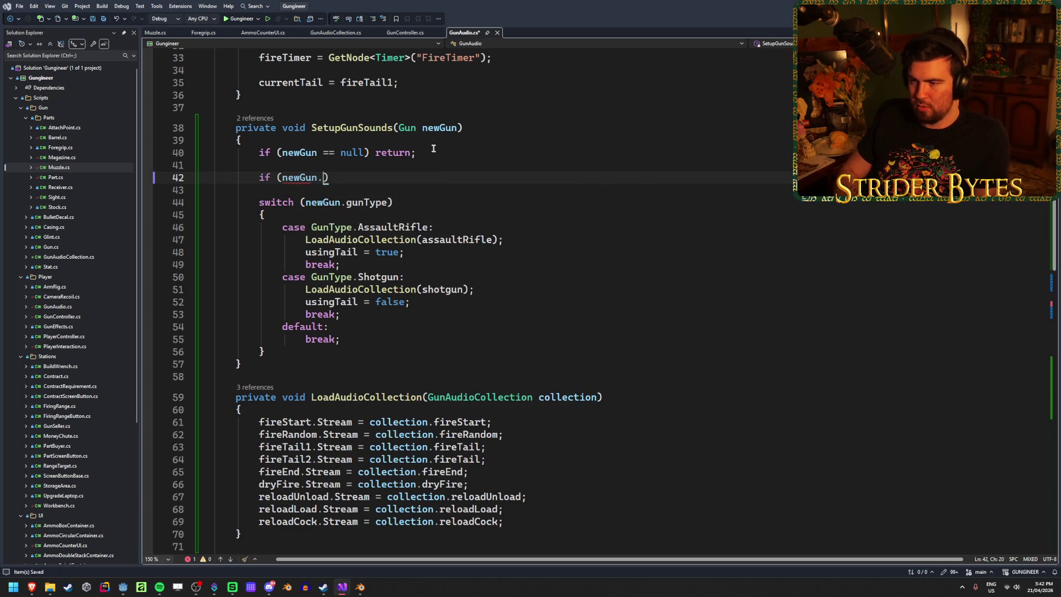
type("GetPart")
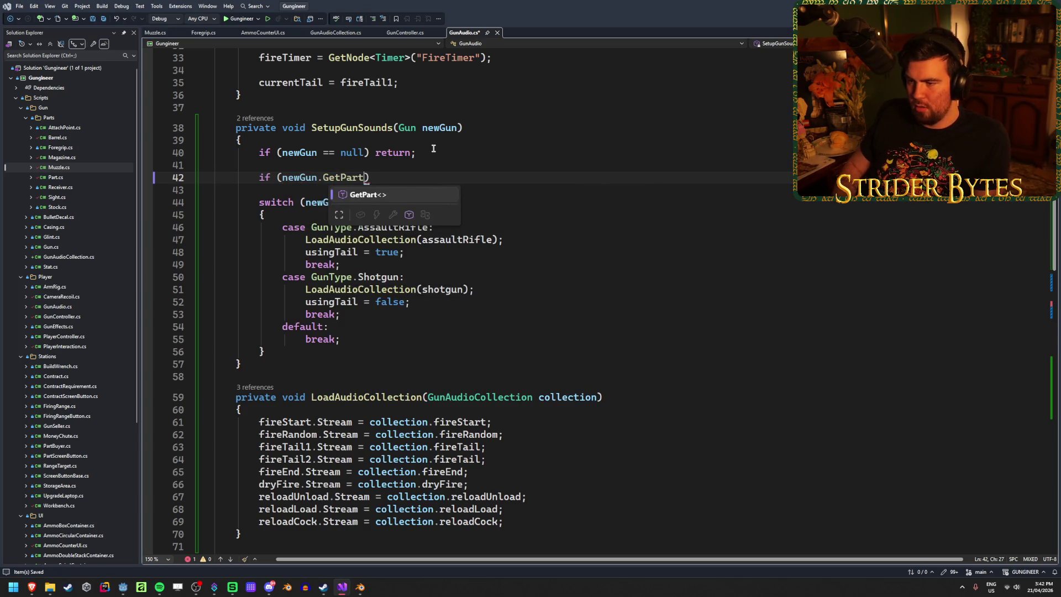
type("<")
type("Muzzle")
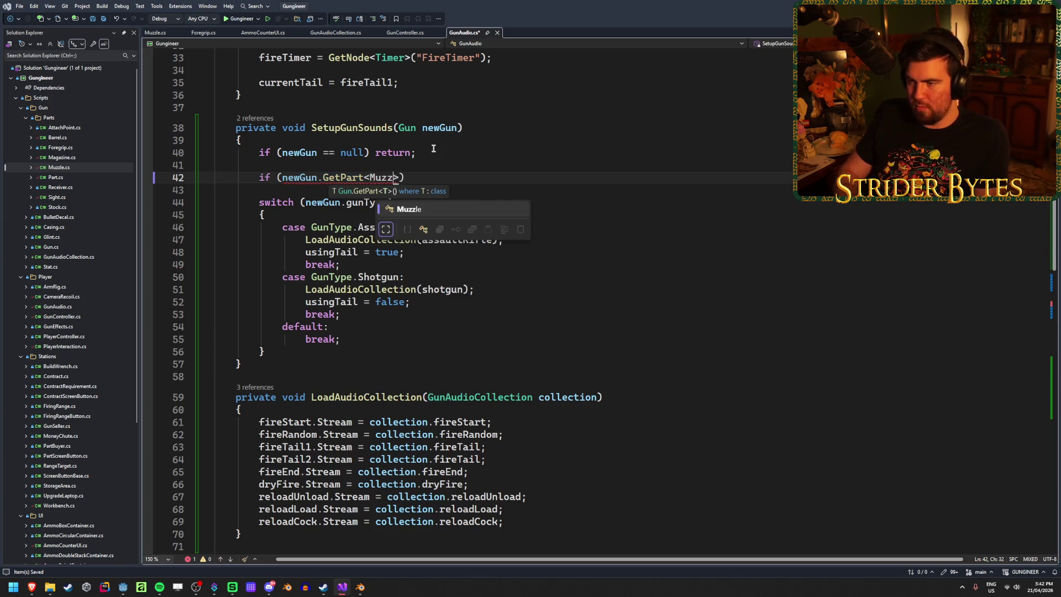
type(">().")
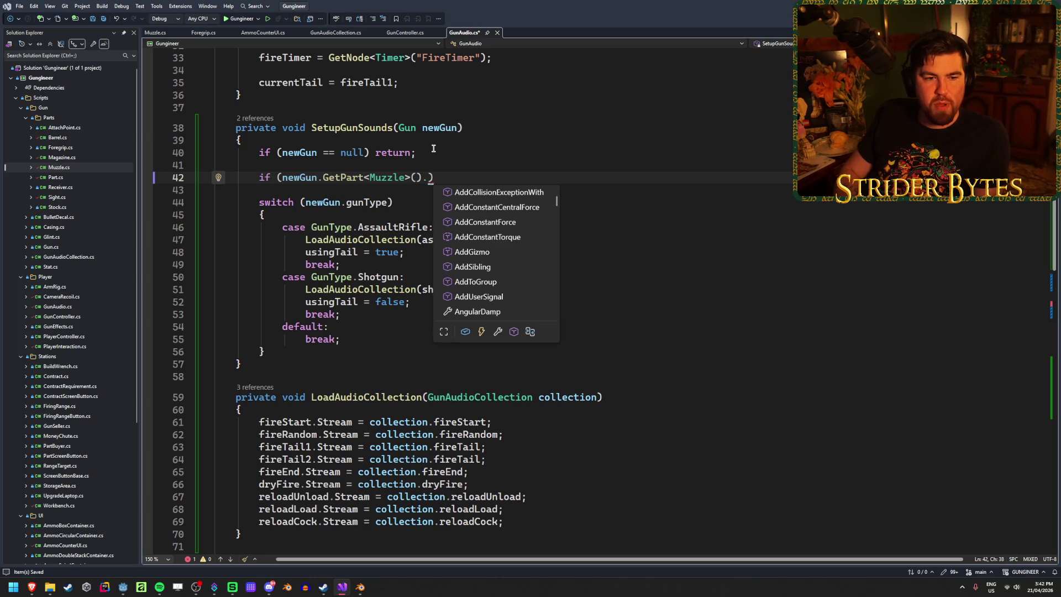
type("a")
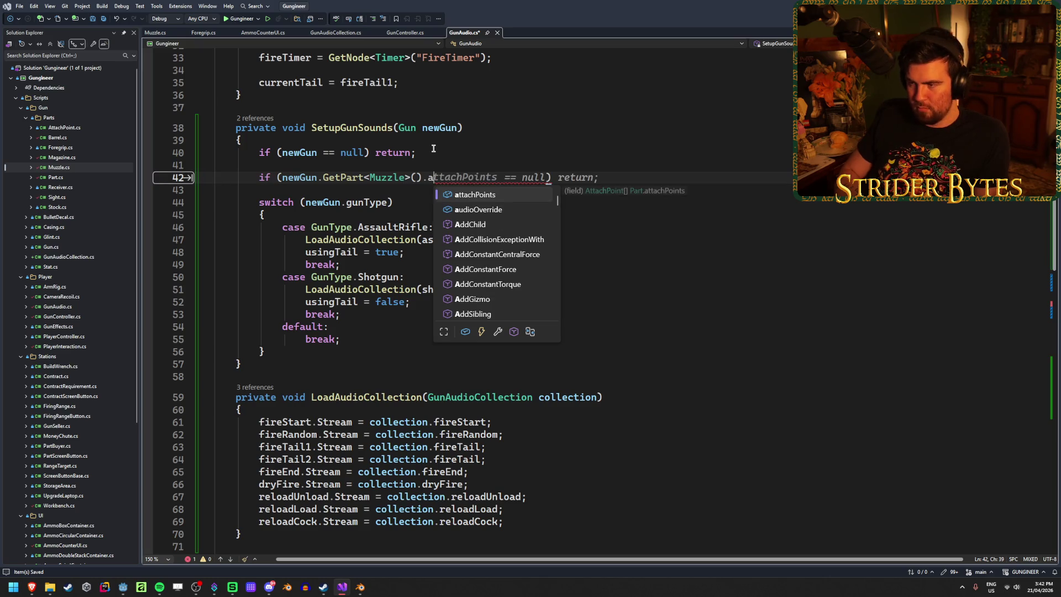
type("udi")
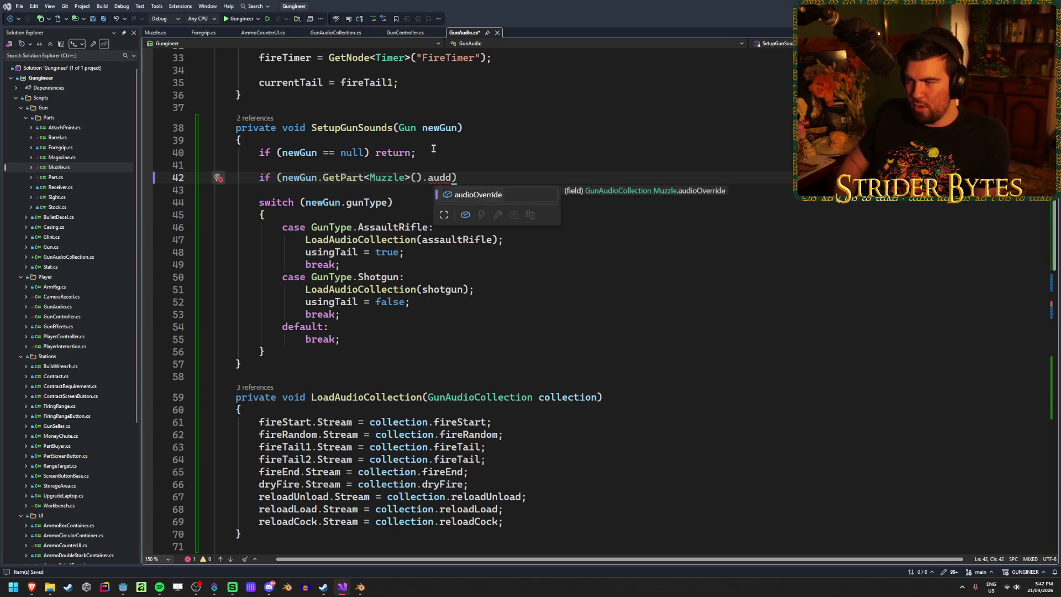
key("Tab")
type("!= null")
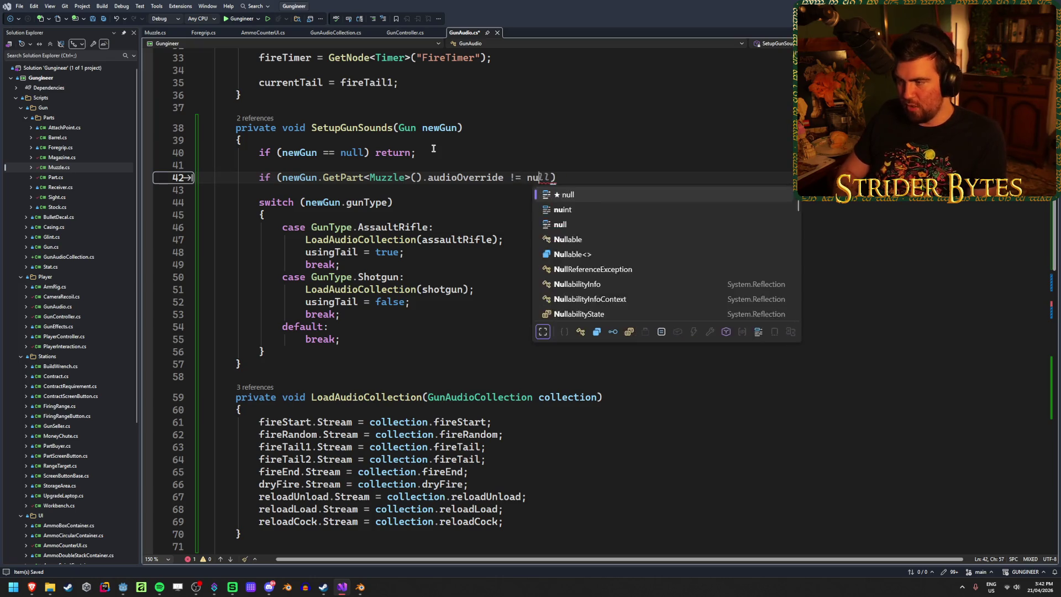
type(")")
Step: Inside that block, call LoadAudioCollection with the muzzle's audioOverride, then return; and save
key("Return")
type("{")
key("Return")
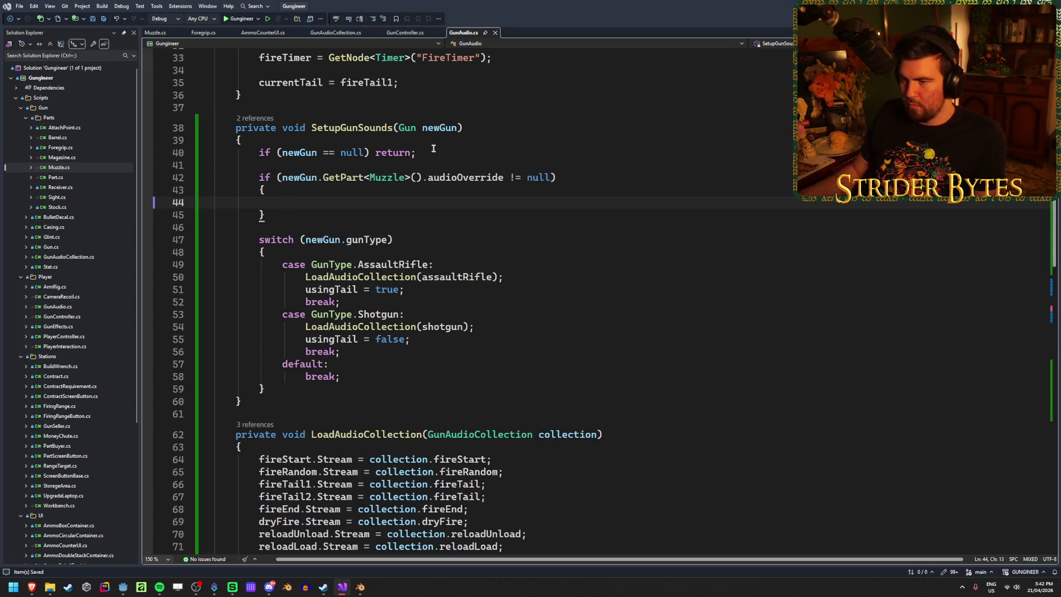
type("Load")
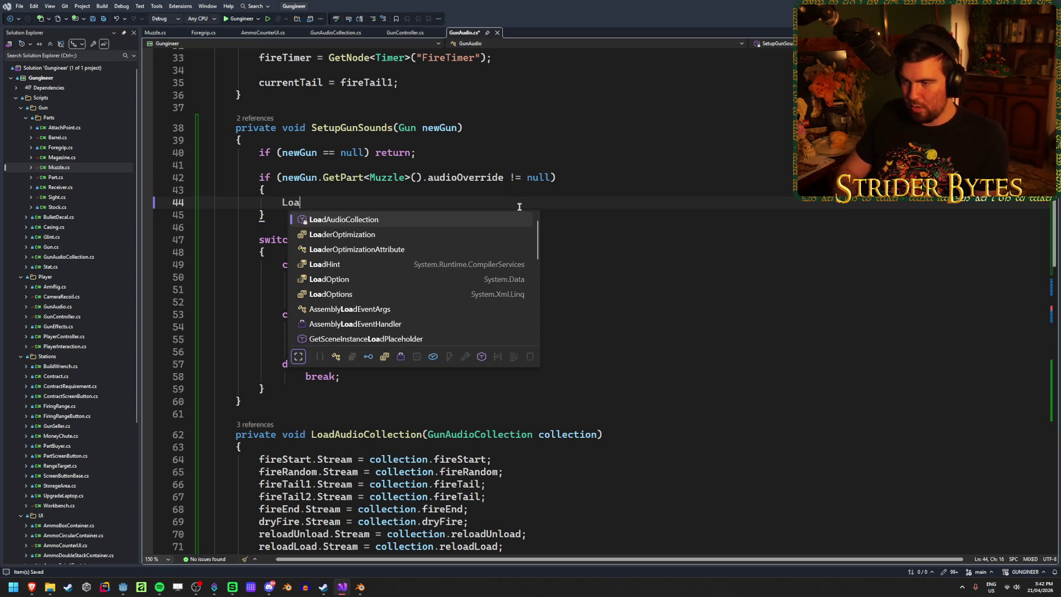
key("Tab")
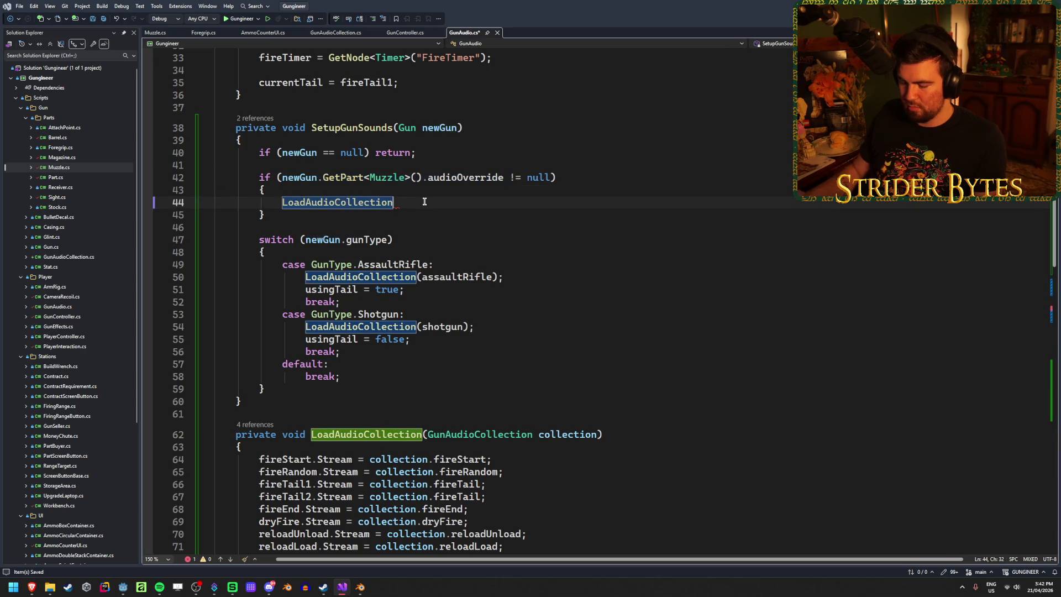
type("(")
type("newGun.GetPart<Muzzle>().audioOverride")
type(")")
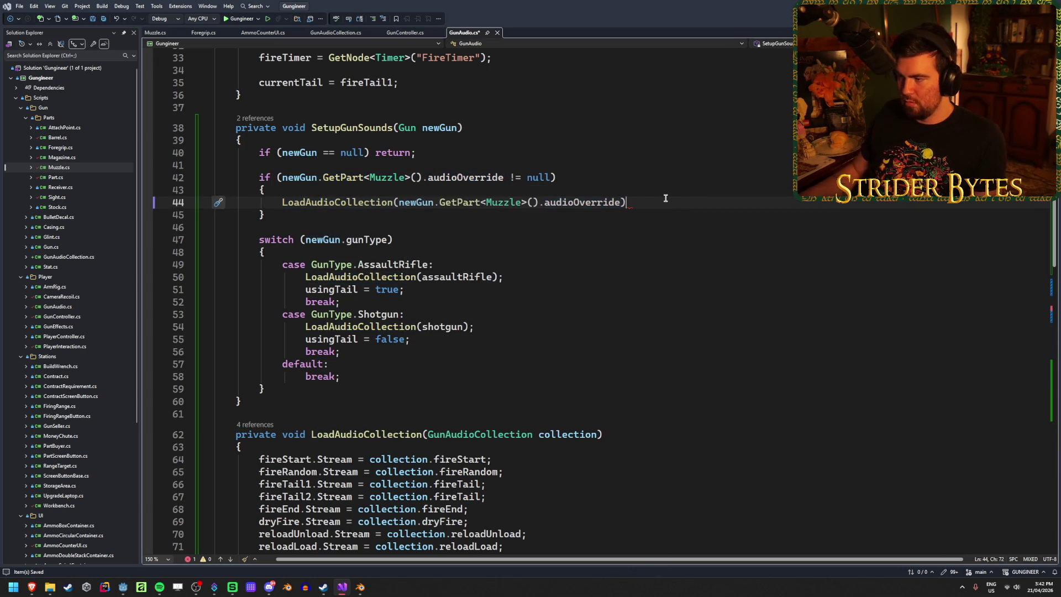
type(";")
key("Return")
type("return")
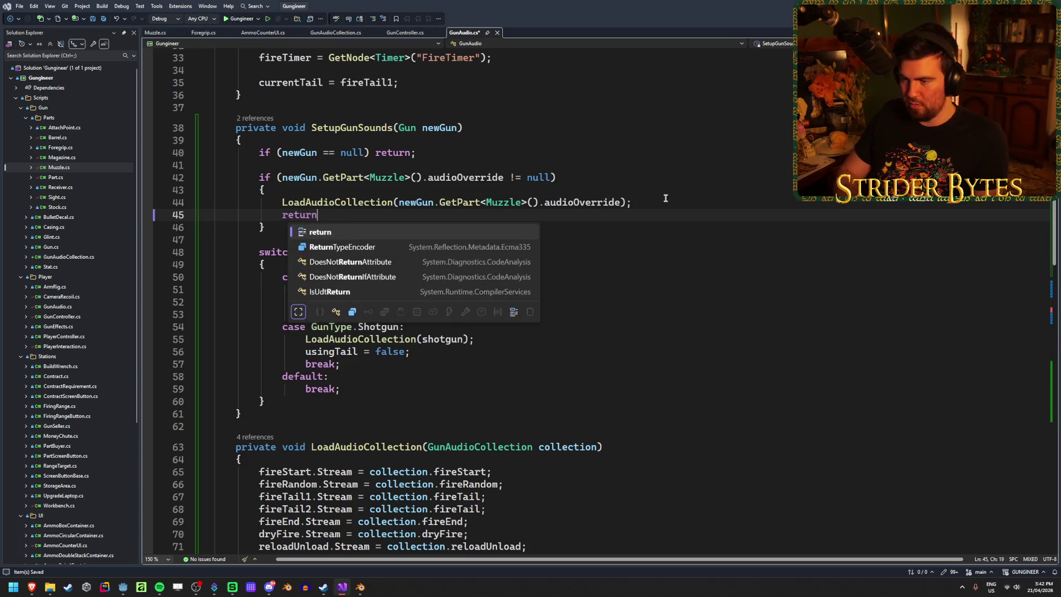
type(";")
key("ctrl+s")
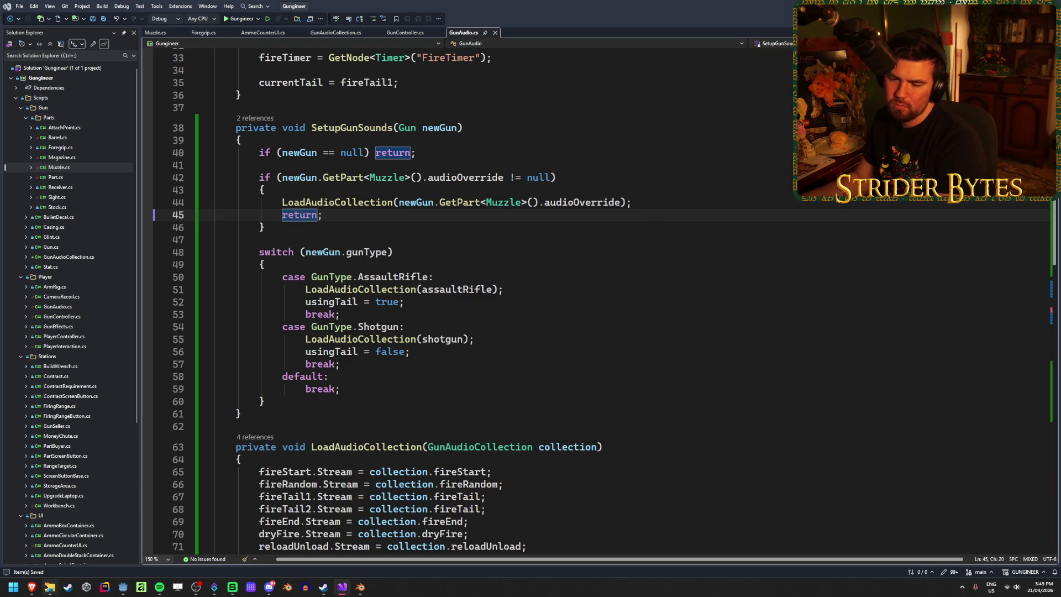
Step: Expand Guns_Silenced and preview the silenced semi-auto and AR rifle shot sounds
left_click(123, 590)
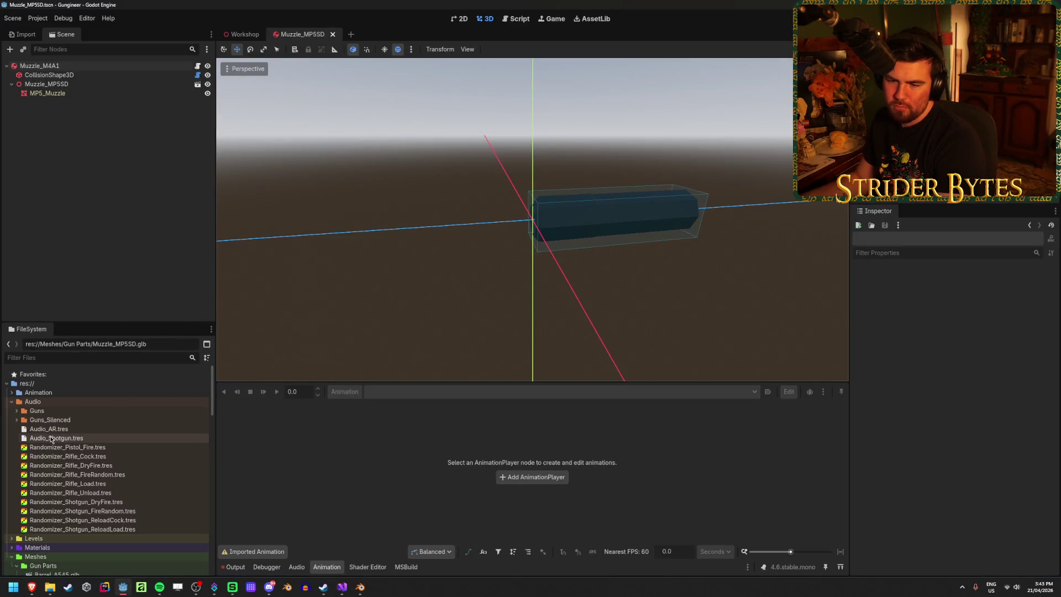
left_click(18, 422)
left_click(118, 430)
scroll(122, 453, "down", 5)
scroll(122, 456, "down", 2)
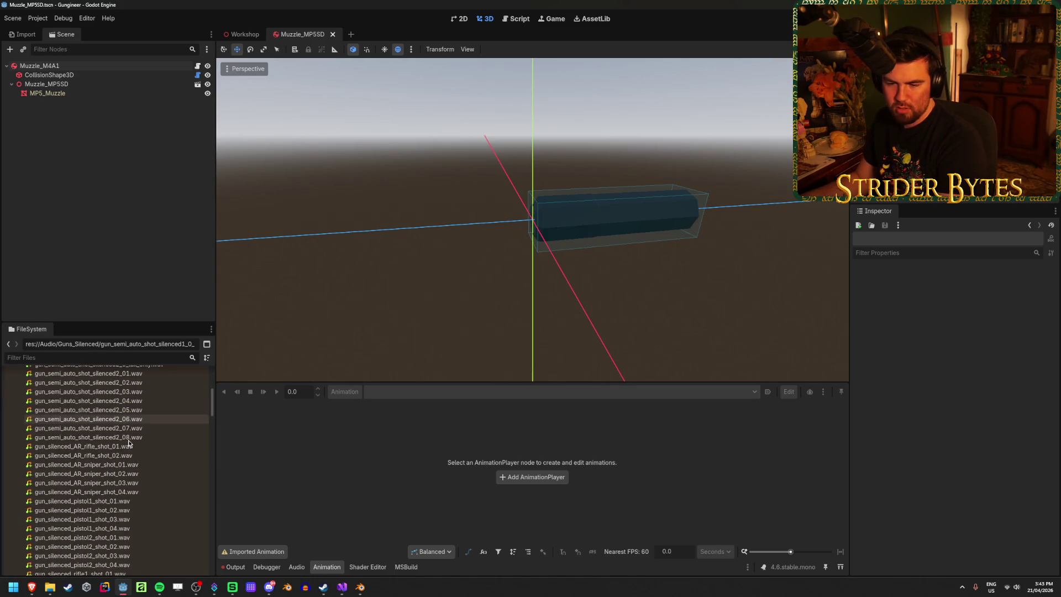
left_click(121, 446)
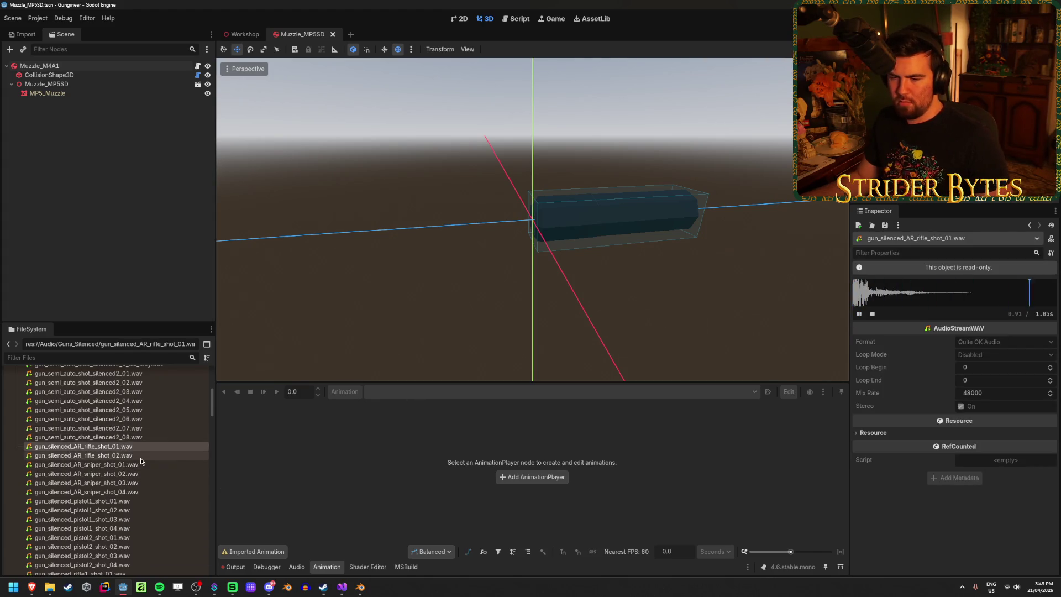
left_click(141, 457)
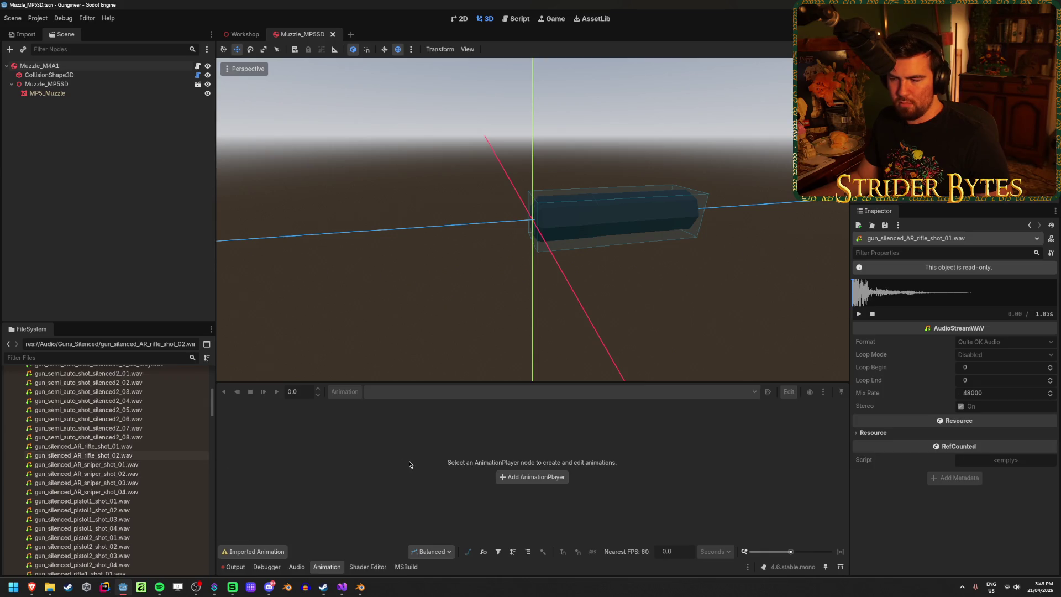
Step: Select gun_semi_auto_shot_silenced2_02.wav, then go back to the GunAudio script
scroll(169, 469, "down", 10)
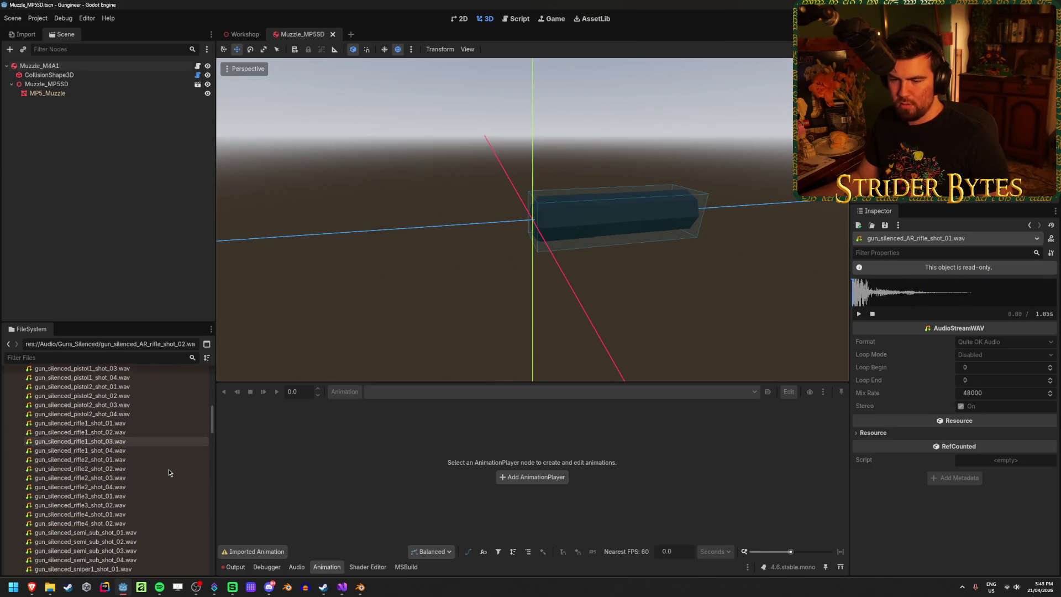
scroll(168, 472, "down", 15)
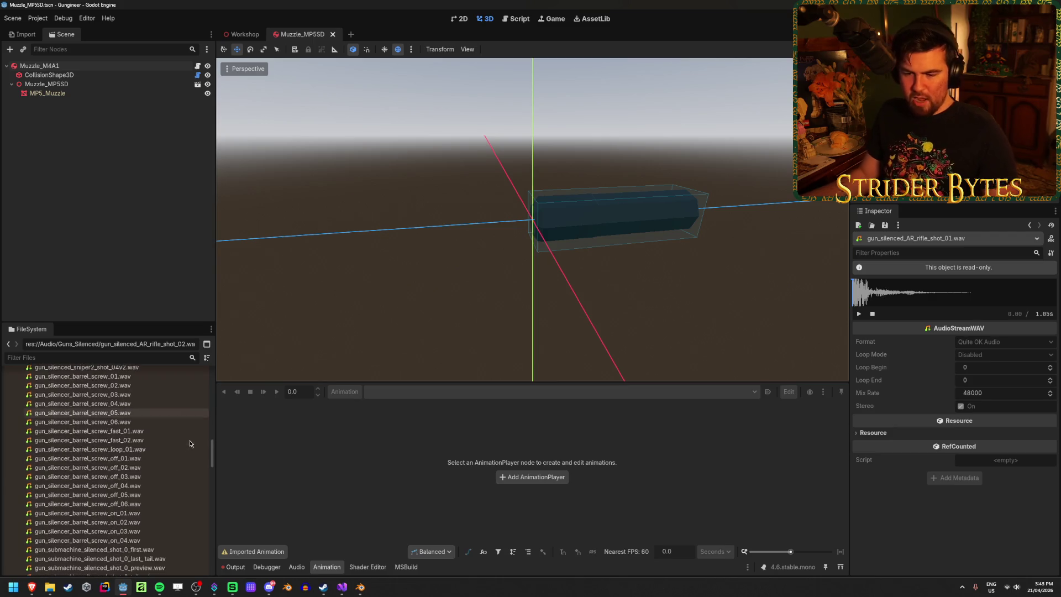
scroll(165, 458, "up", 8)
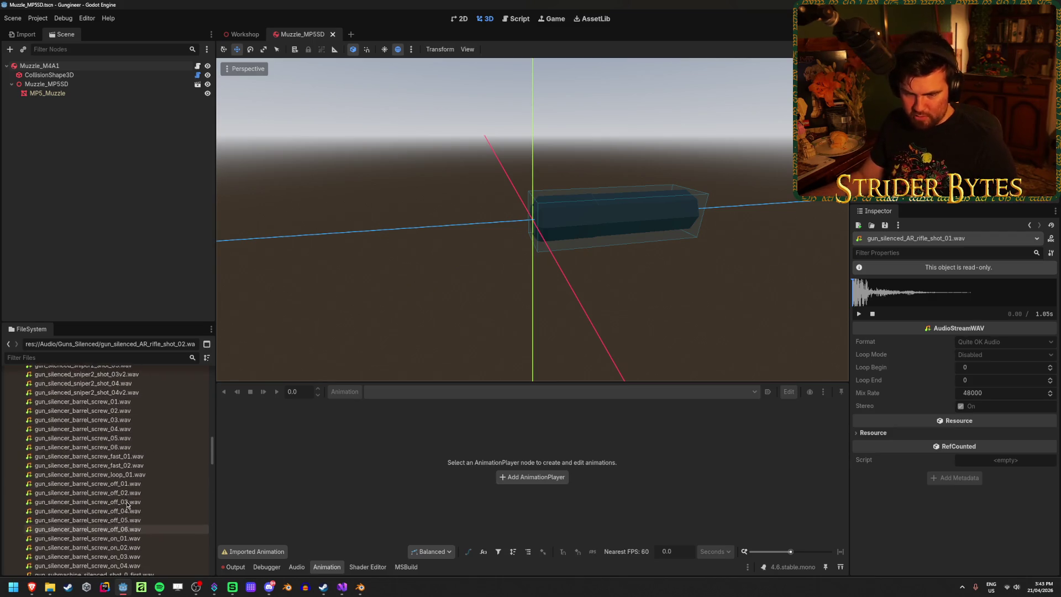
scroll(127, 491, "up", 15)
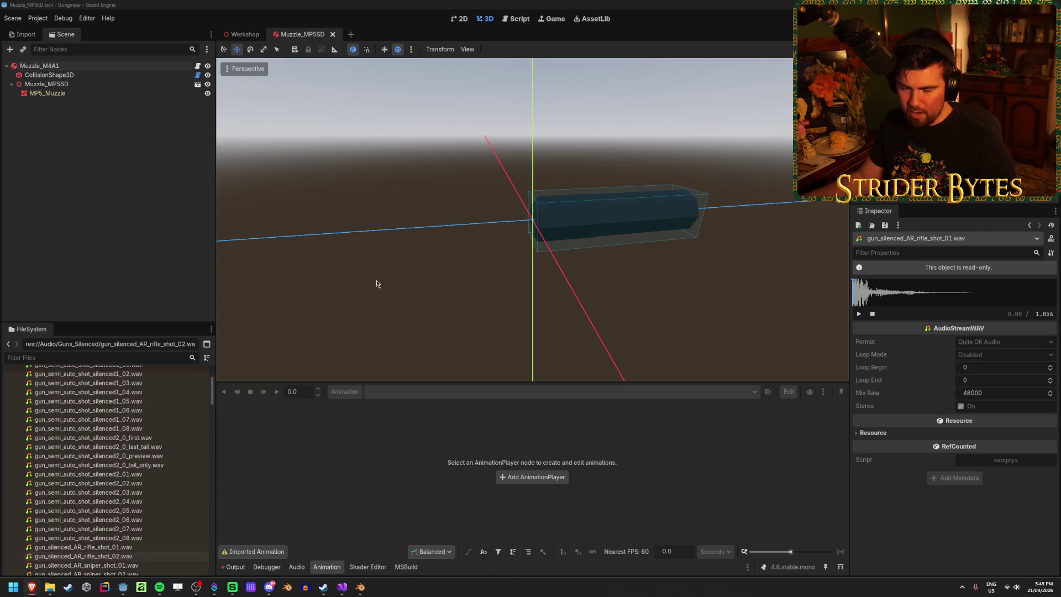
scroll(128, 434, "up", 3)
scroll(129, 434, "down", 3)
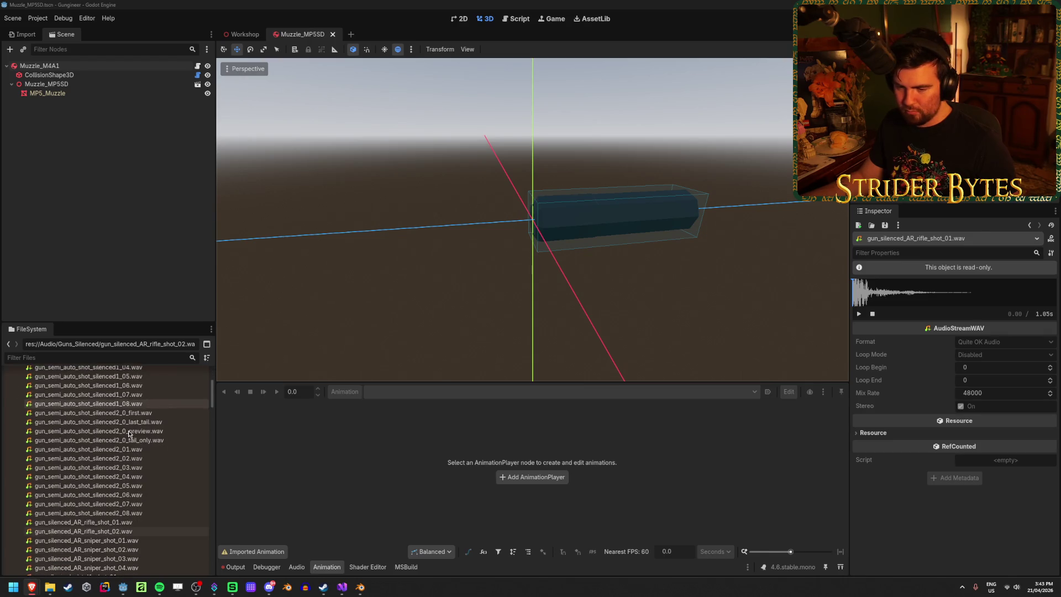
left_click(128, 483)
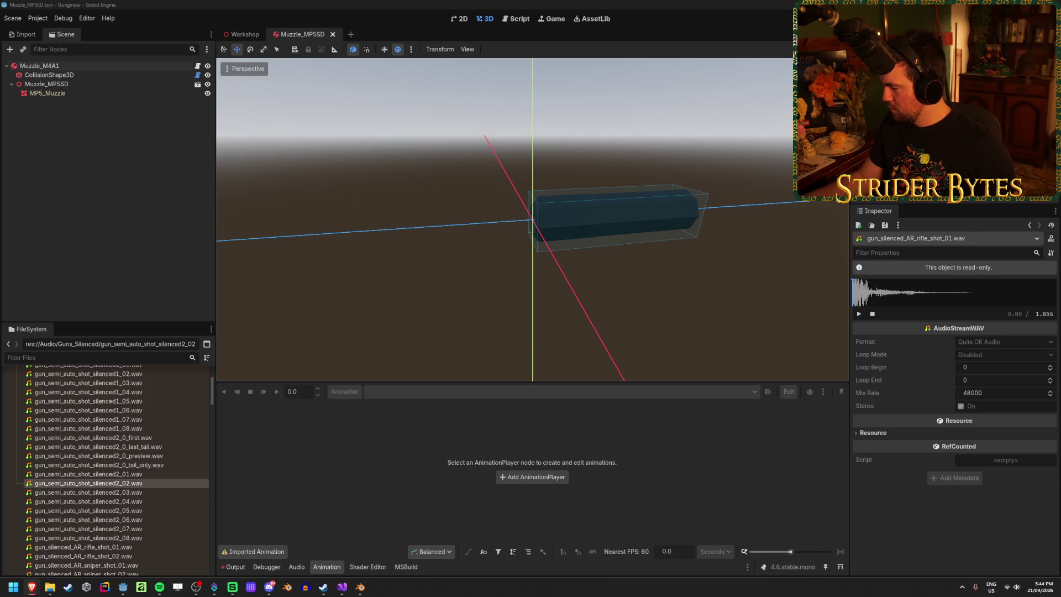
left_click(342, 587)
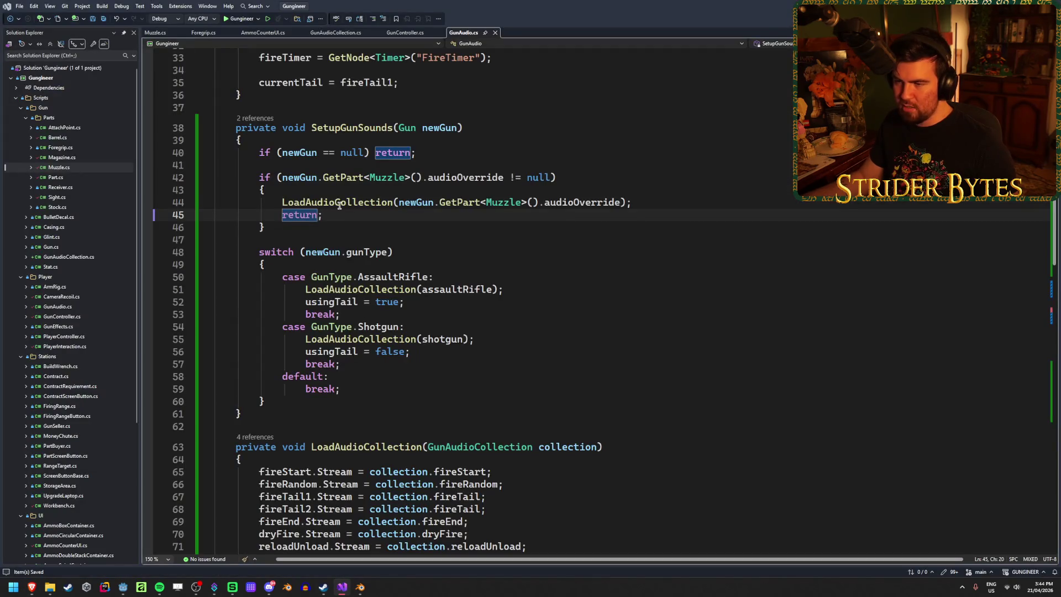
left_click(376, 220)
left_click(416, 177)
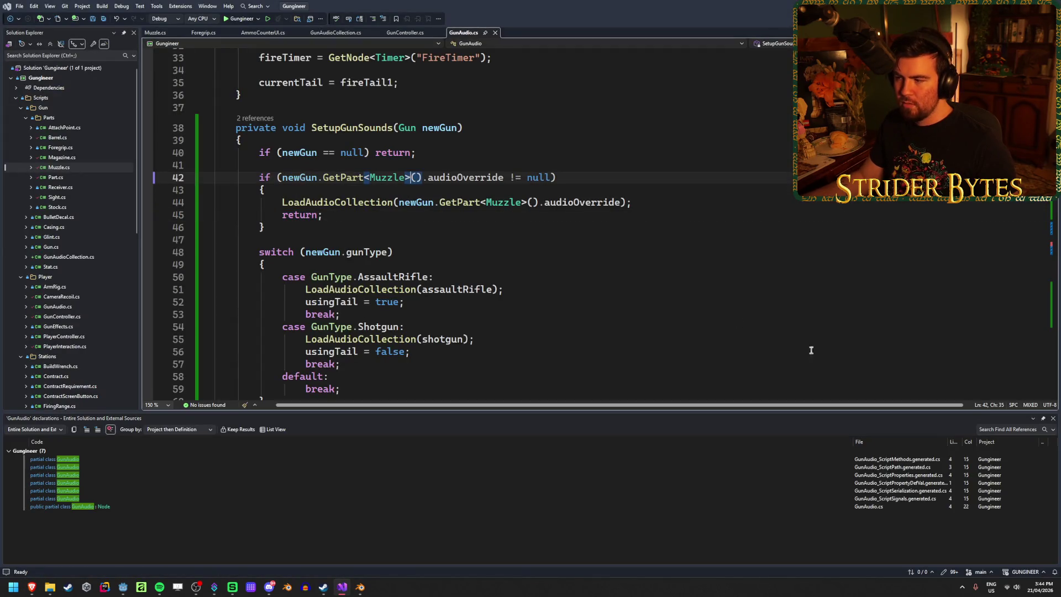
left_click(1053, 419)
left_click(405, 194)
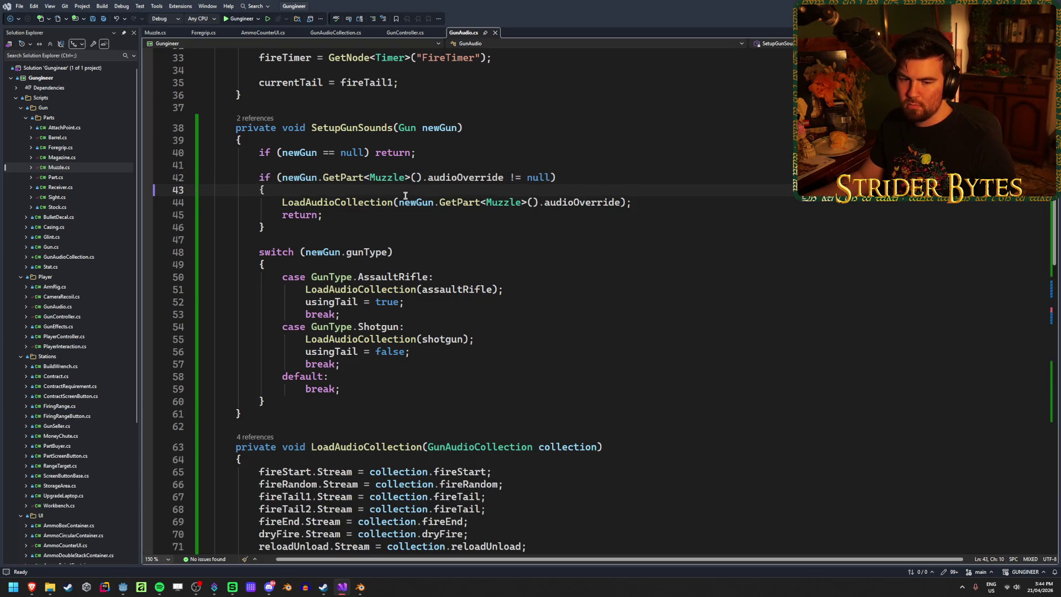
left_click(412, 216)
left_click(412, 203)
left_click(535, 202)
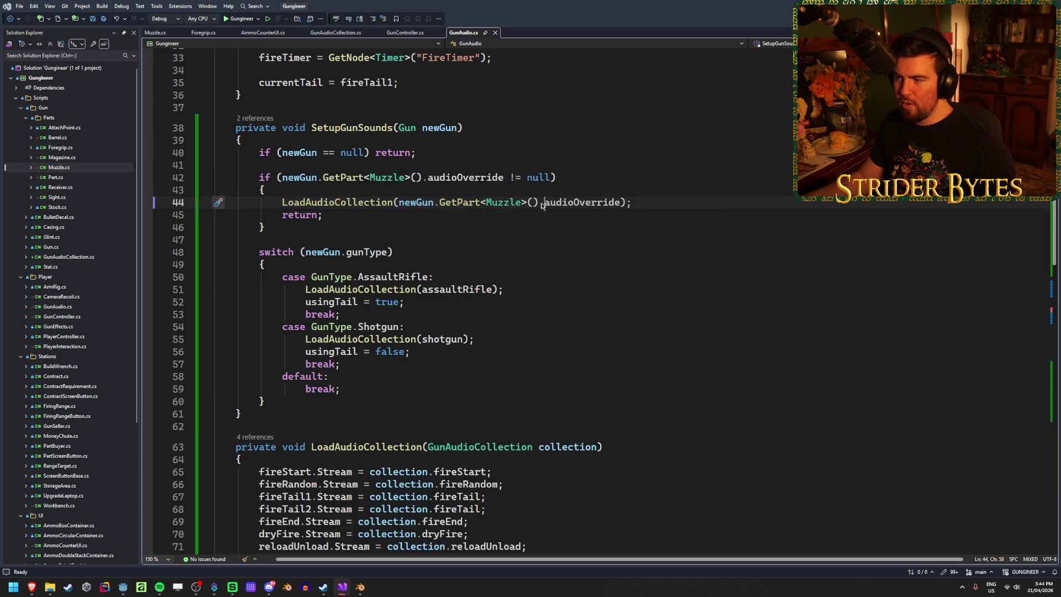
left_click(422, 177)
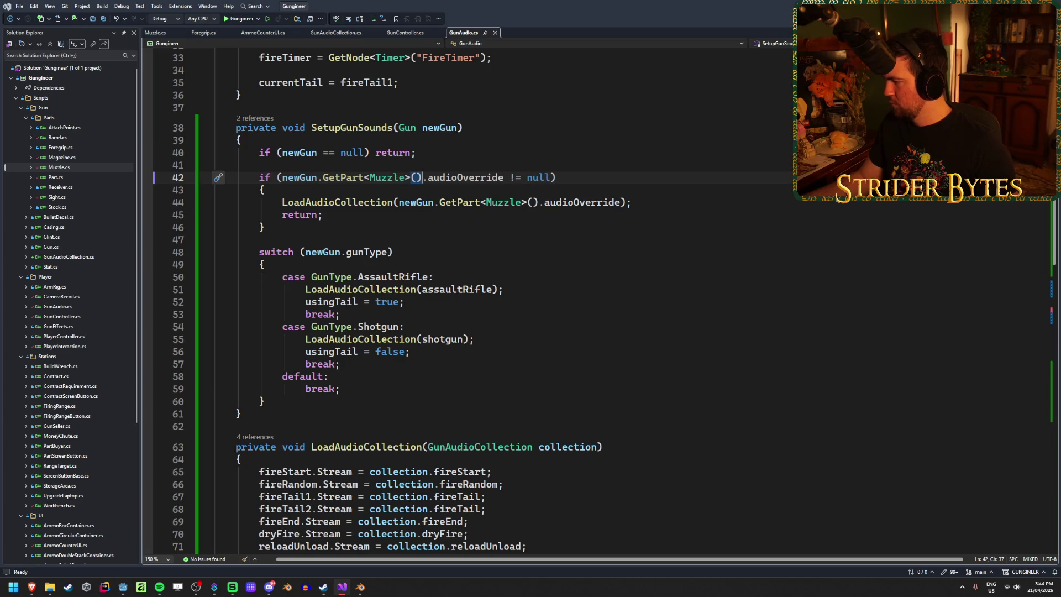
key("alt+Tab")
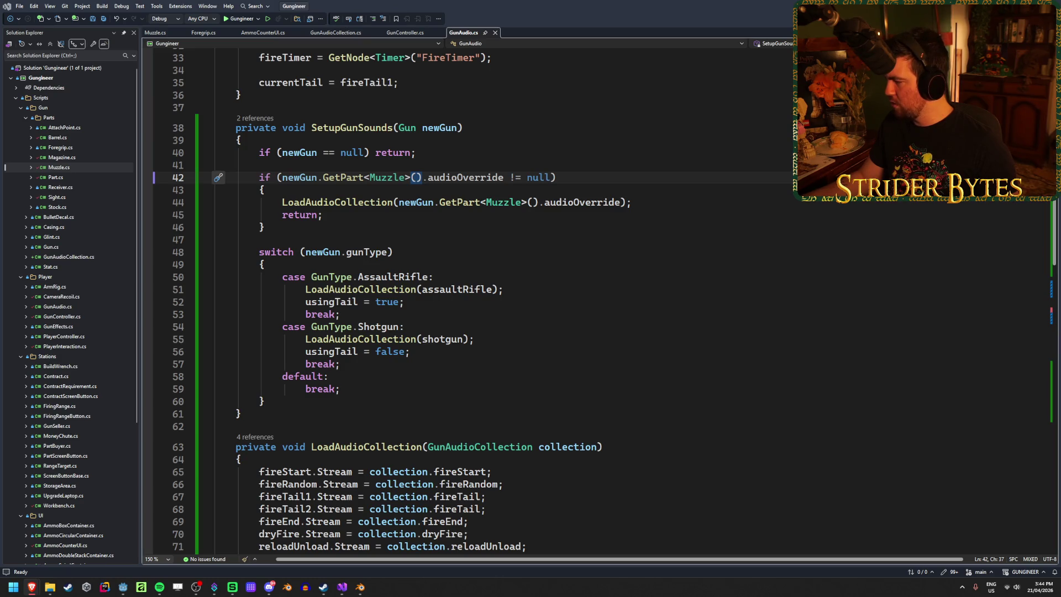
left_click(499, 180)
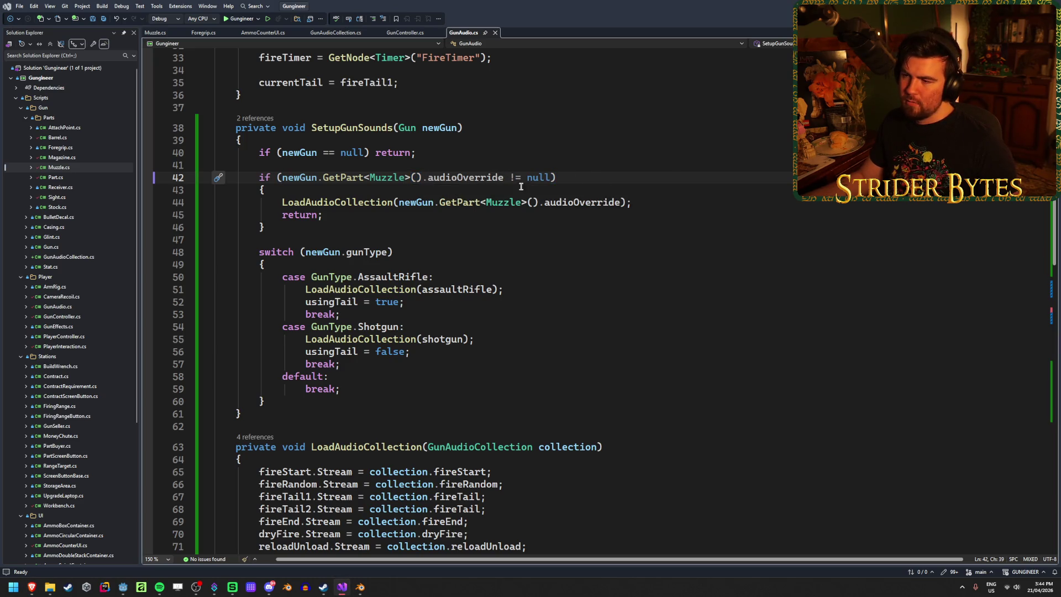
left_click_drag(551, 177, 430, 178)
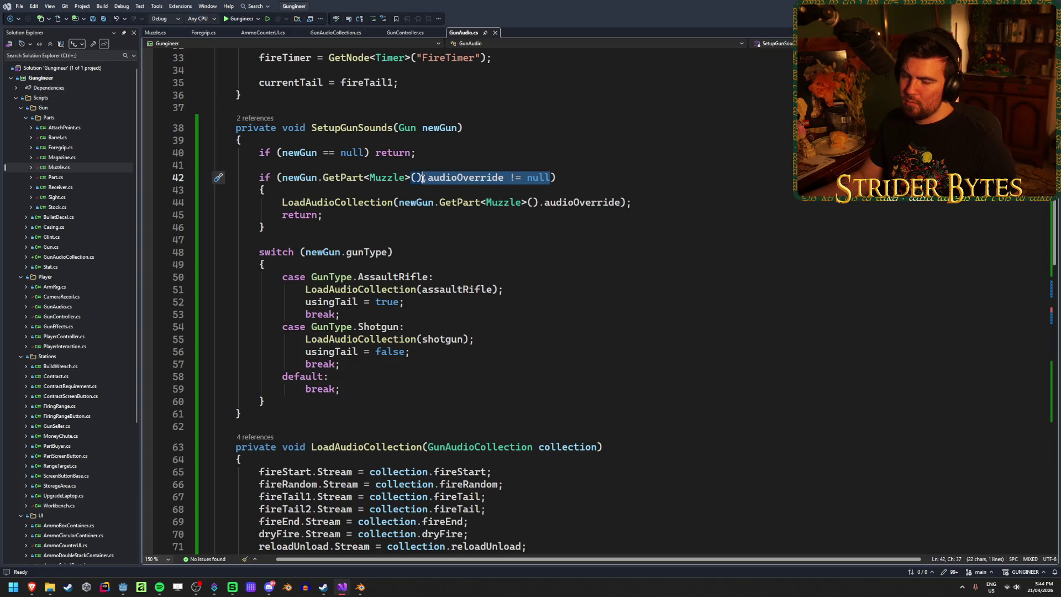
left_click(551, 178)
left_click_drag(422, 177, 278, 180)
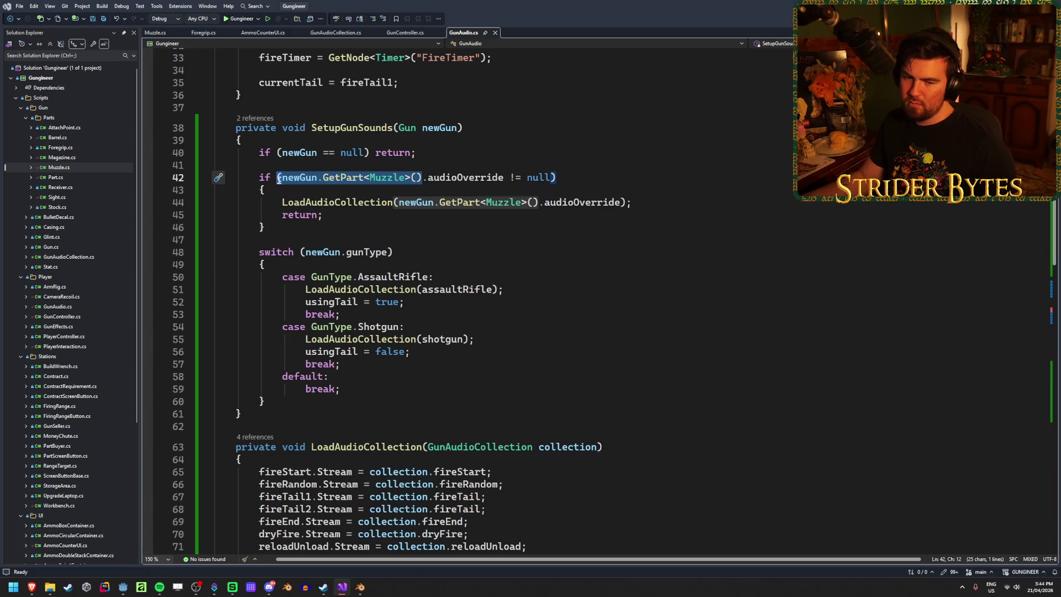
left_click(322, 179)
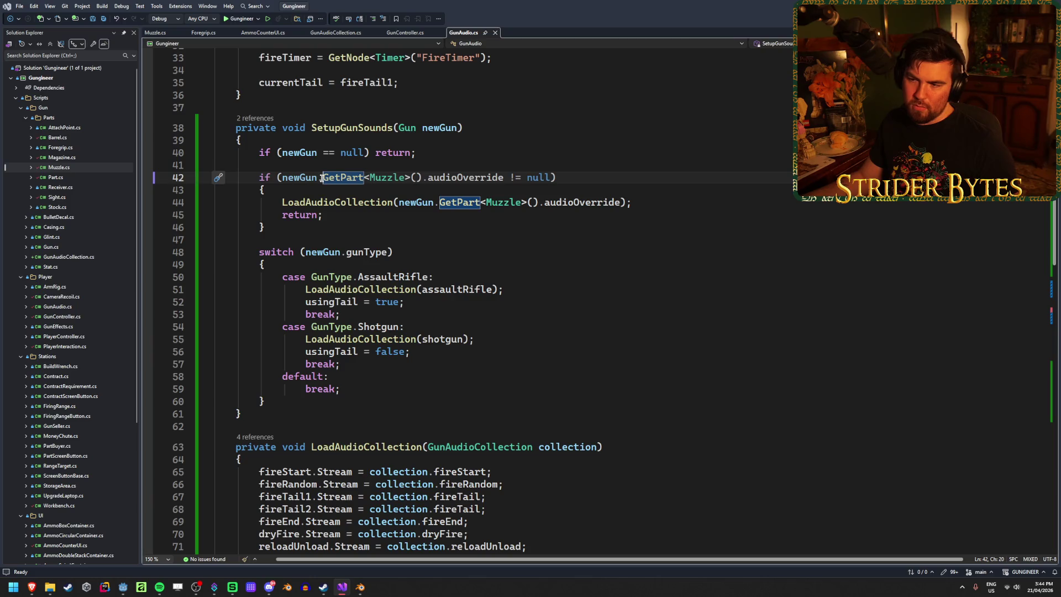
left_click_drag(551, 177, 423, 177)
Step: Change the line 42 override check to 'is Muzzle muzzle' and save
type("is Muzzle")
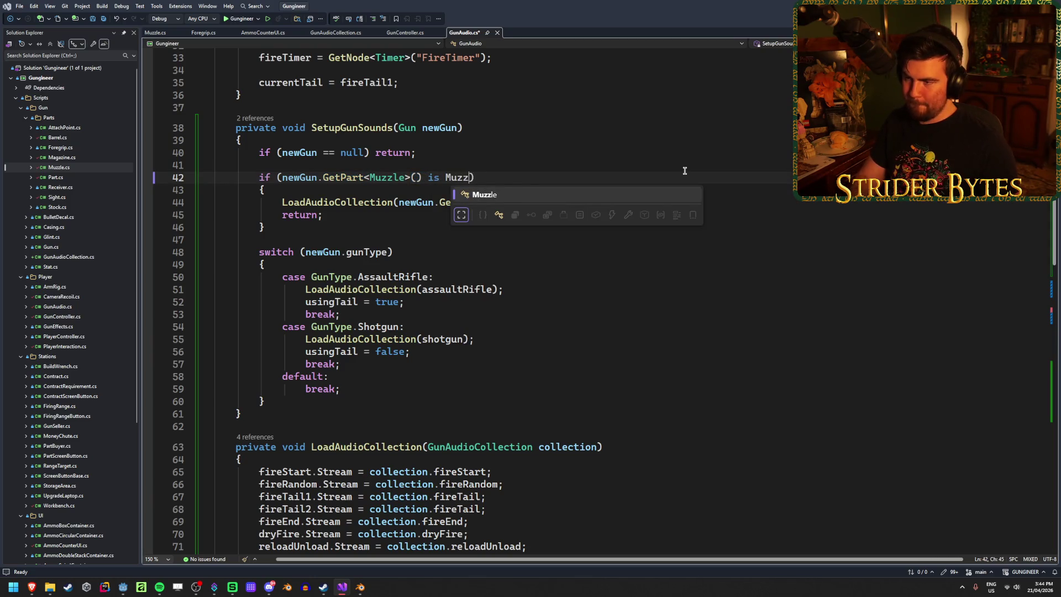
type(" muzzle")
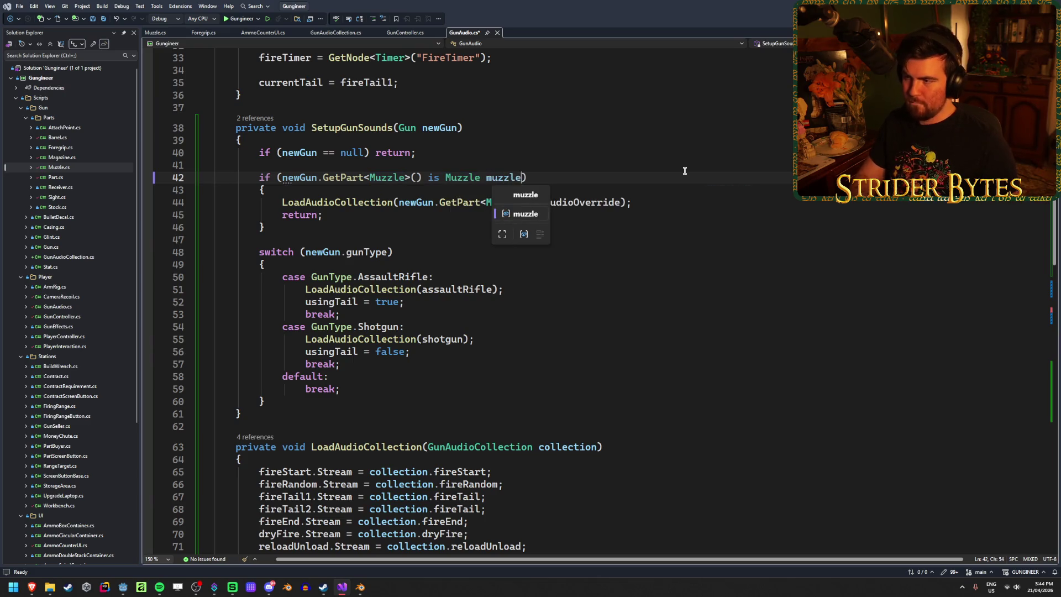
left_click(581, 176)
key("ctrl+s")
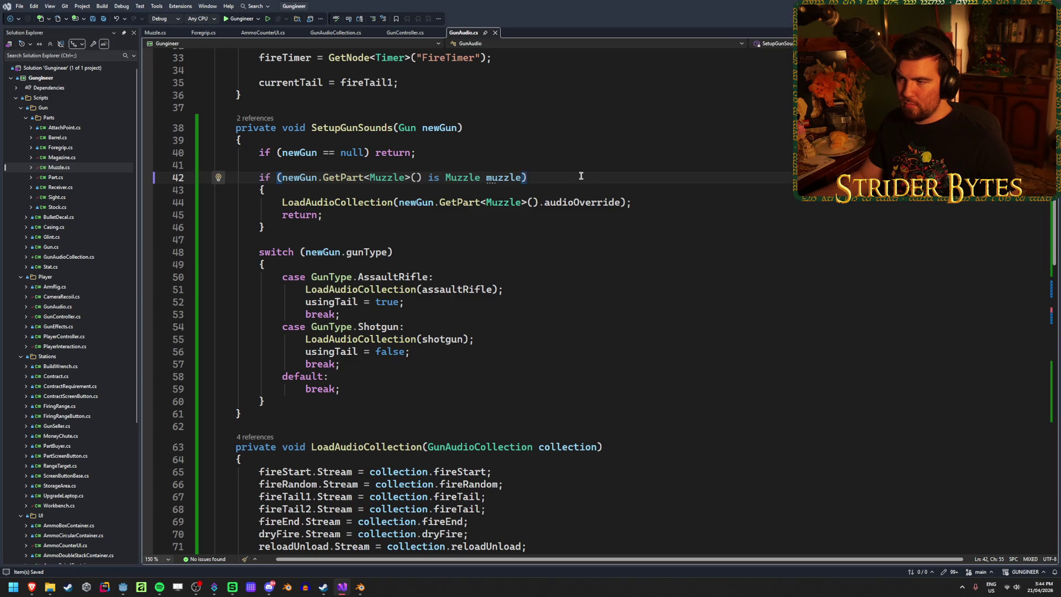
Step: Replace newGun.GetPart<Muzzle>() on line 44 with muzzle
key("Down")
key("Down")
key("Left")
key("Left")
key("Left")
left_click(533, 201)
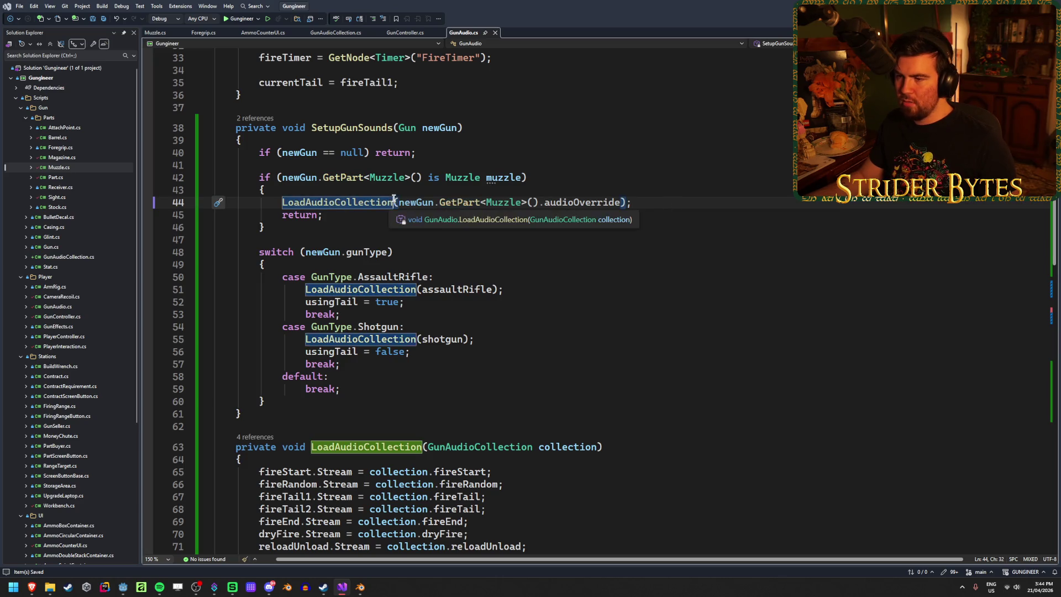
key("Up")
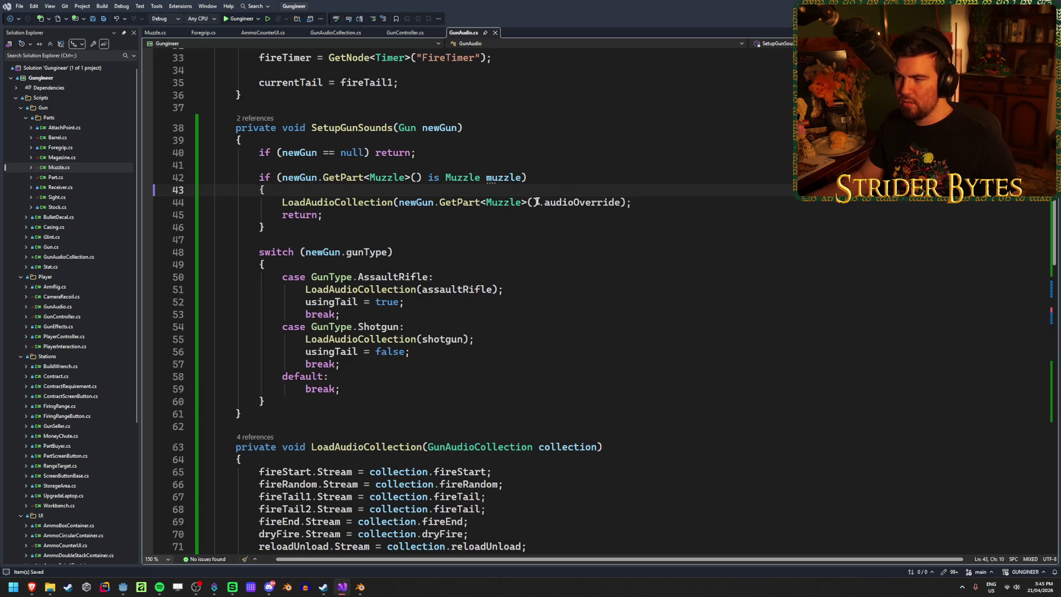
left_click_drag(537, 201, 399, 202)
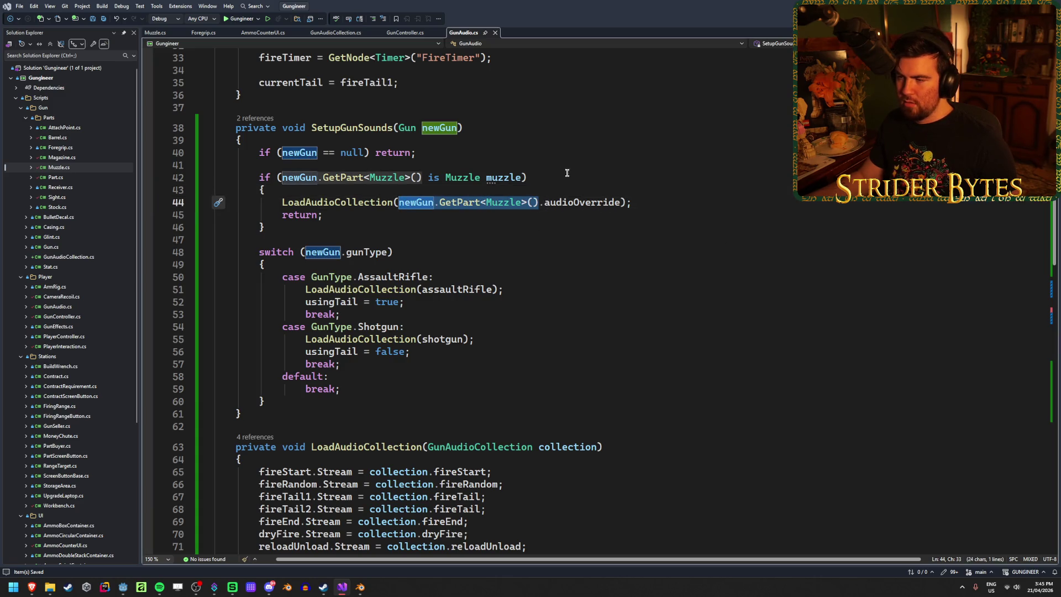
left_click(557, 202)
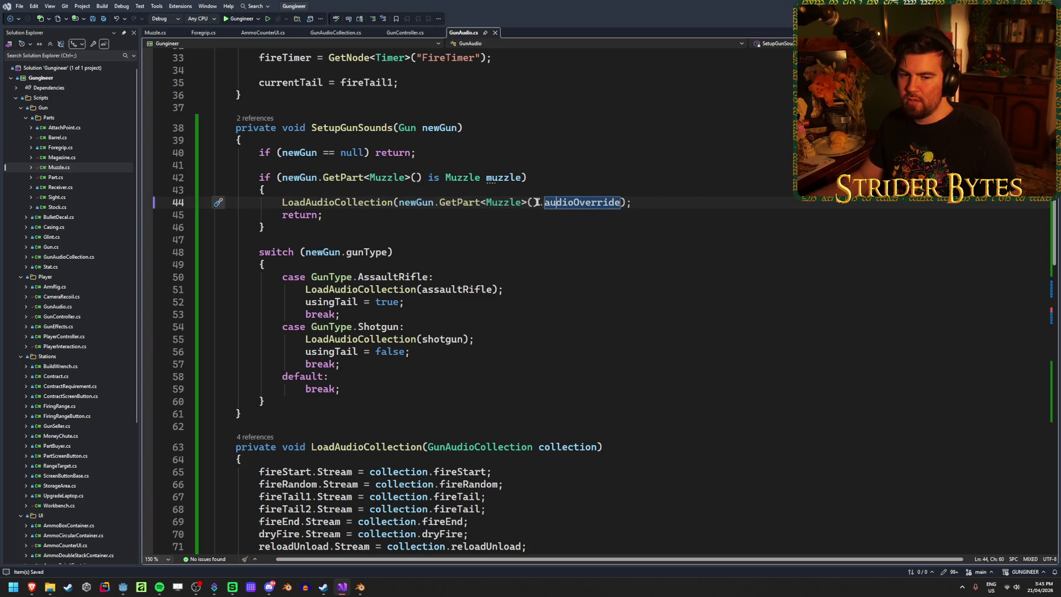
left_click_drag(536, 202, 399, 202)
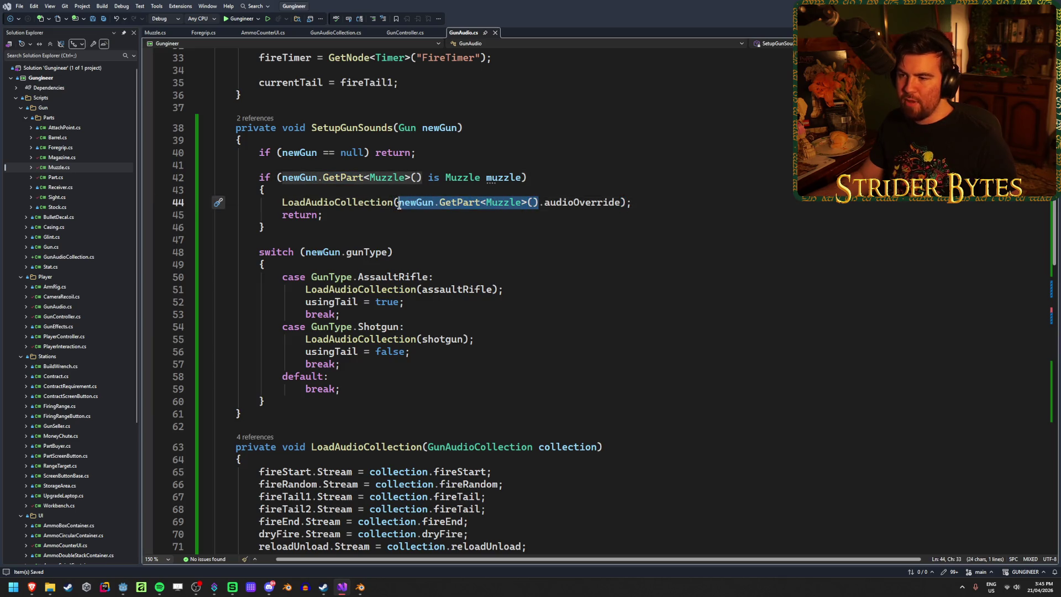
type("mu")
key("Tab")
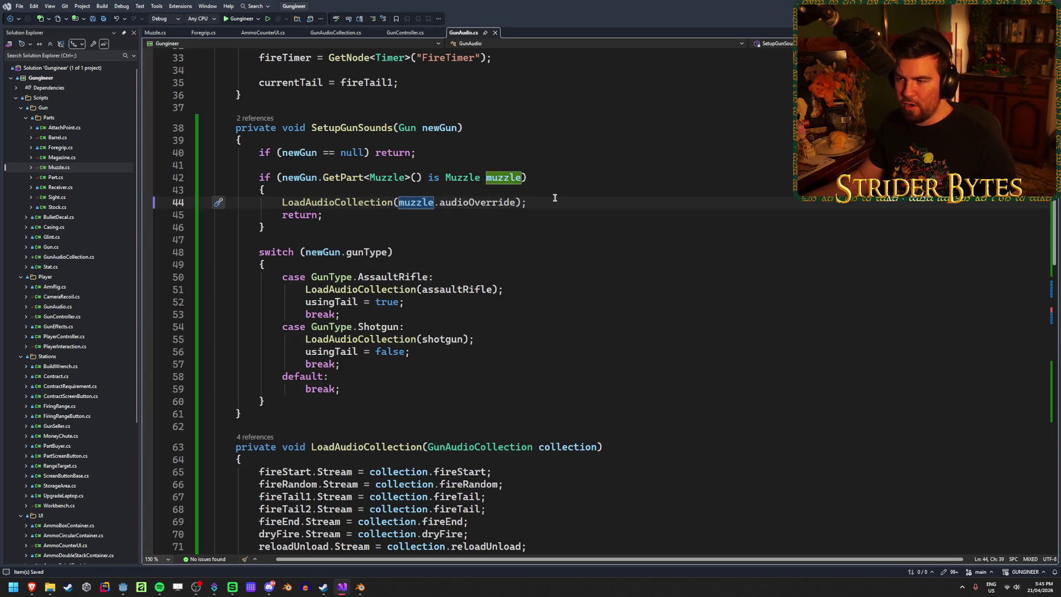
key("End")
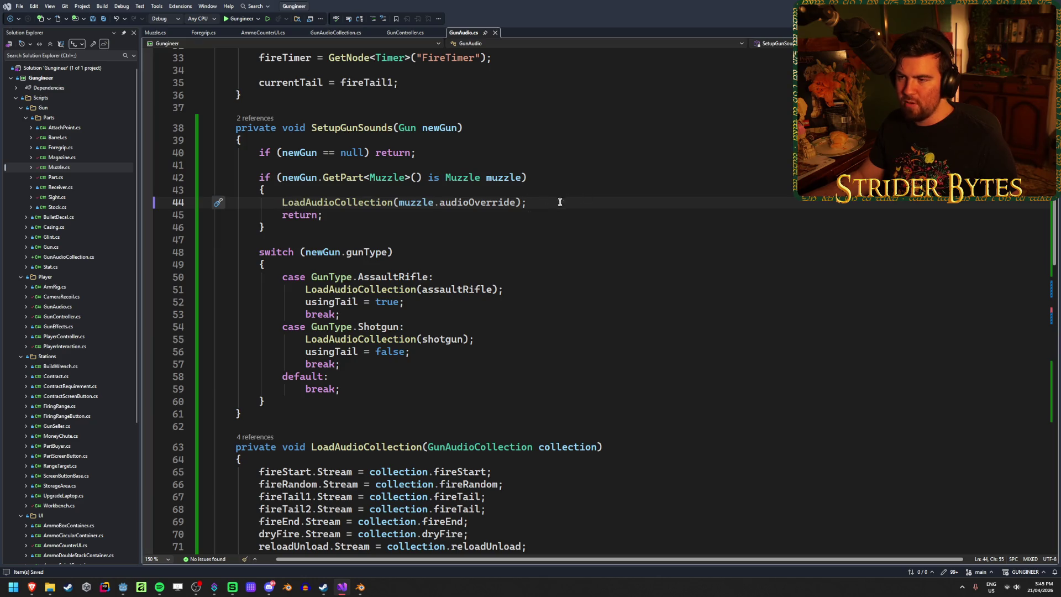
Step: Extend the line 42 condition with '&& muzzle.audioOverride != null'
left_click(521, 178)
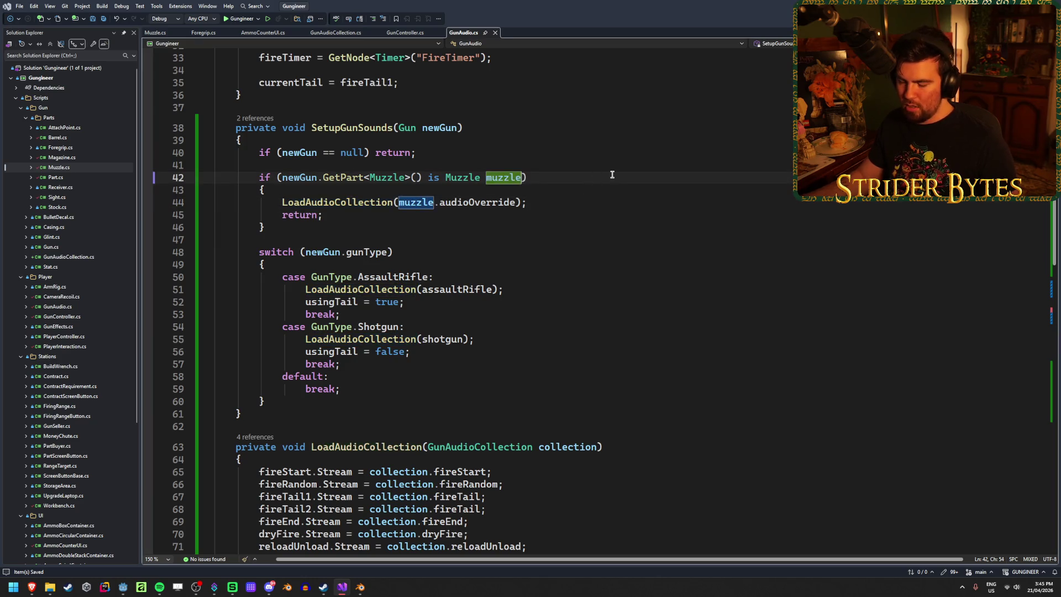
type("&& muzzle ")
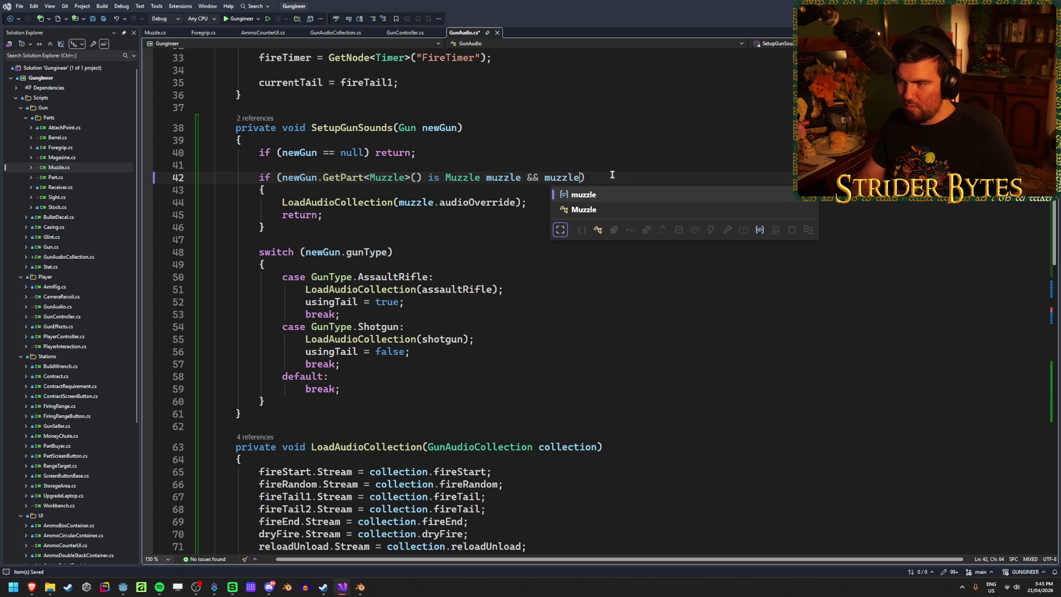
type(".au")
key("Tab")
type("!= null")
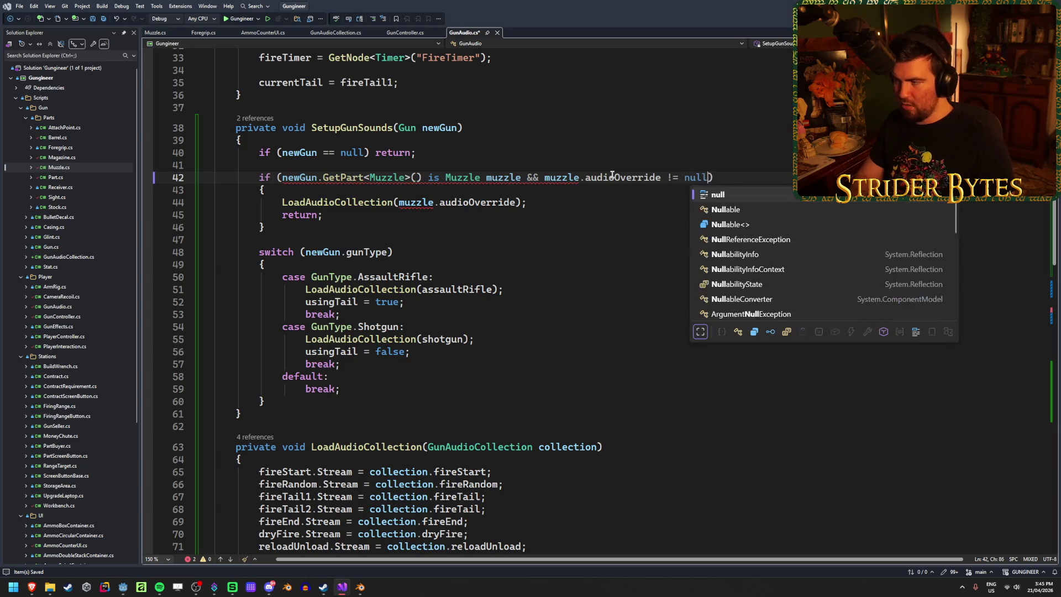
key("Down")
key("Down")
key("Down")
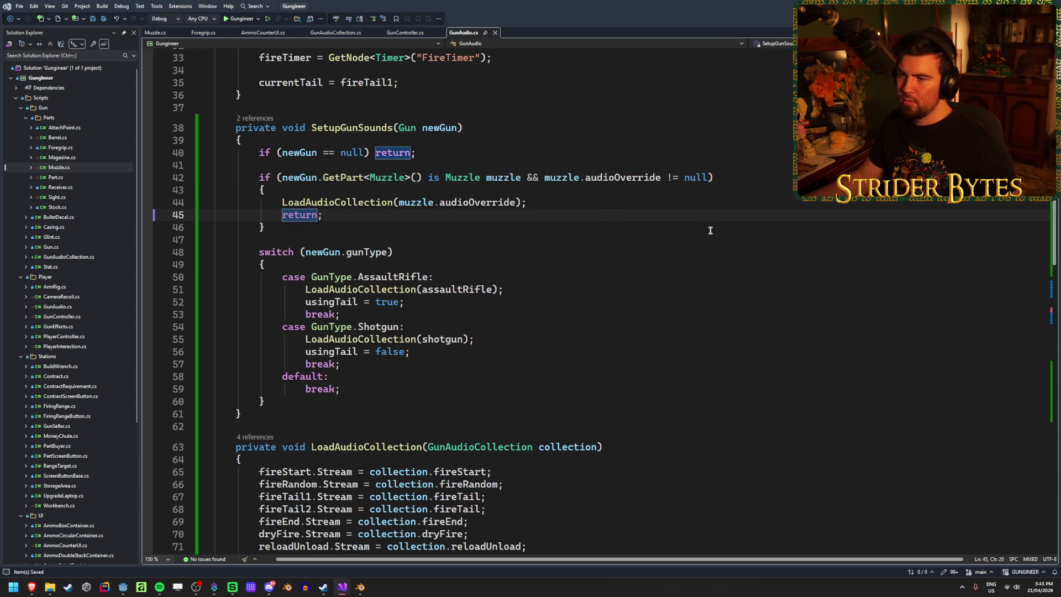
key("Down")
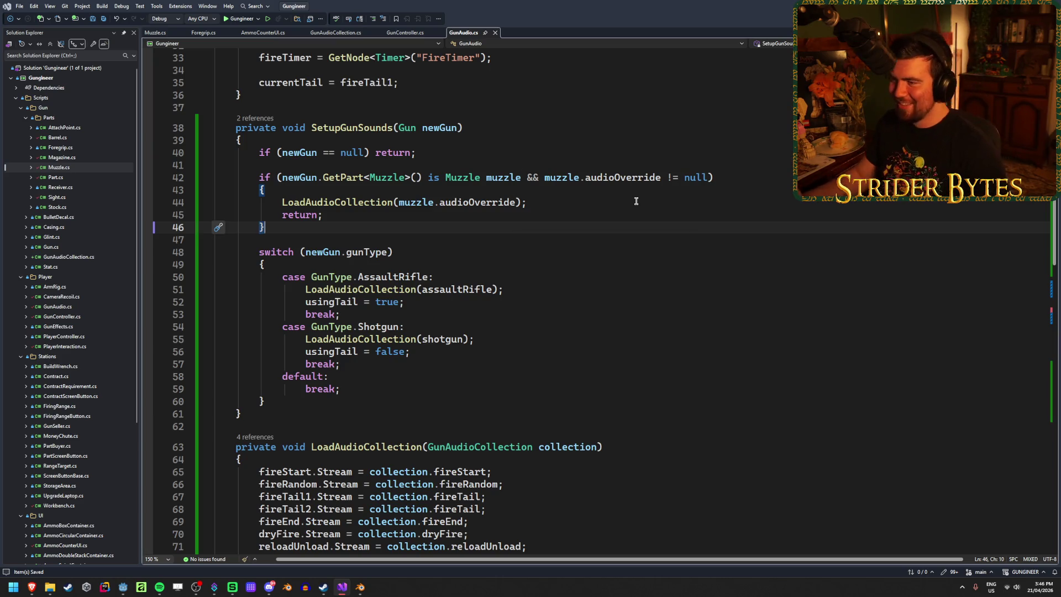
Step: Review the finished muzzle condition on line 42, then return to Godot's silenced audio files
left_click(776, 170)
left_click(763, 175)
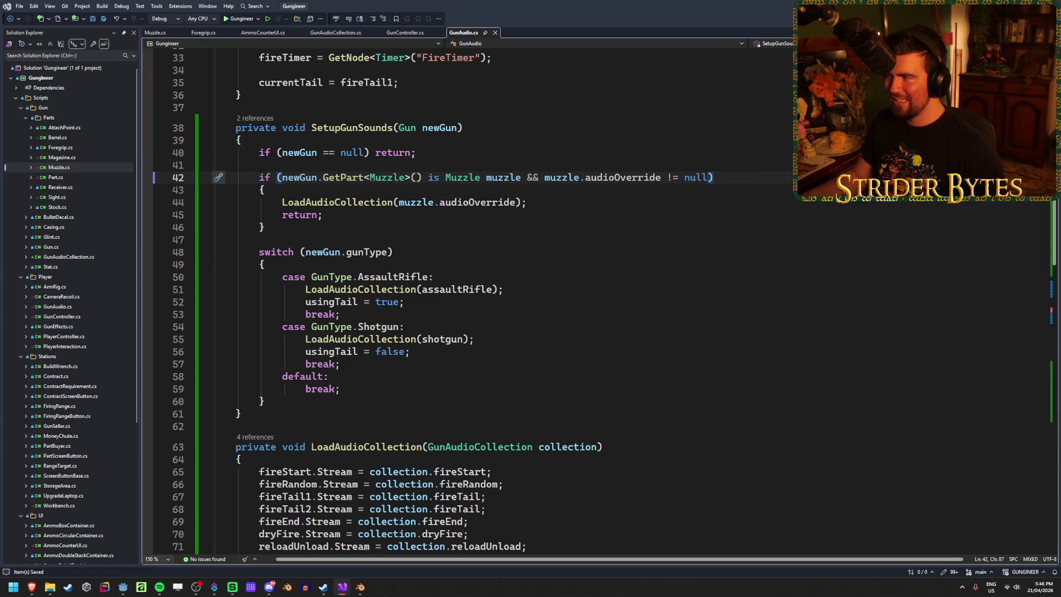
key("alt+Tab")
key("Up")
key("Up")
key("Up")
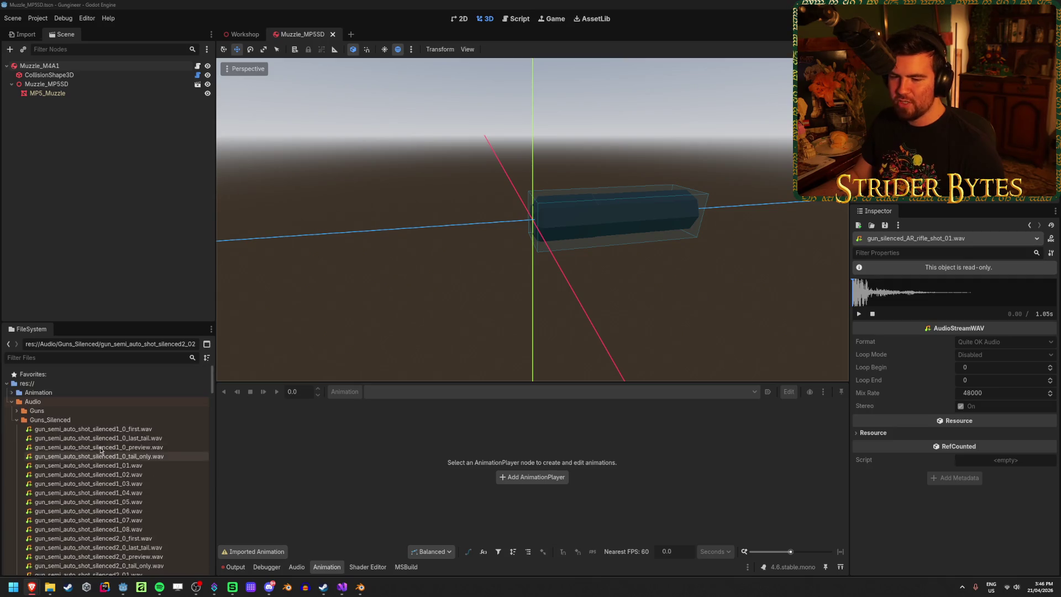
Step: Audition the silencer barrel screw and submachine silenced shot sounds, playing the submachine preview
scroll(206, 480, "down", 20)
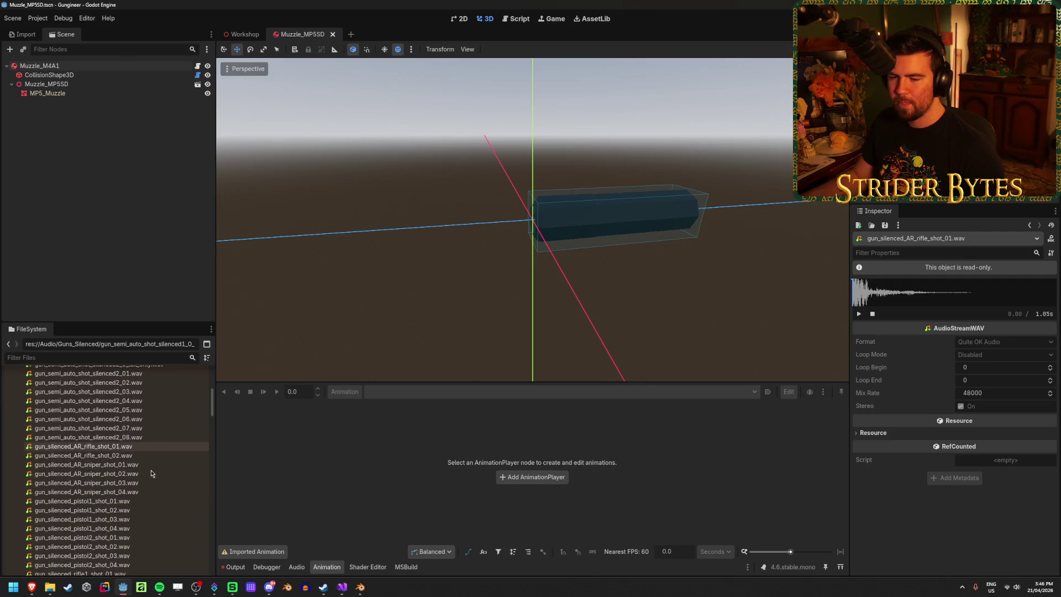
scroll(153, 473, "down", 6)
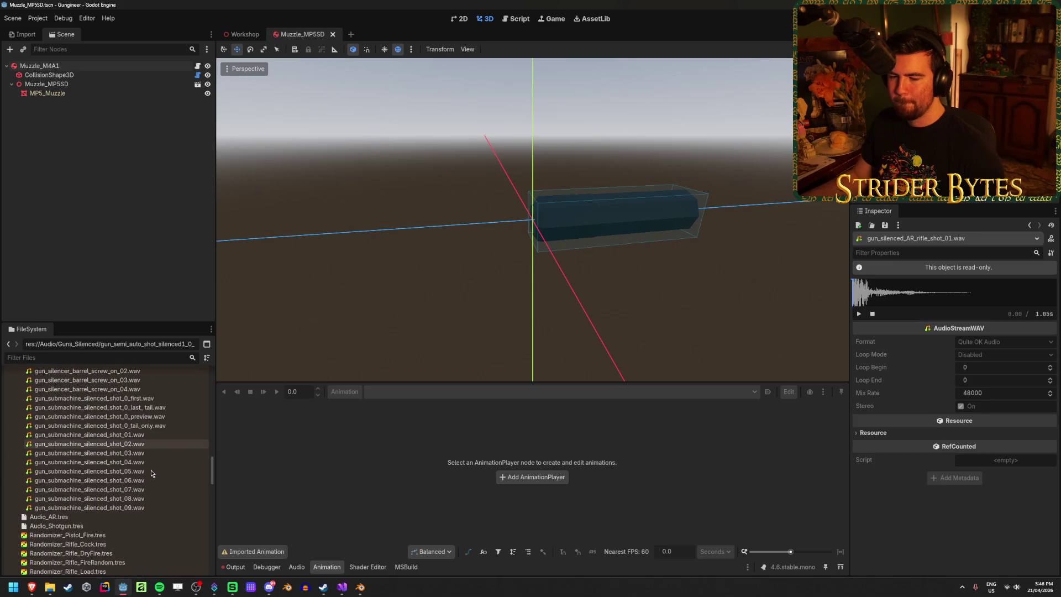
scroll(153, 474, "up", 2)
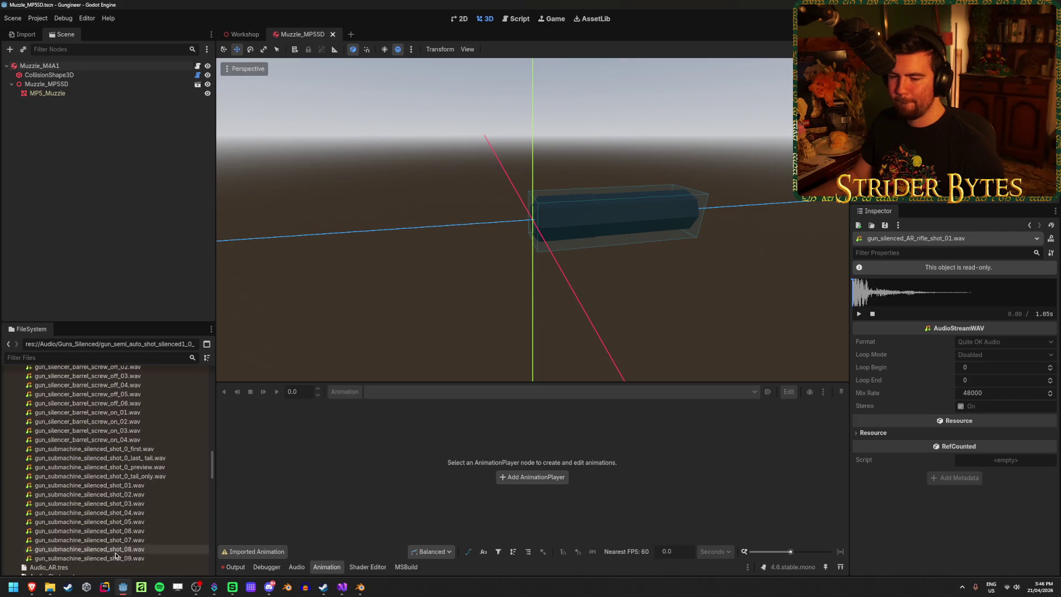
left_click(106, 424)
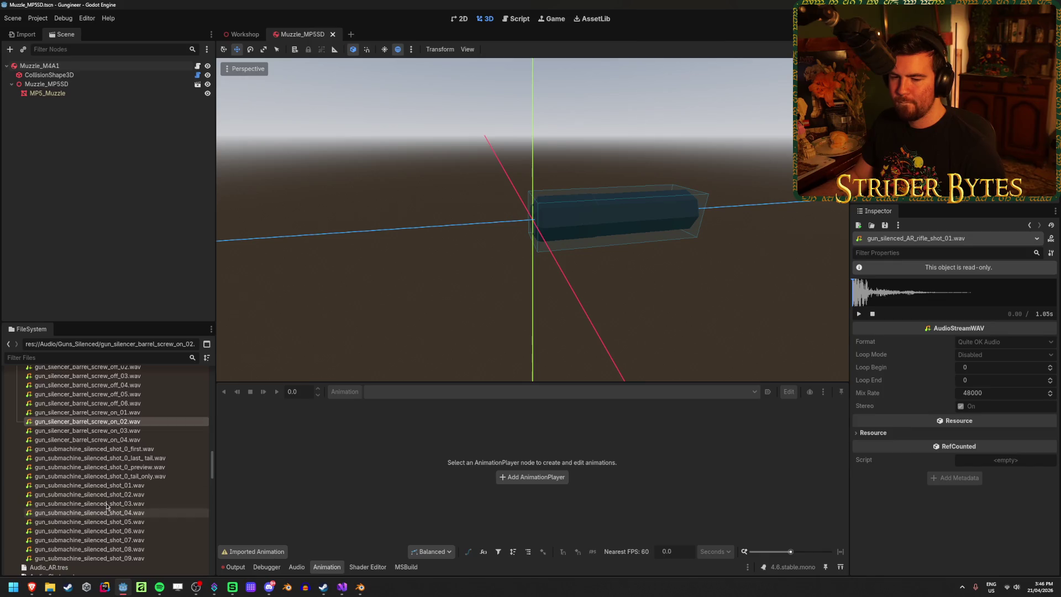
left_click(100, 485)
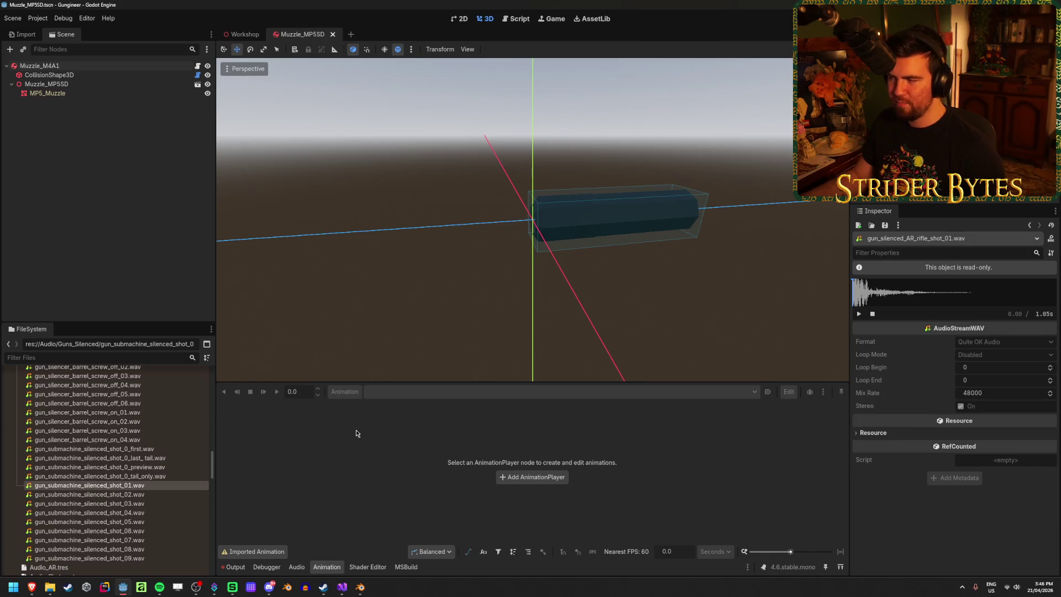
left_click(357, 432)
left_click(134, 486)
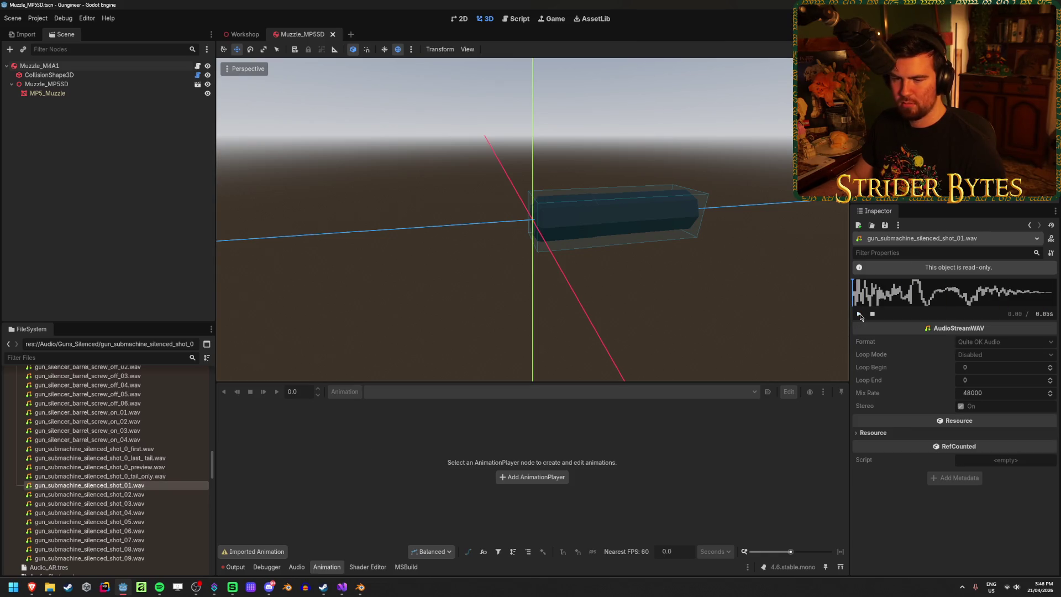
left_click(173, 470)
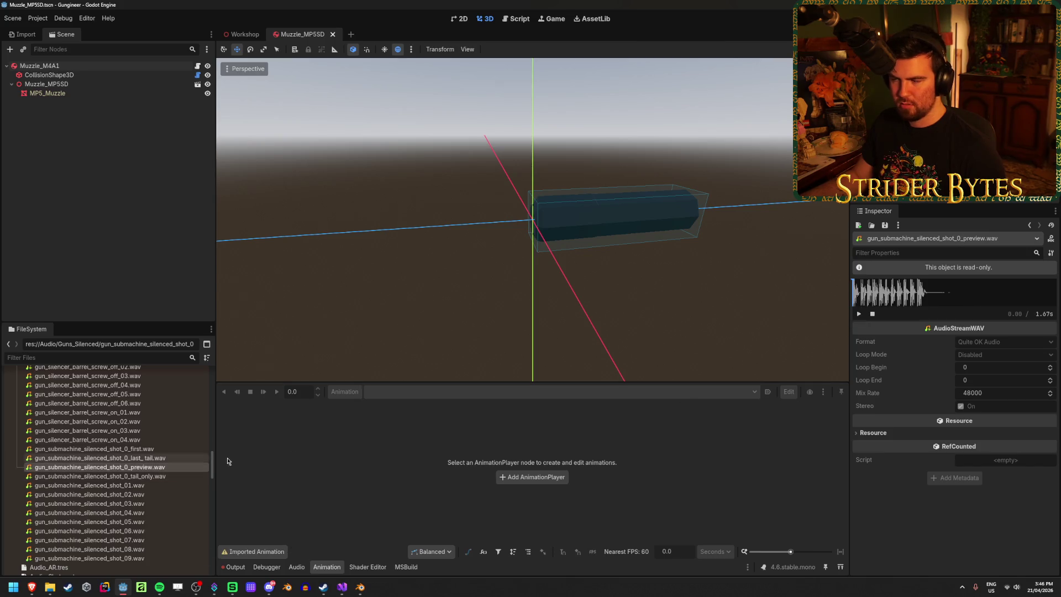
left_click(860, 315)
left_click(859, 315)
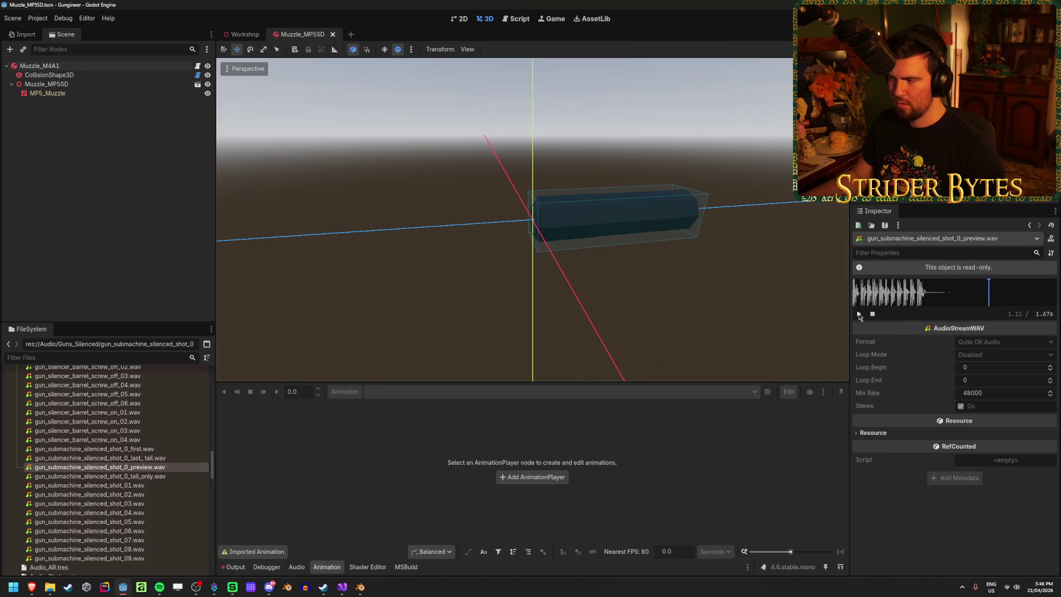
left_click(859, 315)
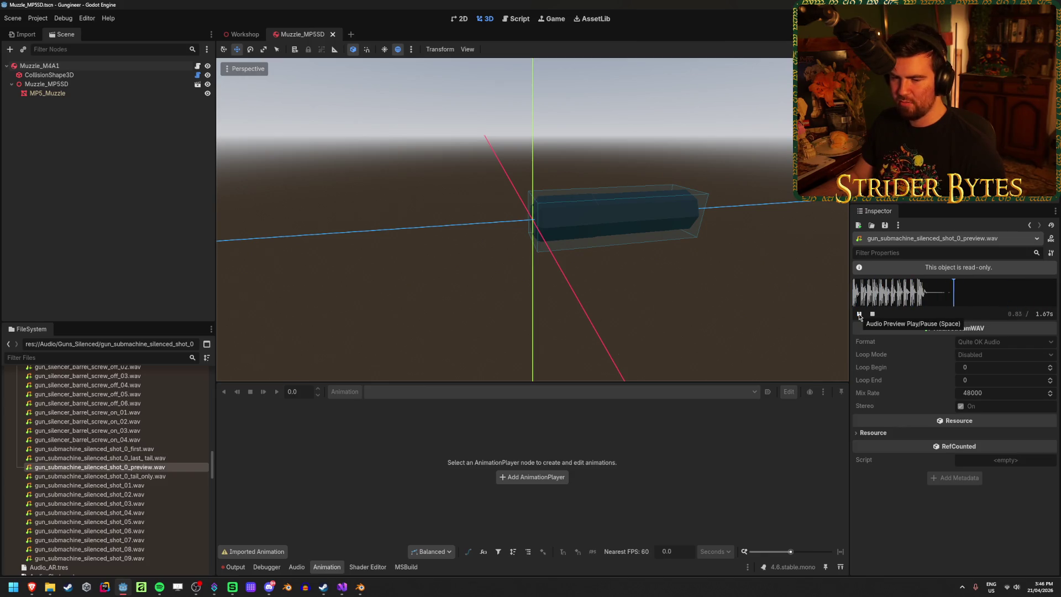
Step: Audition the silenced sniper1 shots 01-03 and sniper2 shots 01 and 04
scroll(155, 478, "up", 10)
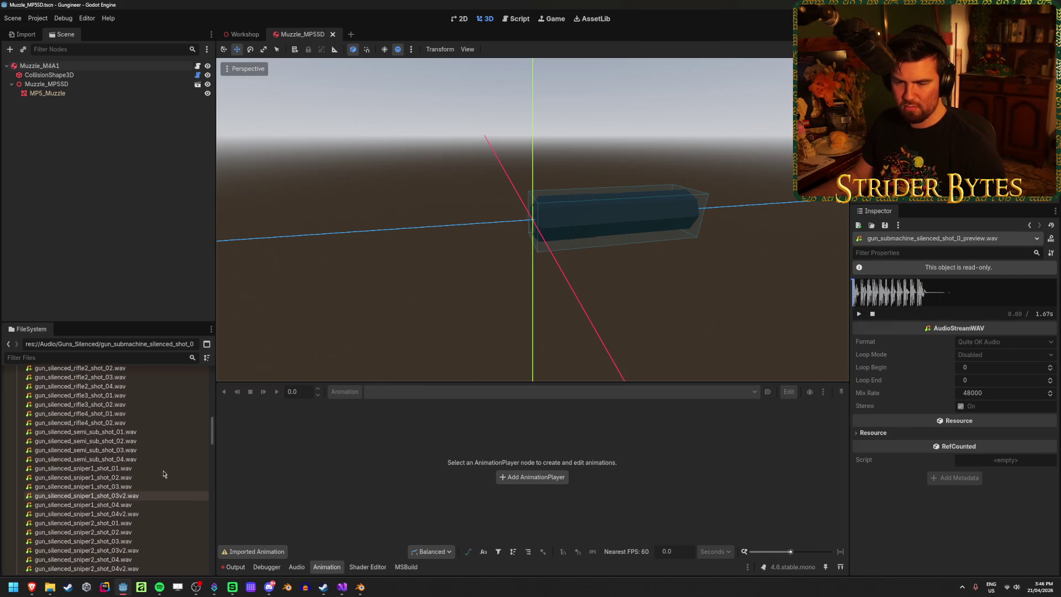
scroll(161, 477, "down", 3)
left_click(111, 437)
left_click(110, 418)
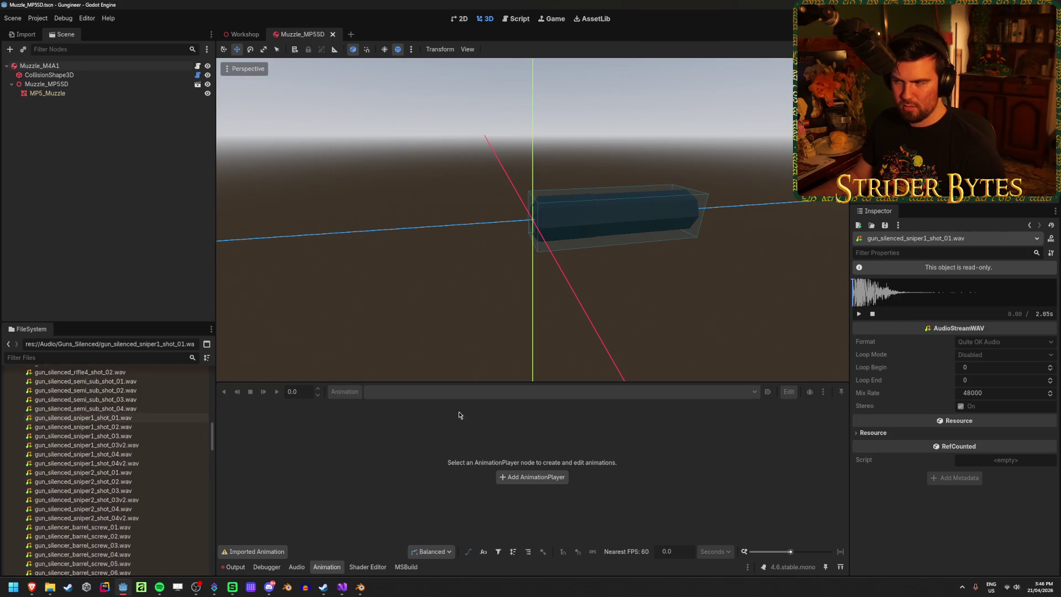
left_click(859, 313)
left_click(74, 428)
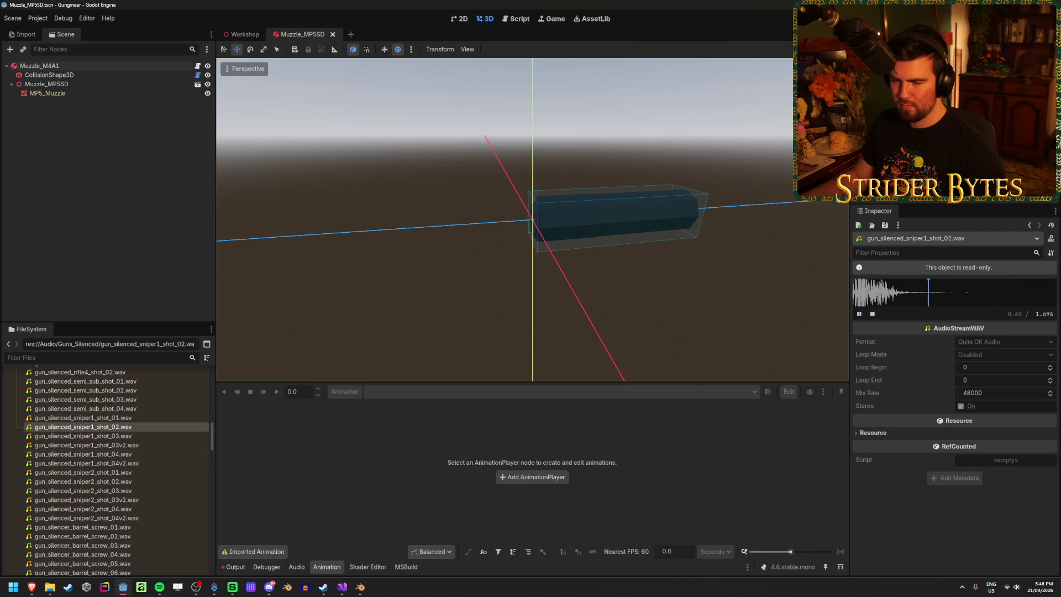
left_click(138, 445)
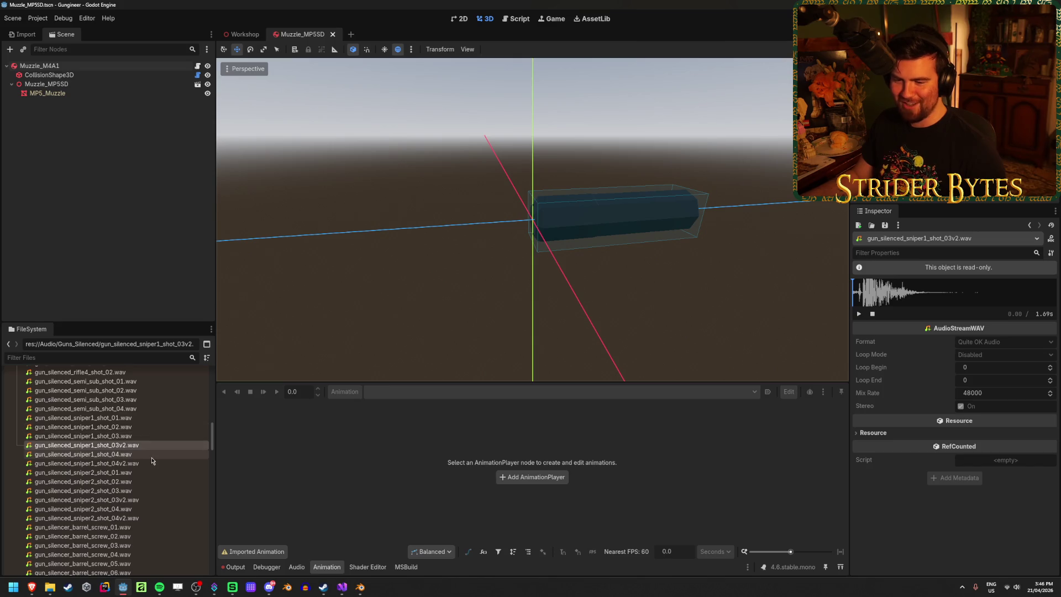
left_click(147, 508)
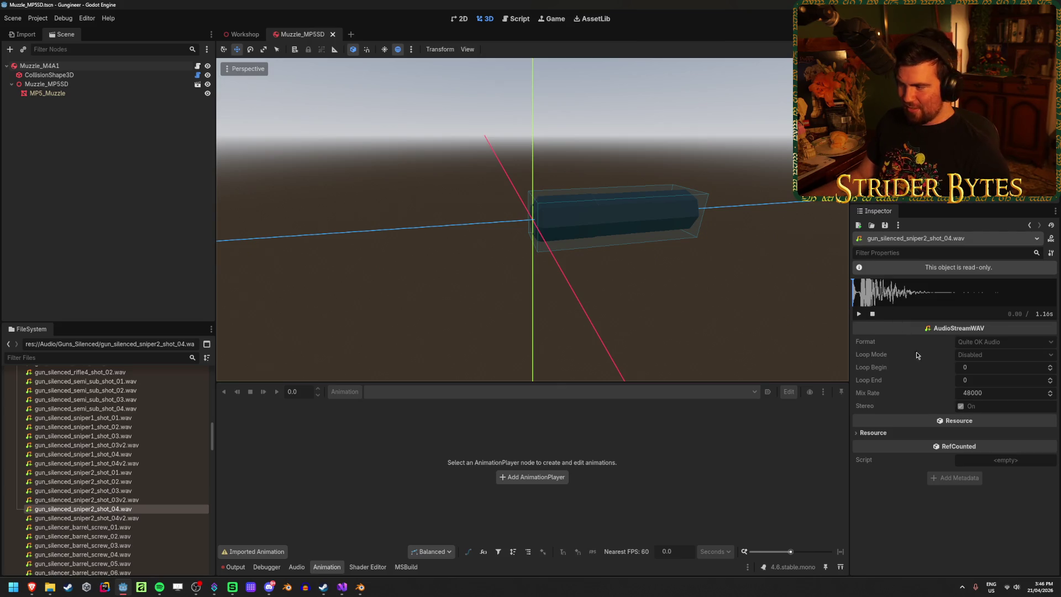
left_click(117, 473)
left_click(860, 314)
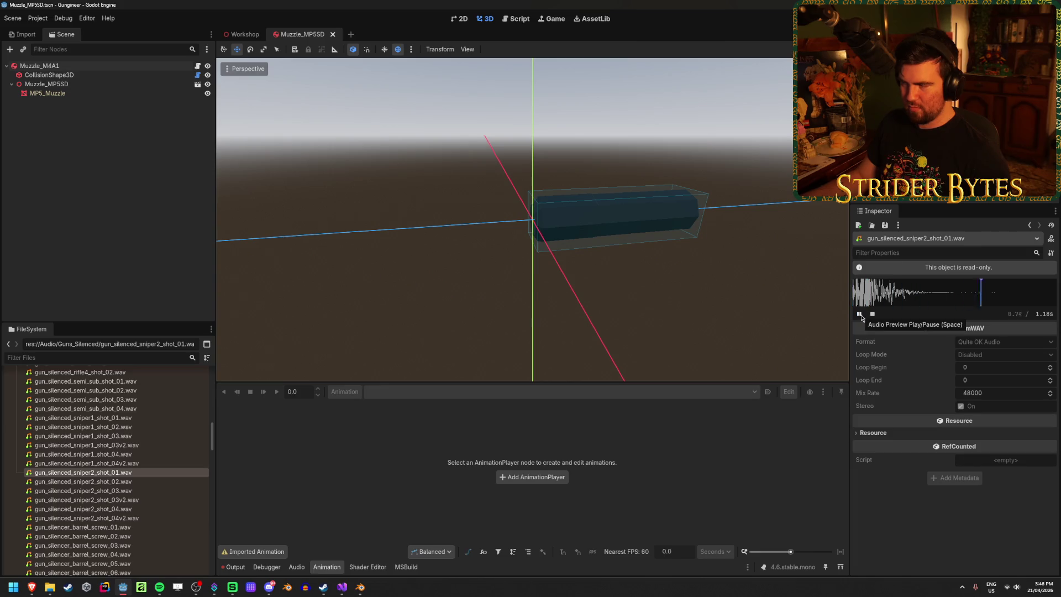
Step: Preview silenced pistol1 shots 01-04 and pistol2 shots 01-04
scroll(154, 464, "up", 3)
scroll(155, 464, "up", 5)
scroll(154, 468, "up", 3)
left_click(149, 451)
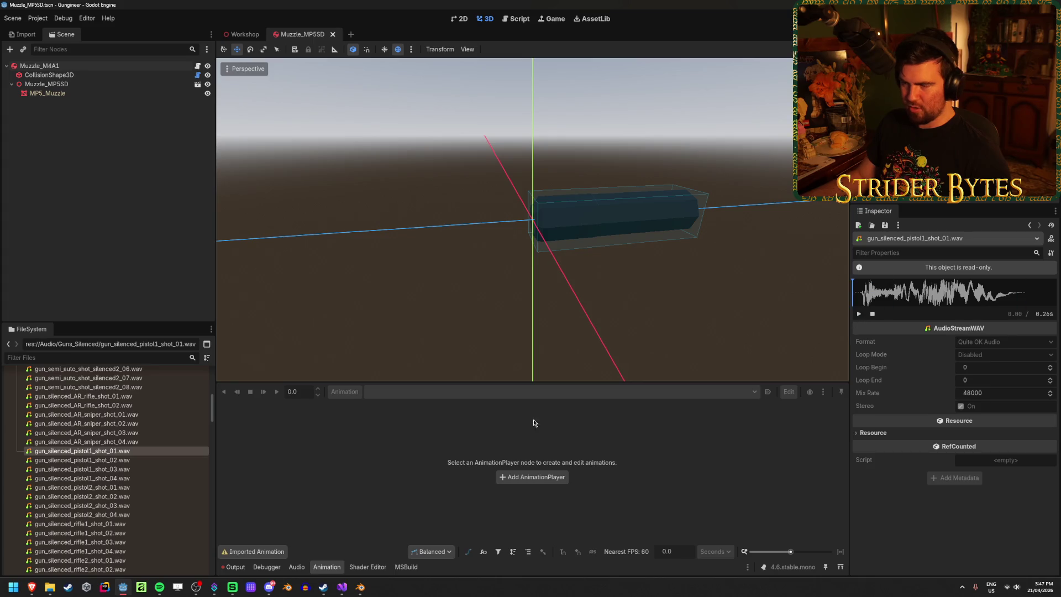
left_click(208, 460)
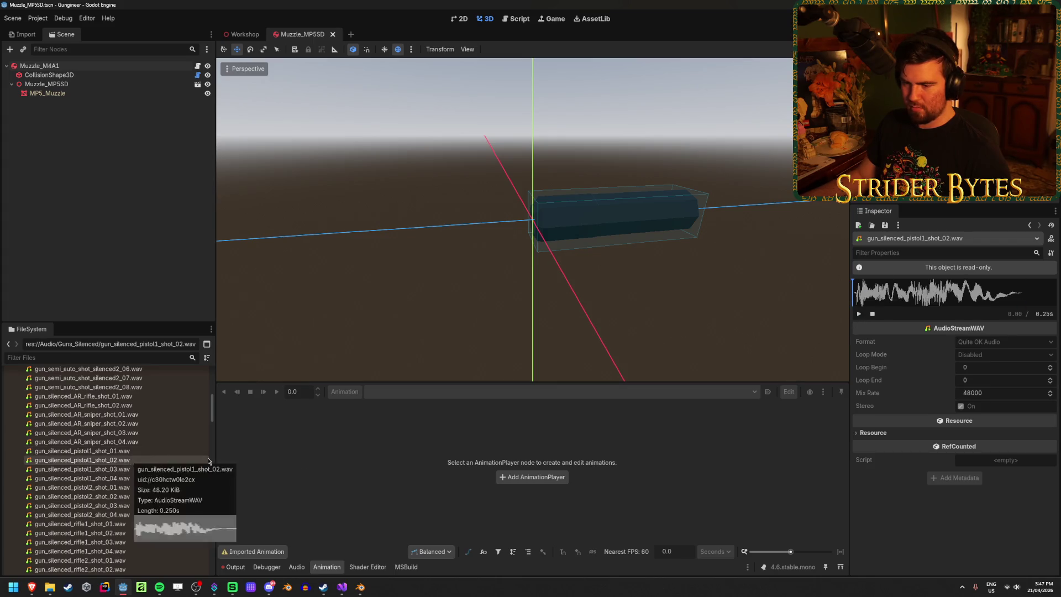
left_click(145, 468)
left_click(121, 479)
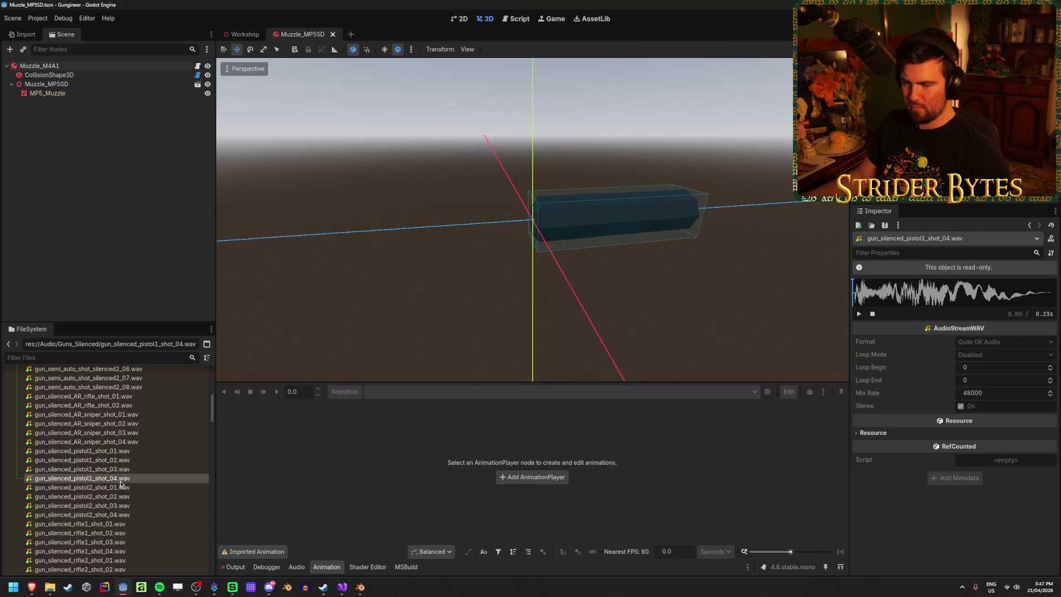
key("Down")
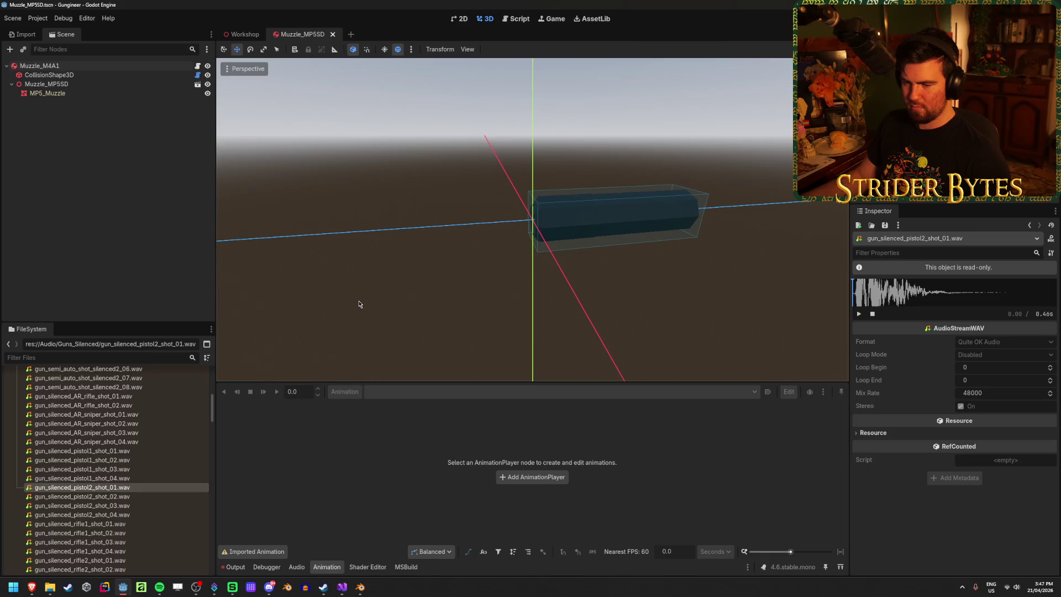
left_click(153, 497)
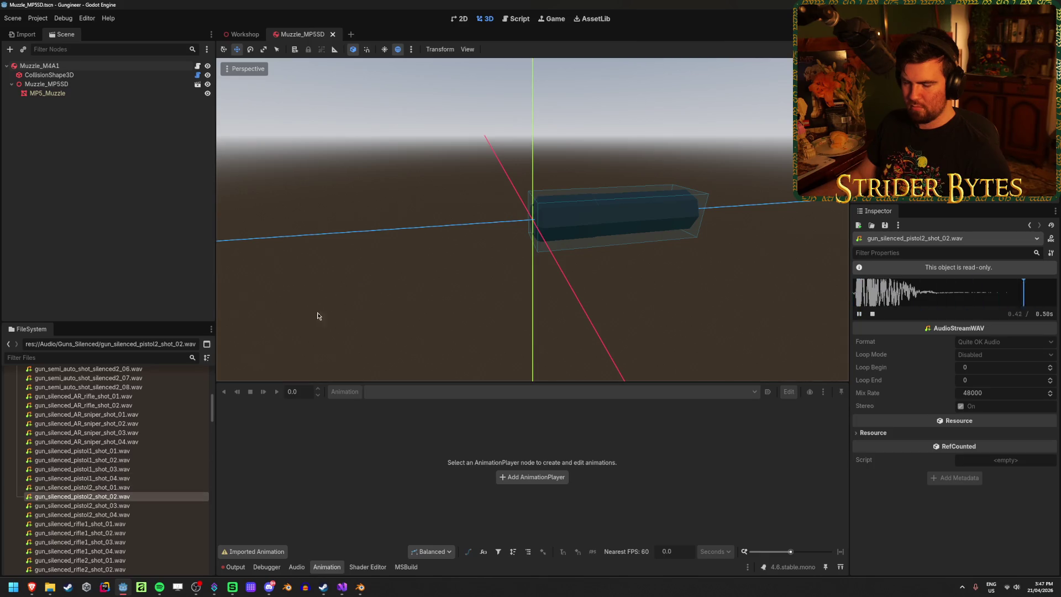
key("Down")
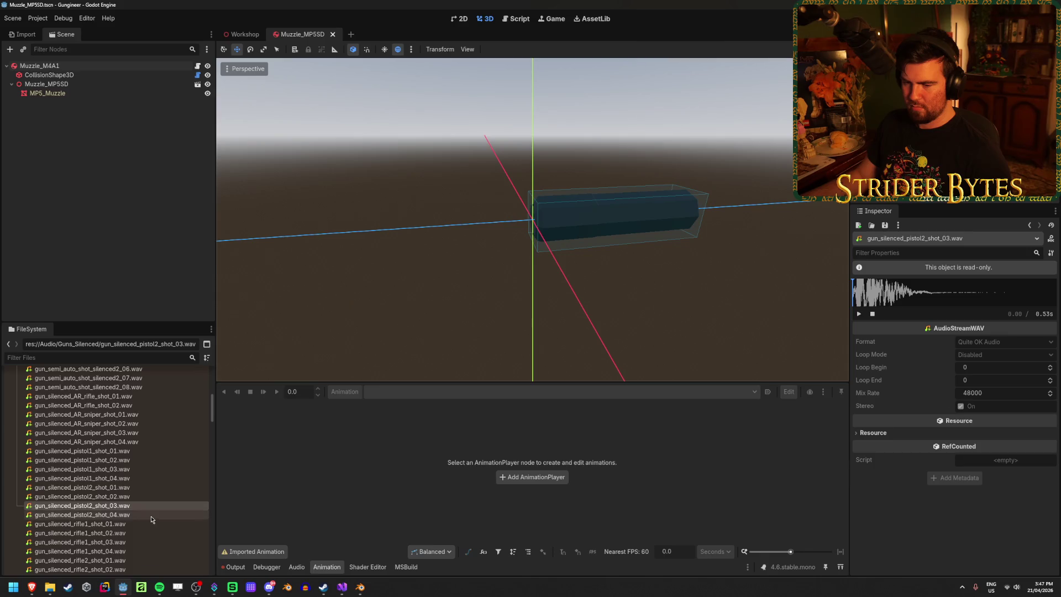
left_click(147, 514)
Step: Play the semi-auto silenced1 and silenced2 preview sounds
scroll(74, 495, "up", 1)
scroll(110, 470, "up", 5)
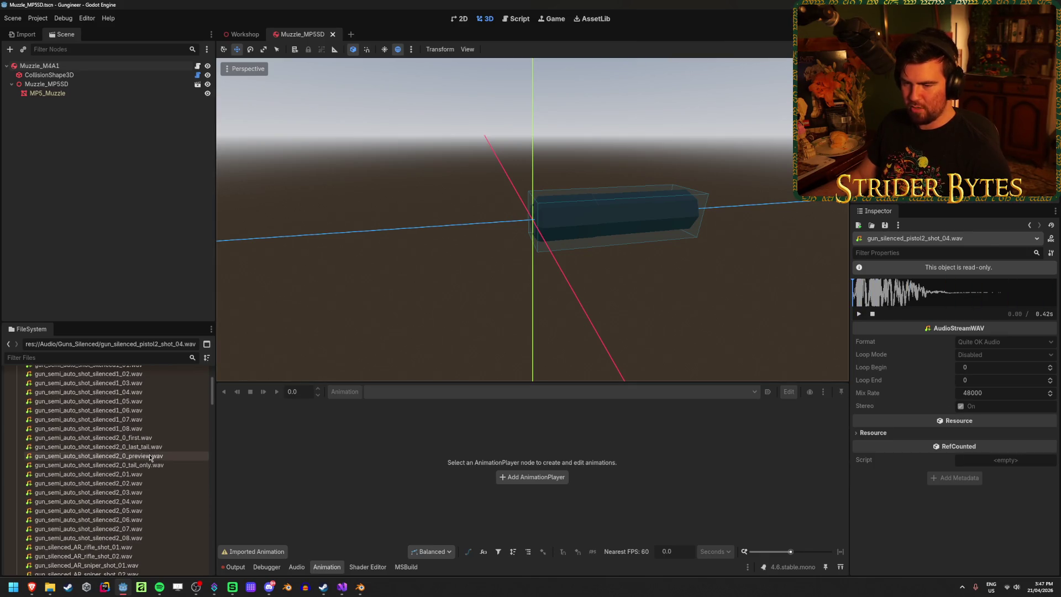
left_click(138, 455)
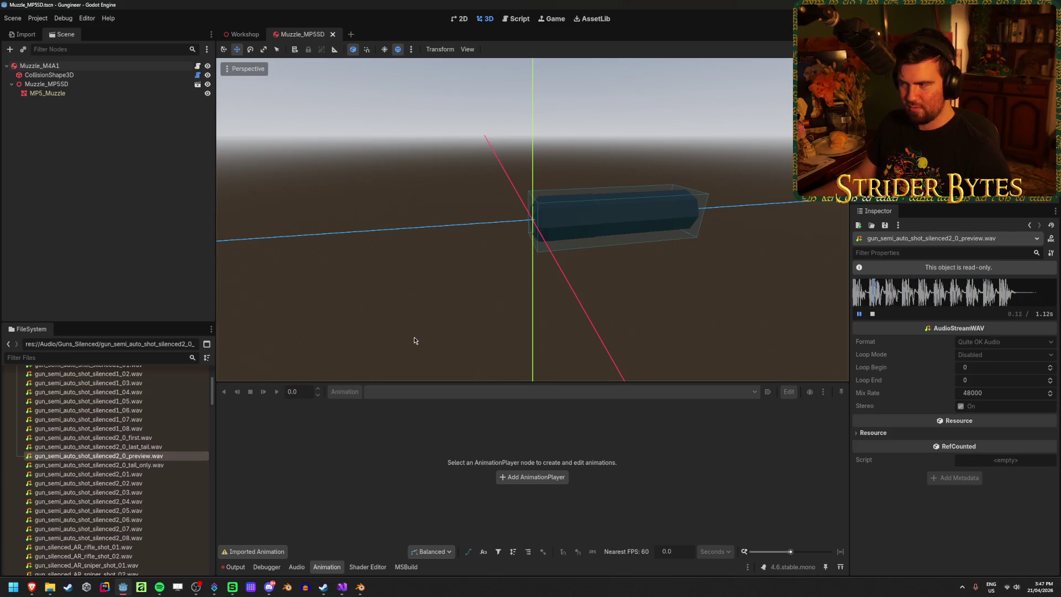
scroll(174, 424, "up", 3)
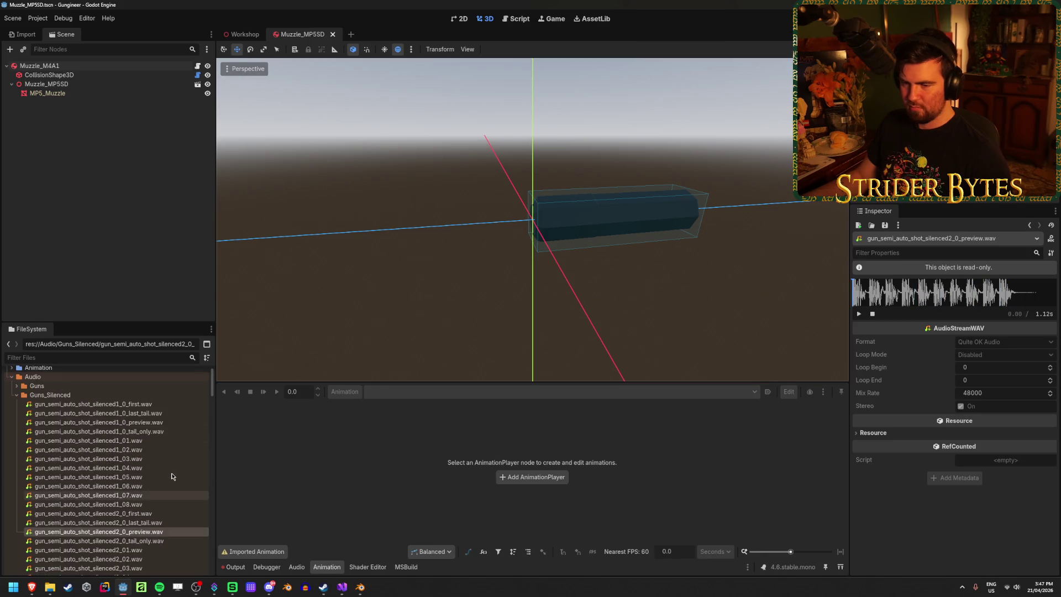
left_click(176, 422)
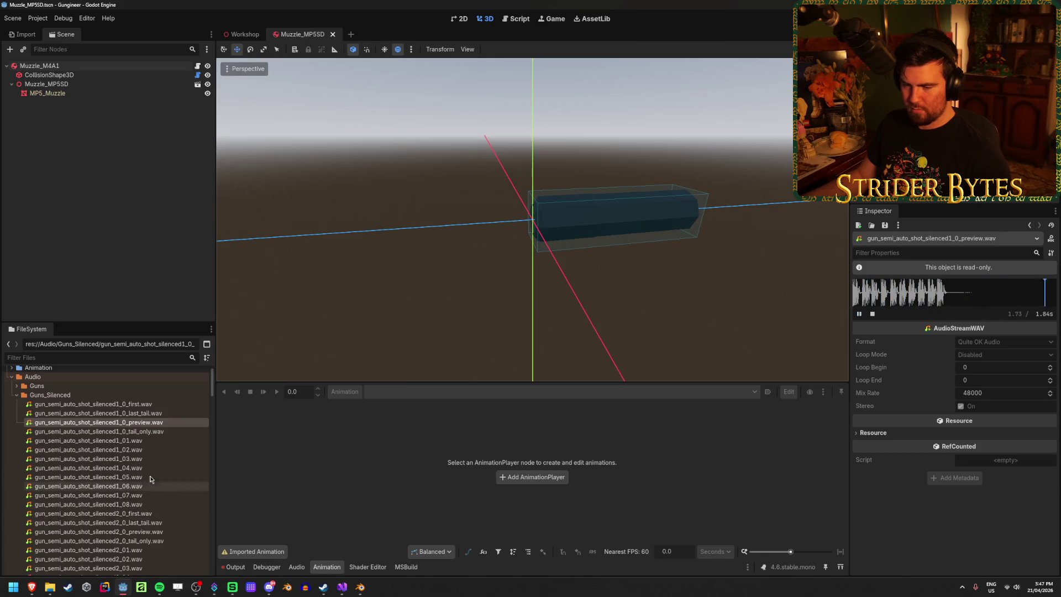
scroll(148, 474, "down", 2)
scroll(148, 473, "up", 1)
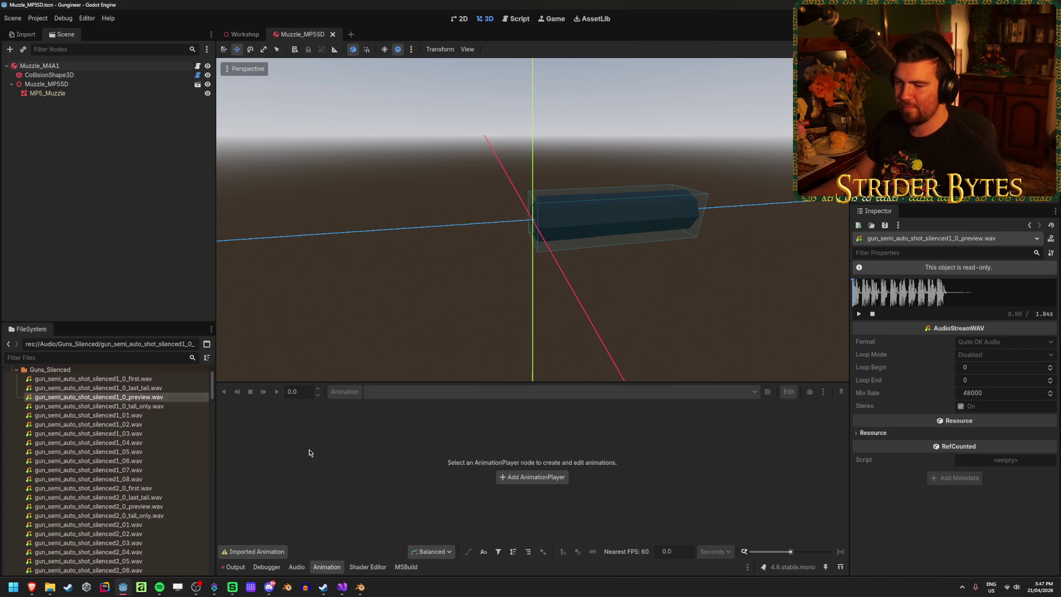
scroll(147, 403, "down", 3)
scroll(147, 402, "down", 15)
scroll(148, 456, "up", 10)
scroll(148, 456, "down", 10)
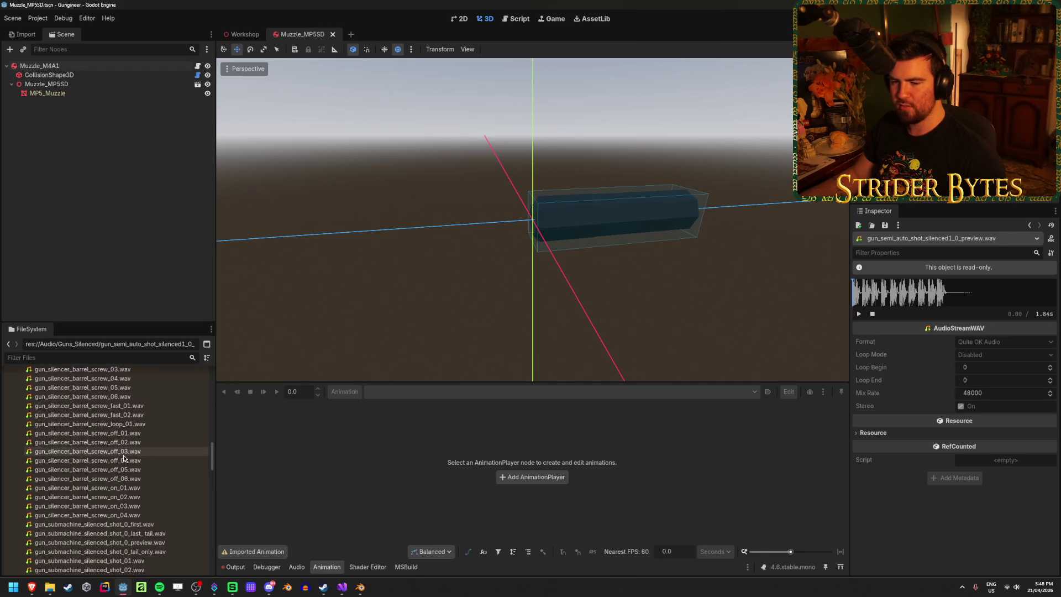
Step: Preview barrel screw-off 03 and 04, the screw loop, and barrel screw 06 and 05 sounds
left_click(123, 455)
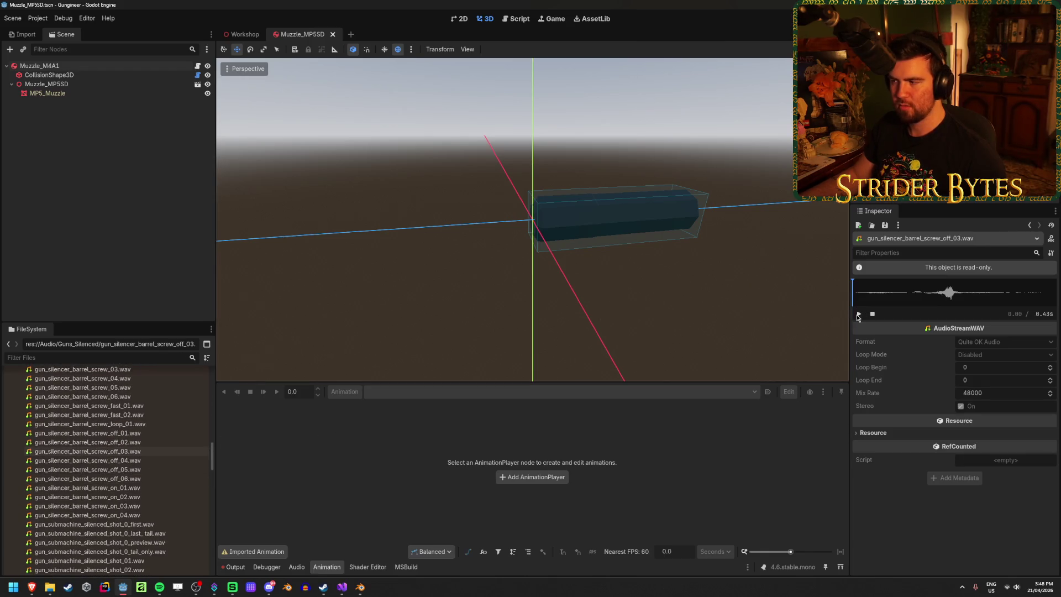
left_click(110, 461)
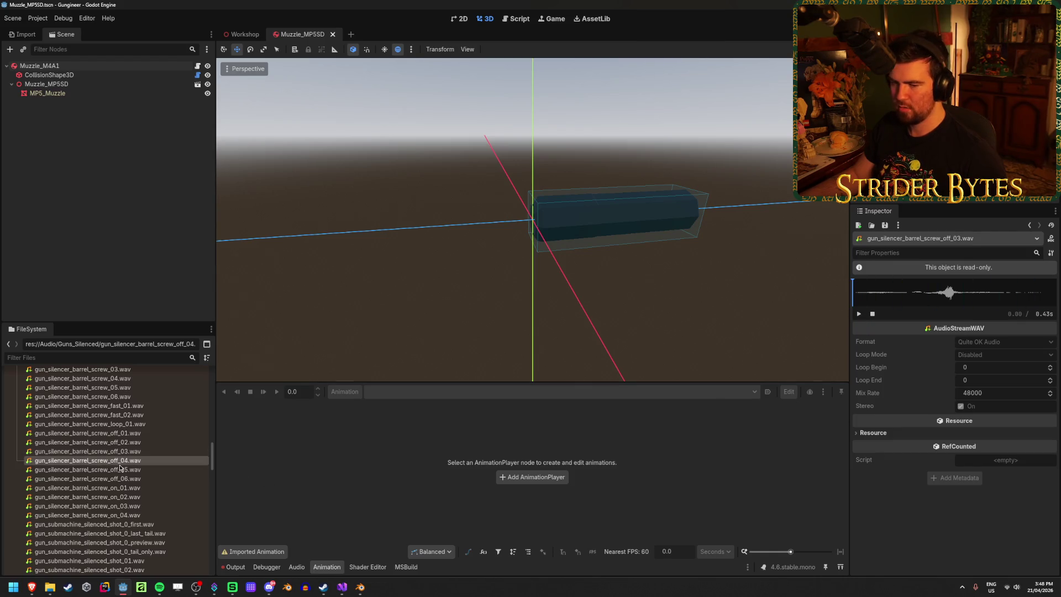
key("Up")
key("Up")
key("Up")
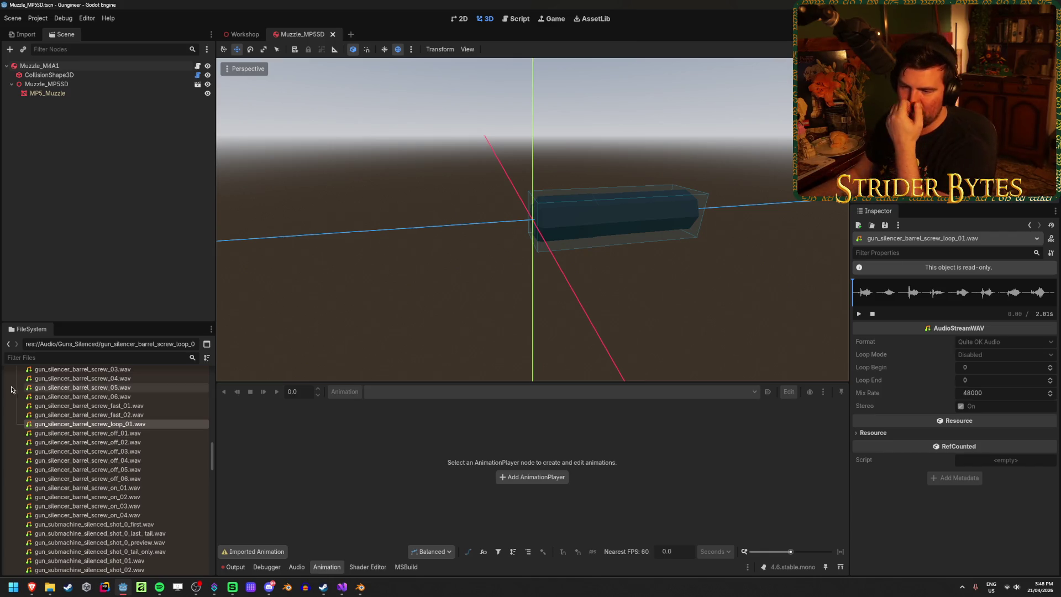
left_click(155, 396)
scroll(145, 426, "up", 3)
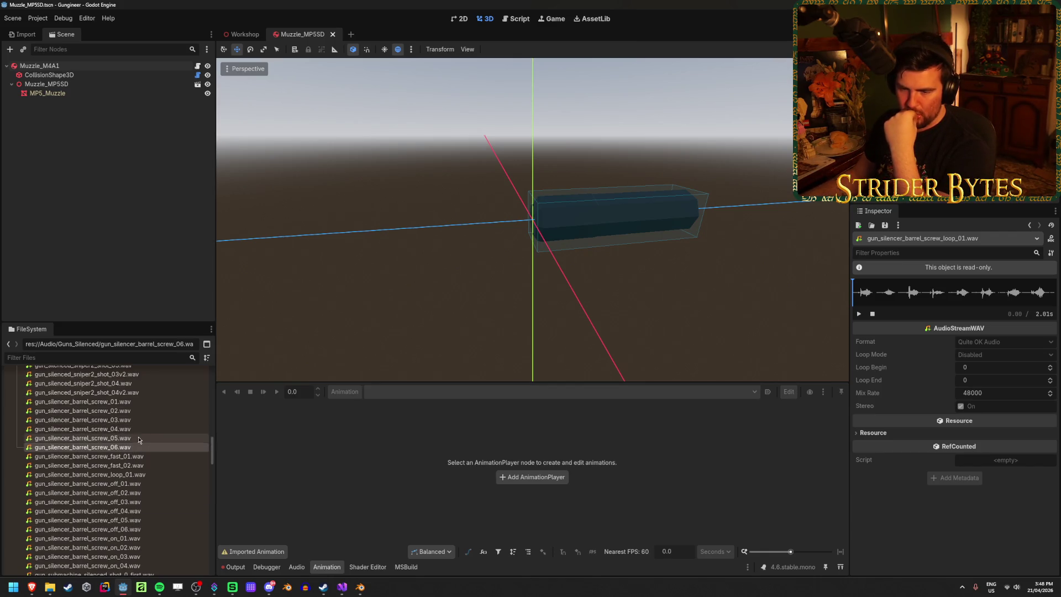
left_click(140, 439)
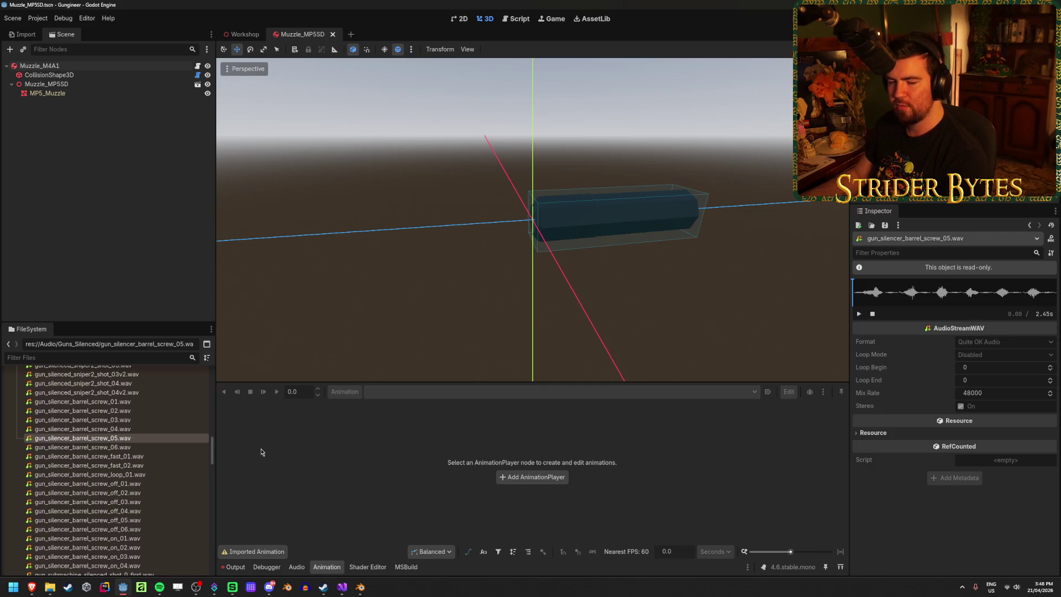
scroll(122, 472, "up", 3)
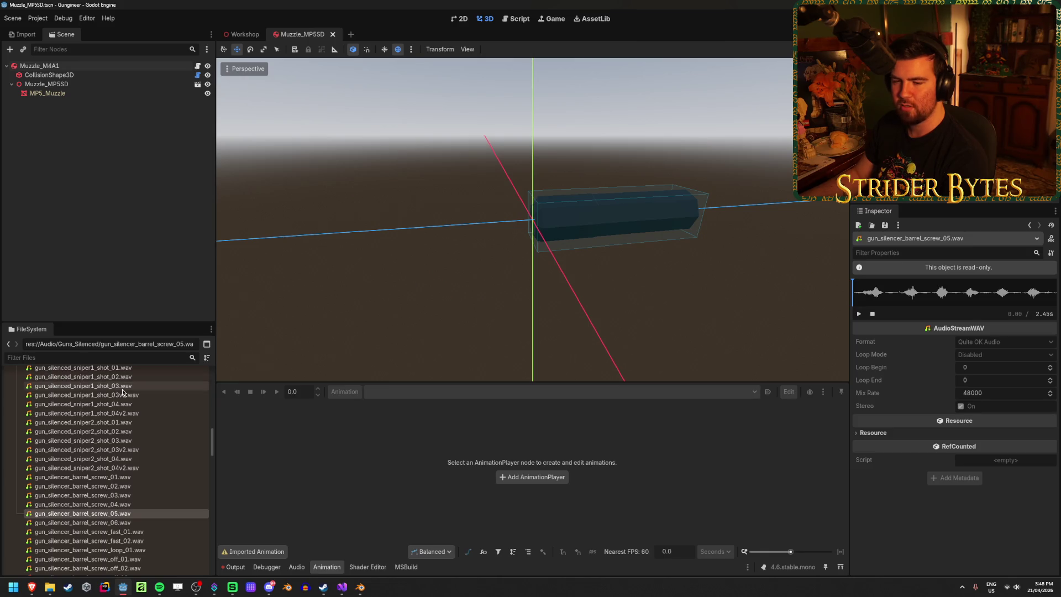
scroll(135, 472, "up", 9)
scroll(135, 473, "down", 15)
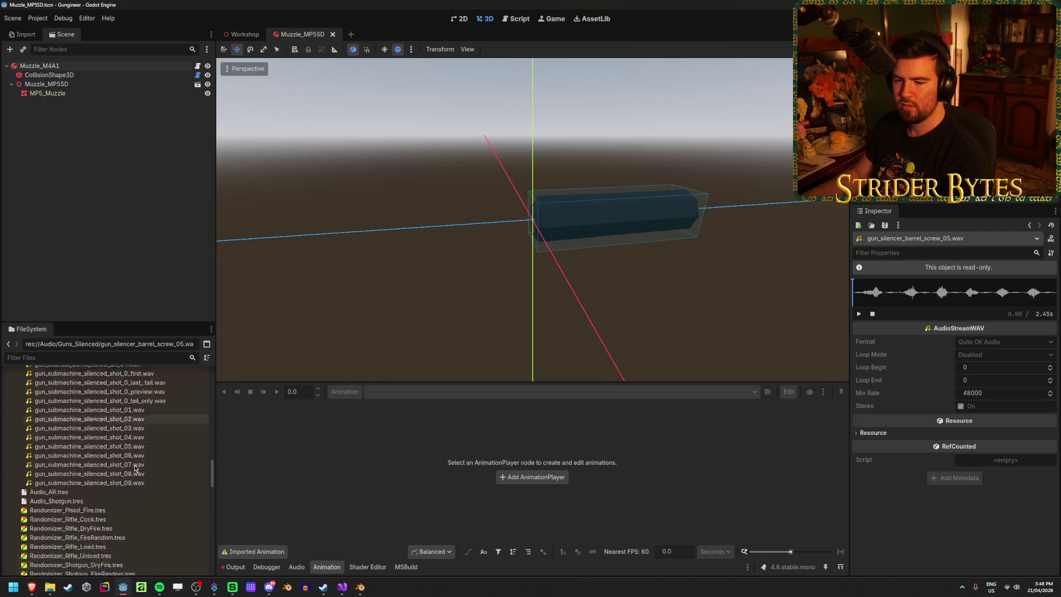
scroll(135, 469, "up", 1)
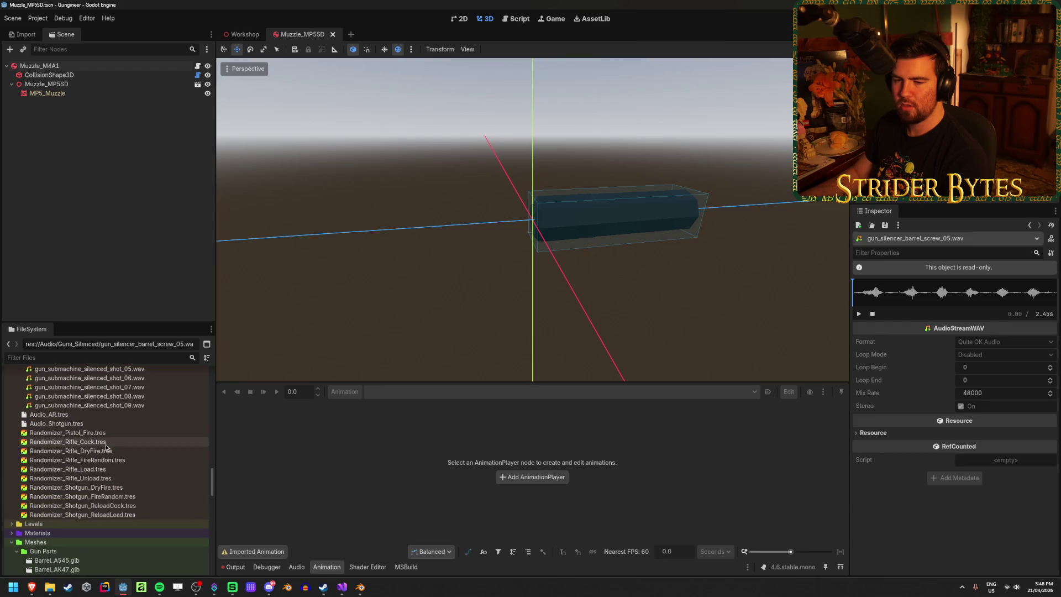
left_click(95, 423)
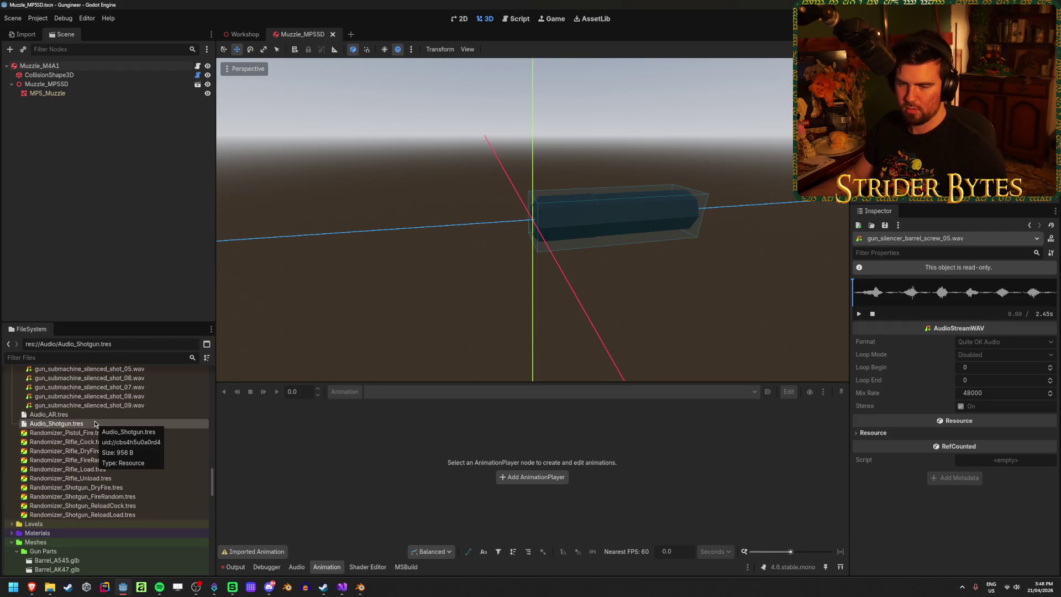
Step: Duplicate Audio_AR.tres as Audio_Silenced.tres and select the new copy
left_click(95, 418)
key("ctrl+d")
type("Audio_Silenced.tres")
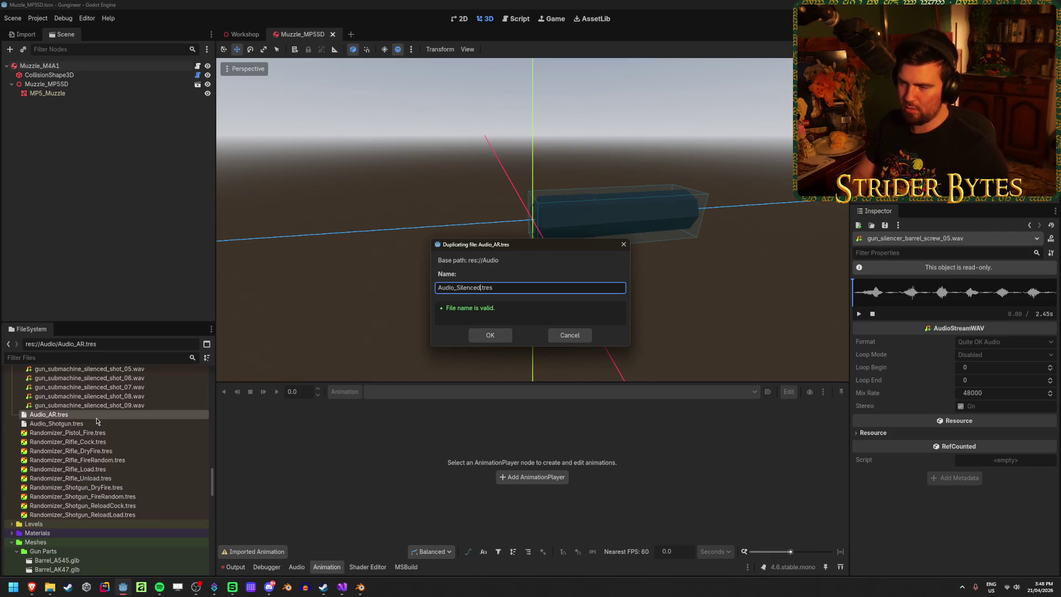
key("Return")
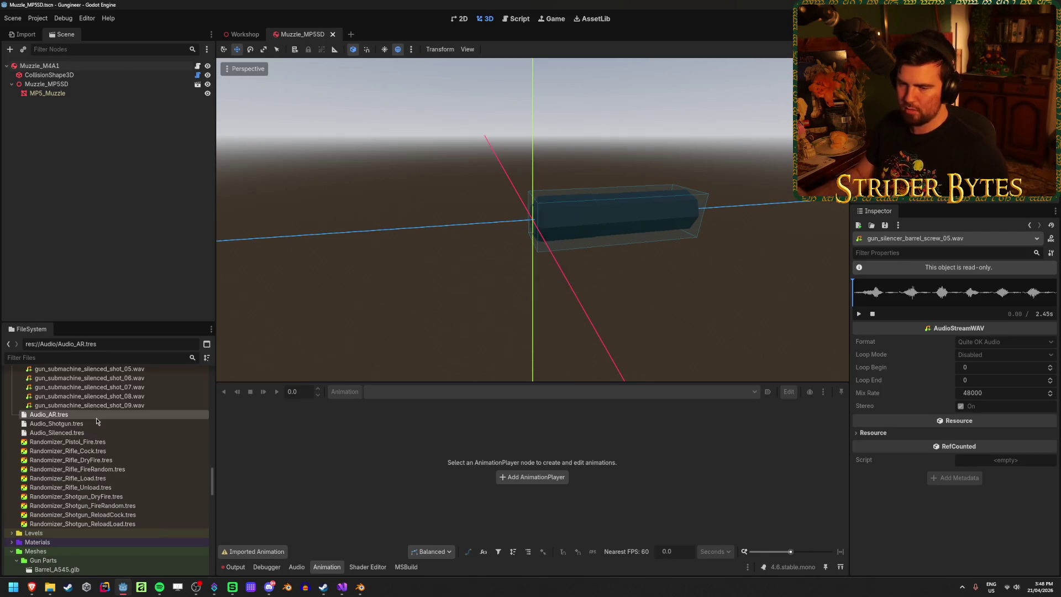
left_click(94, 432)
Step: Open the Randomizer_Pistol_Fire.tres resource to inspect its settings
scroll(123, 521, "up", 5)
scroll(127, 492, "down", 6)
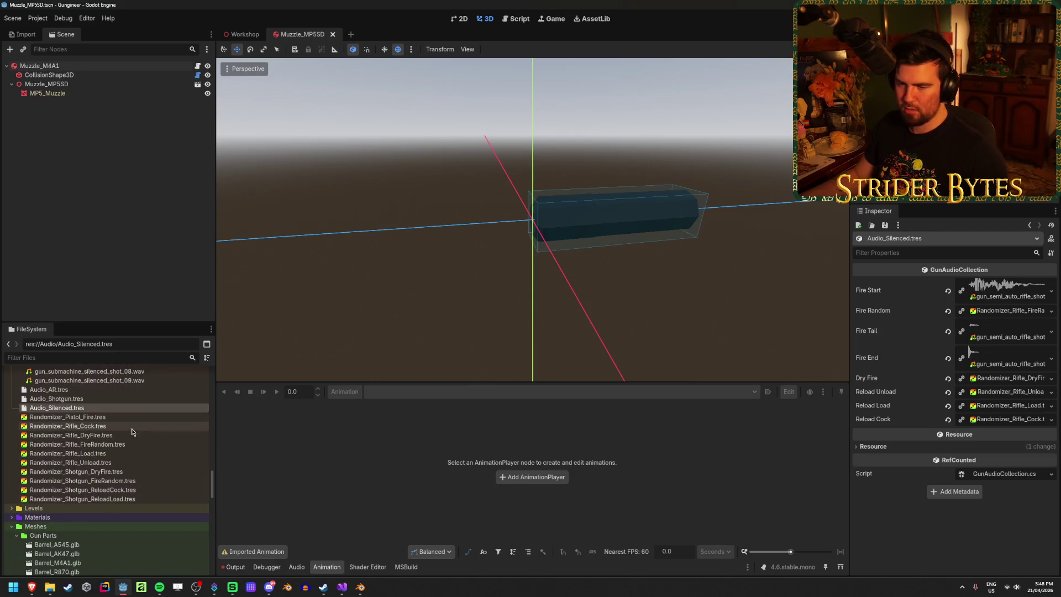
left_click(131, 418)
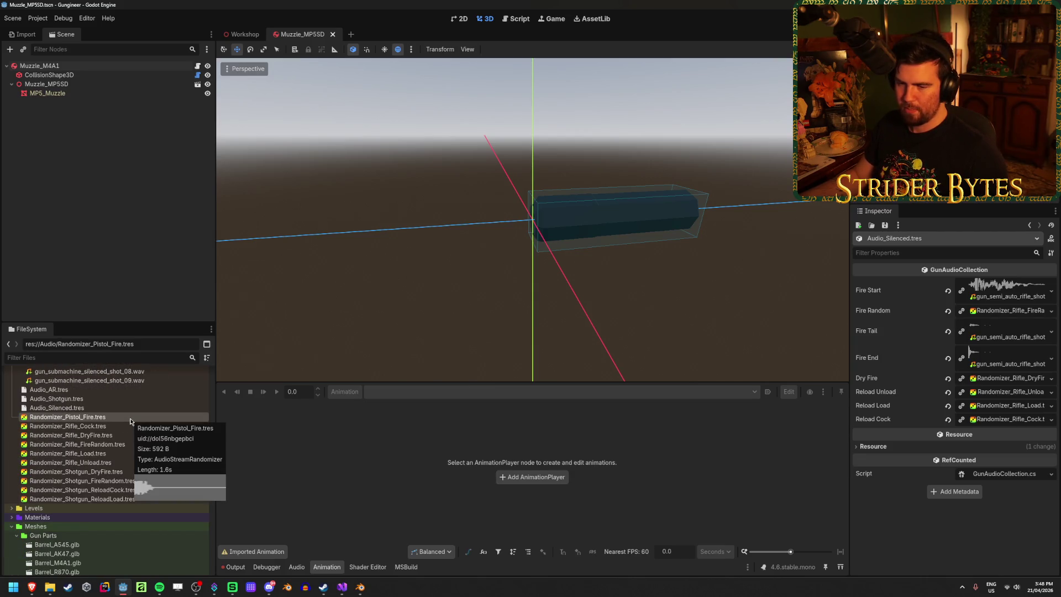
double_click(130, 418)
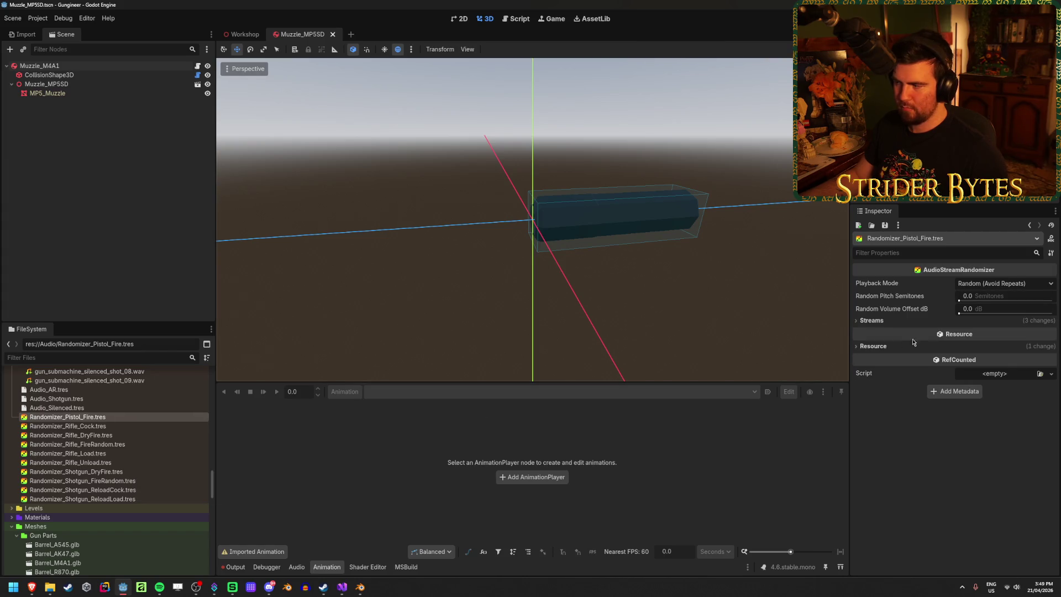
Step: Put gun_pistol_shot_04.wav and gun_pistol_shot_05.wav into the Pistol Fire randomizer's fourth and fifth streams and save
left_click(873, 321)
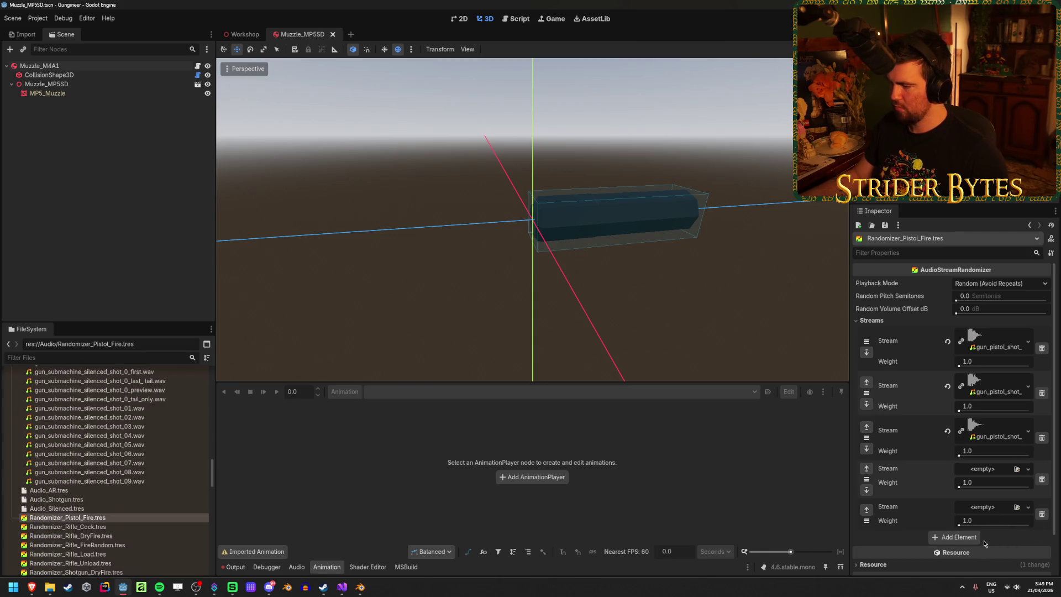
scroll(95, 436, "up", 5)
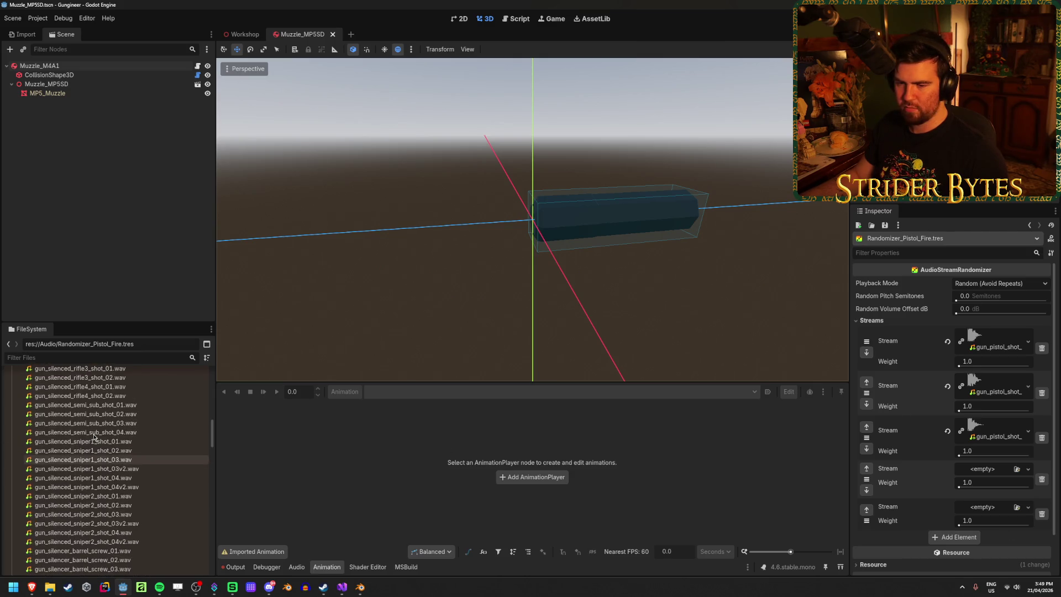
scroll(96, 436, "up", 20)
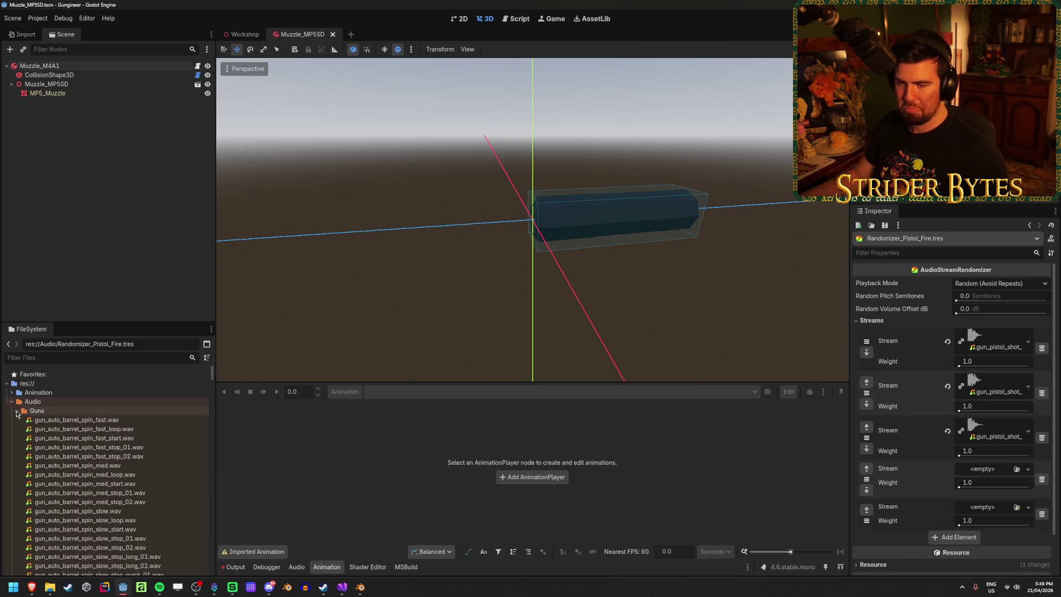
scroll(41, 426, "down", 20)
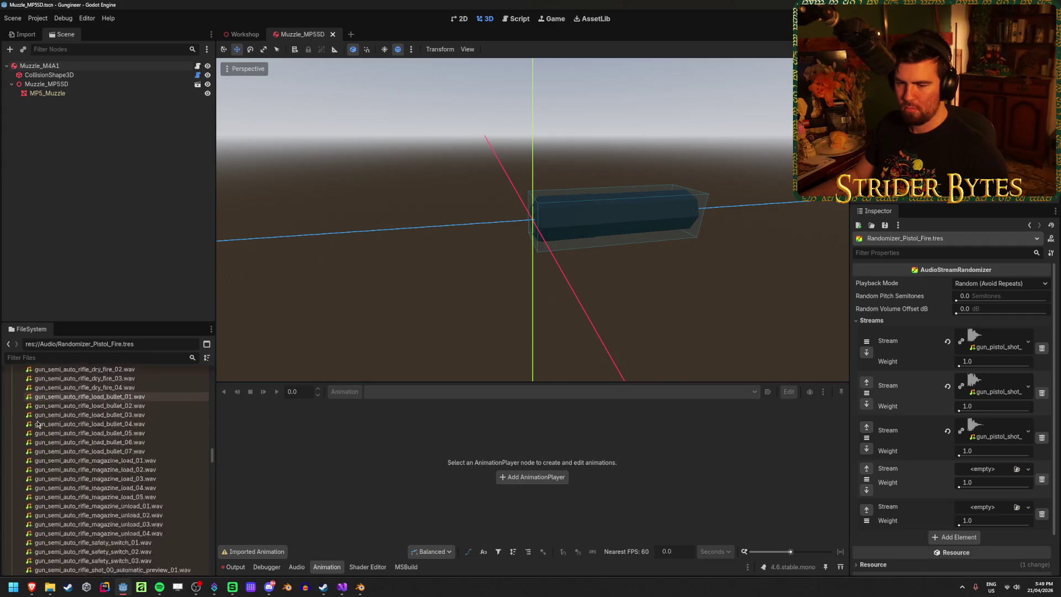
scroll(37, 424, "down", 7)
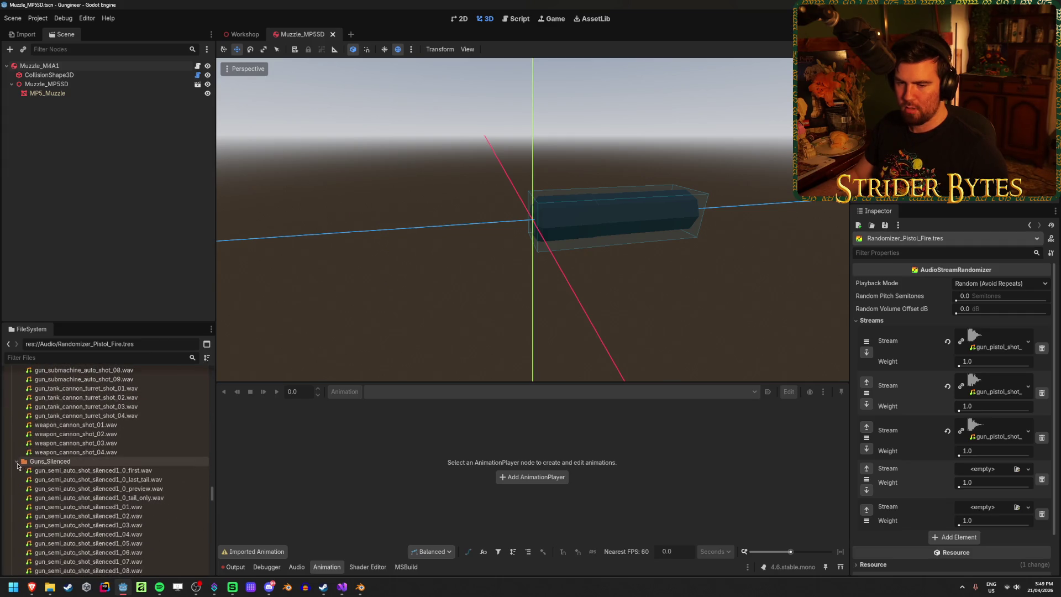
scroll(60, 468, "up", 20)
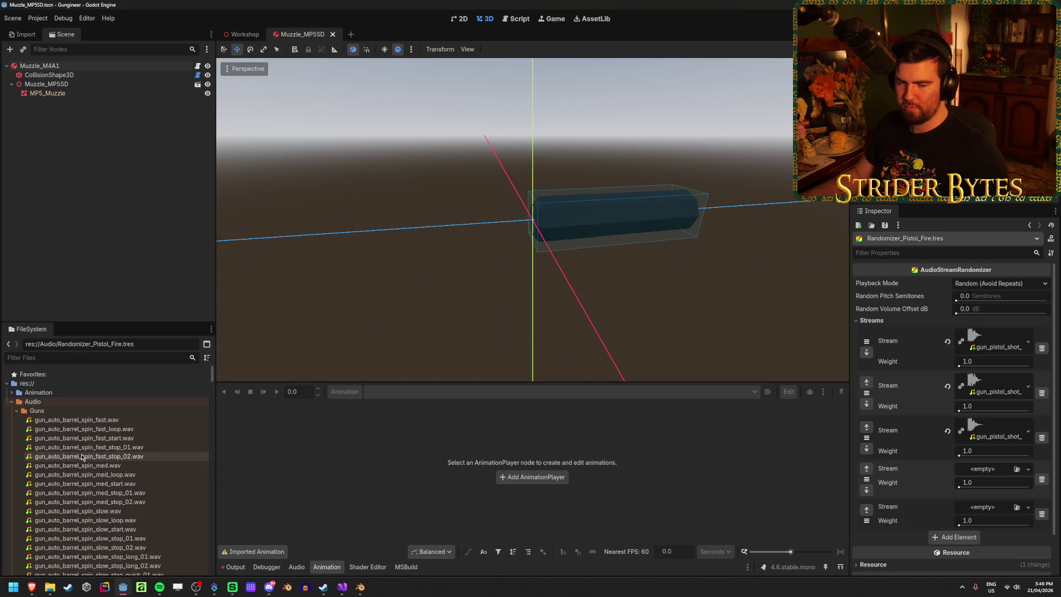
scroll(74, 452, "down", 4)
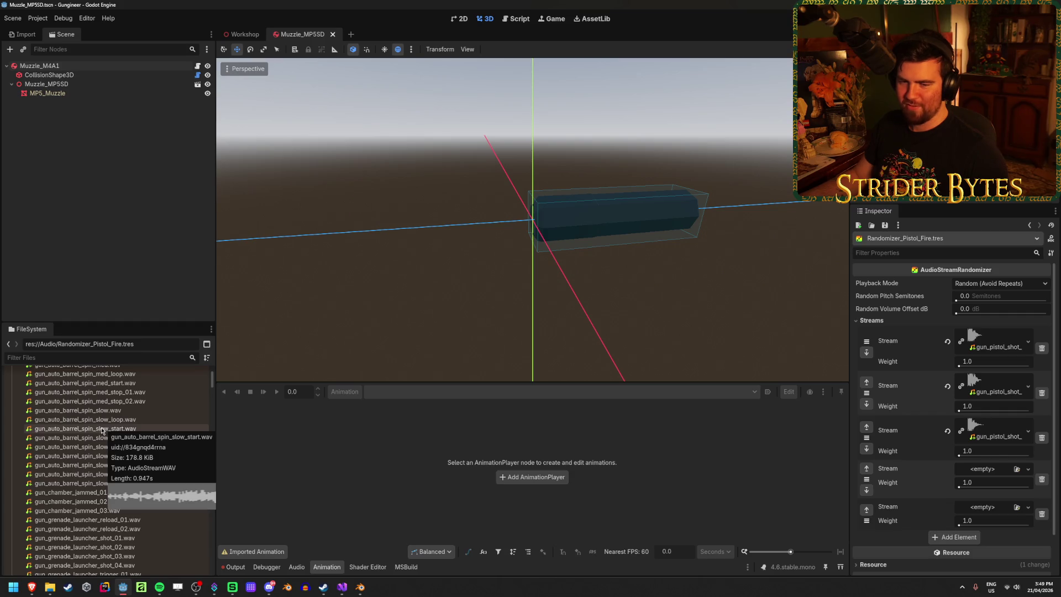
scroll(102, 431, "down", 3)
scroll(89, 433, "down", 1)
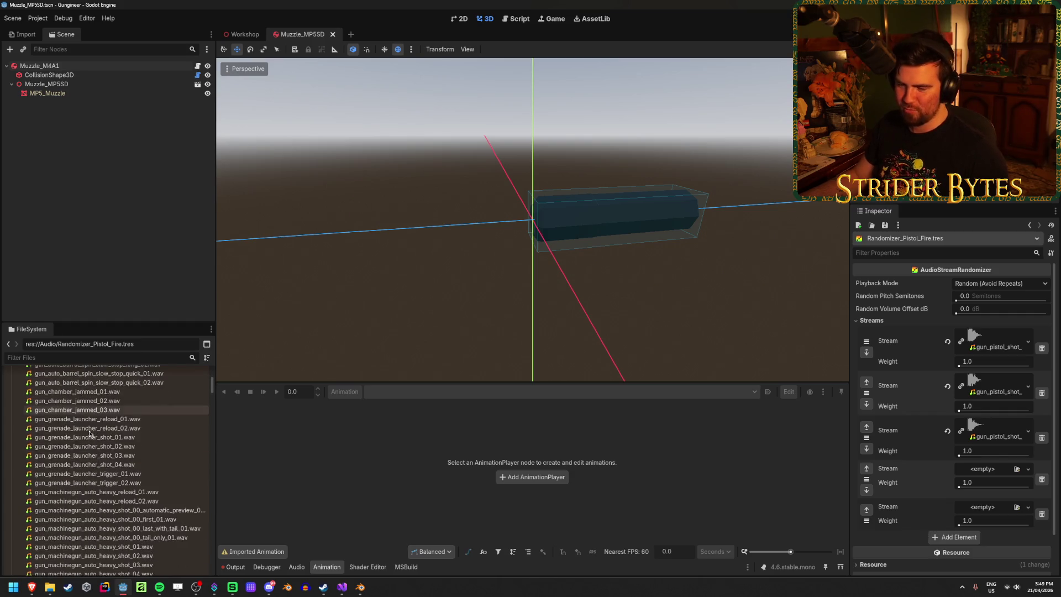
scroll(89, 434, "down", 5)
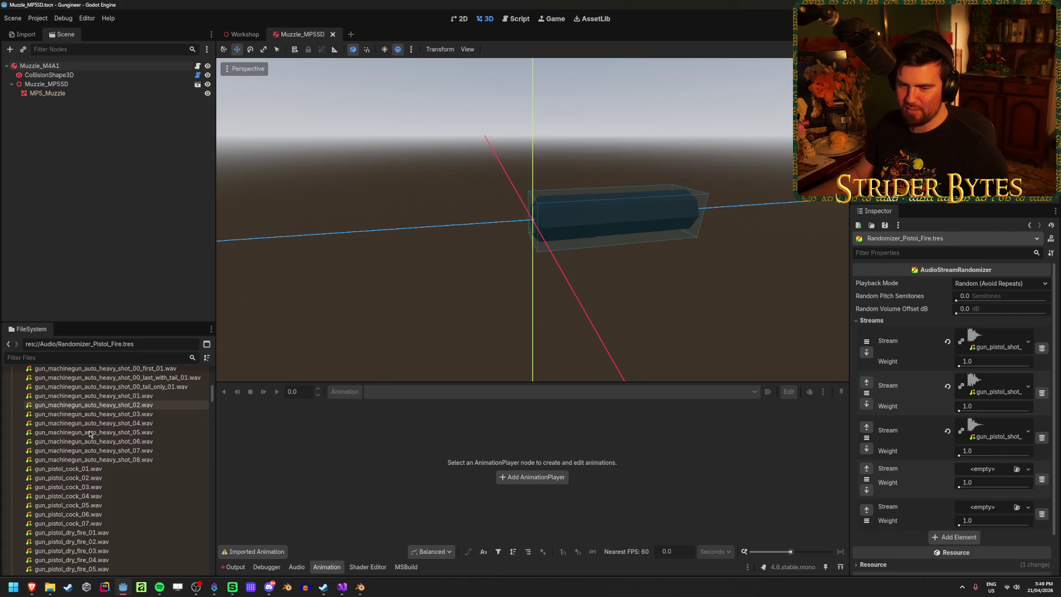
scroll(89, 431, "down", 7)
scroll(97, 428, "down", 2)
scroll(93, 428, "up", 5)
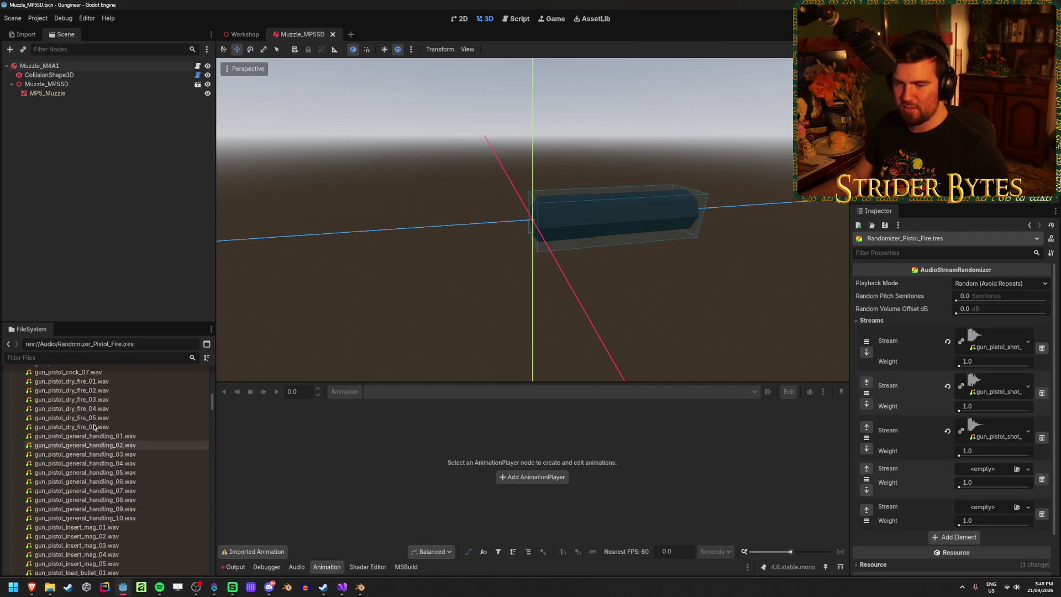
scroll(94, 428, "down", 10)
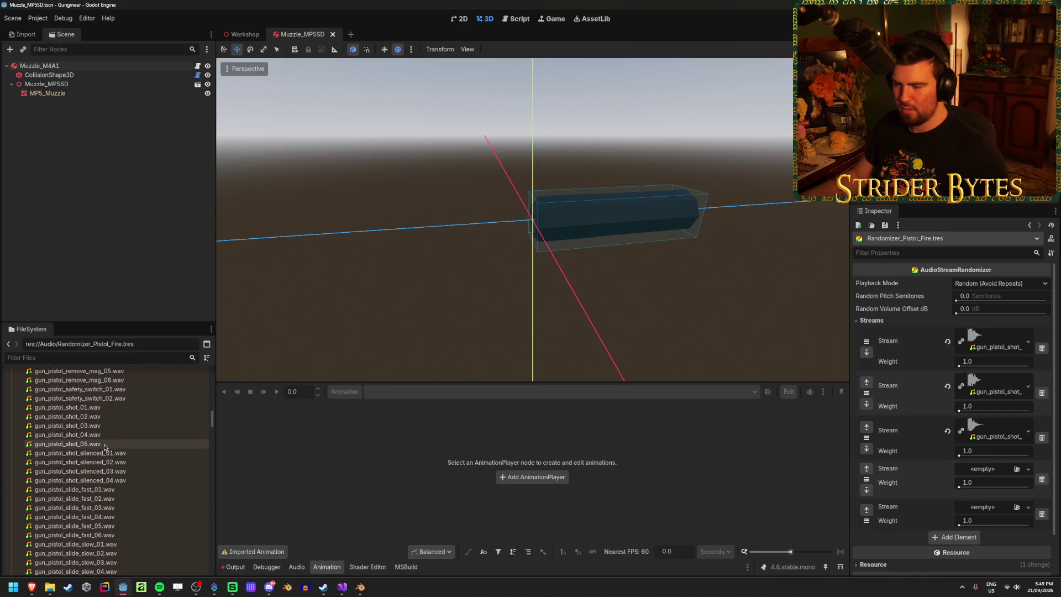
mouse_move(104, 437)
left_mouse_down()
mouse_move(987, 485)
mouse_move(981, 474)
left_mouse_up()
left_click(1028, 431)
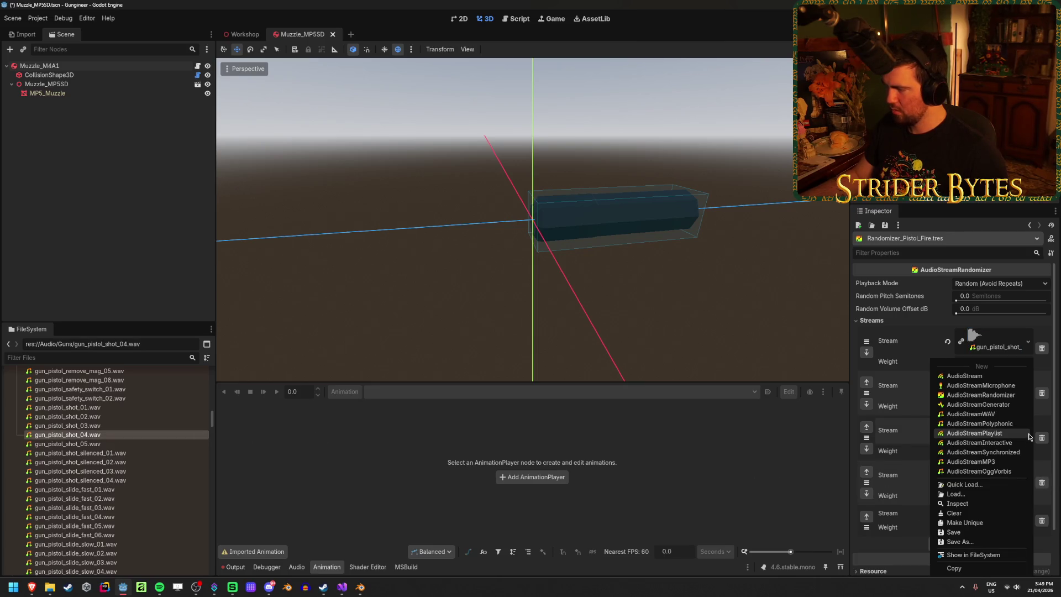
key("Escape")
left_click(1003, 436)
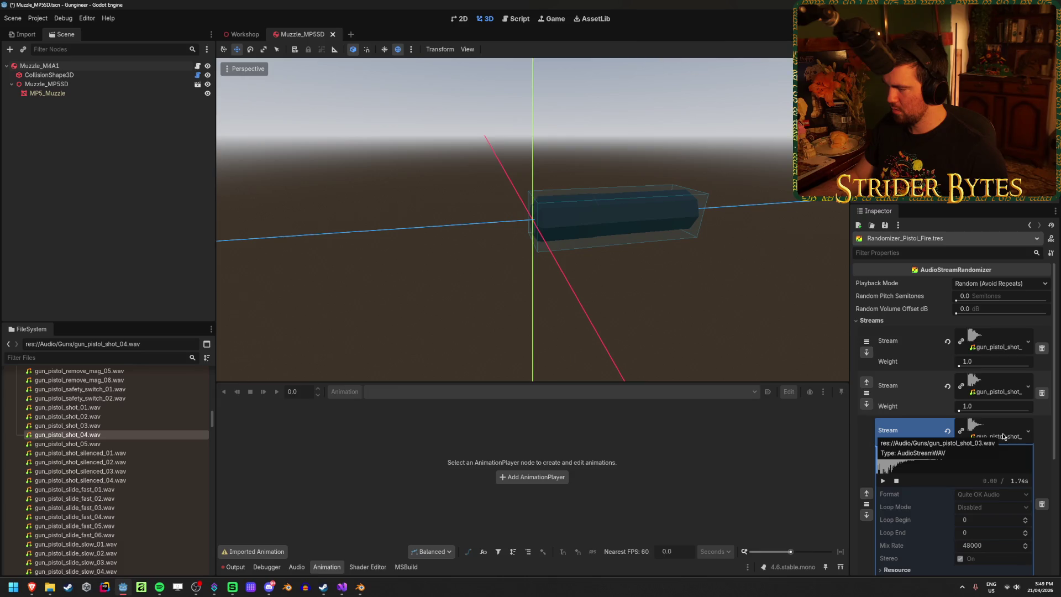
left_click(1004, 436)
mouse_move(111, 444)
left_mouse_down()
mouse_move(758, 484)
mouse_move(995, 514)
left_mouse_up()
key("ctrl+s")
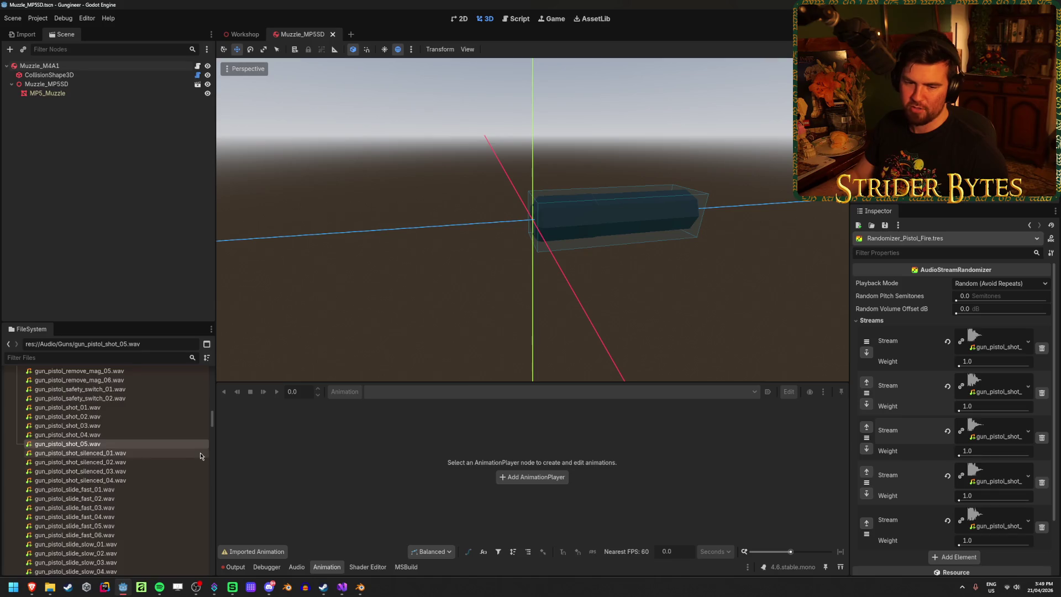
Step: Look through the Guns_Silenced folder and bring up Audio_Silenced.tres in the inspector
scroll(200, 452, "down", 15)
scroll(201, 455, "down", 5)
scroll(201, 455, "down", 3)
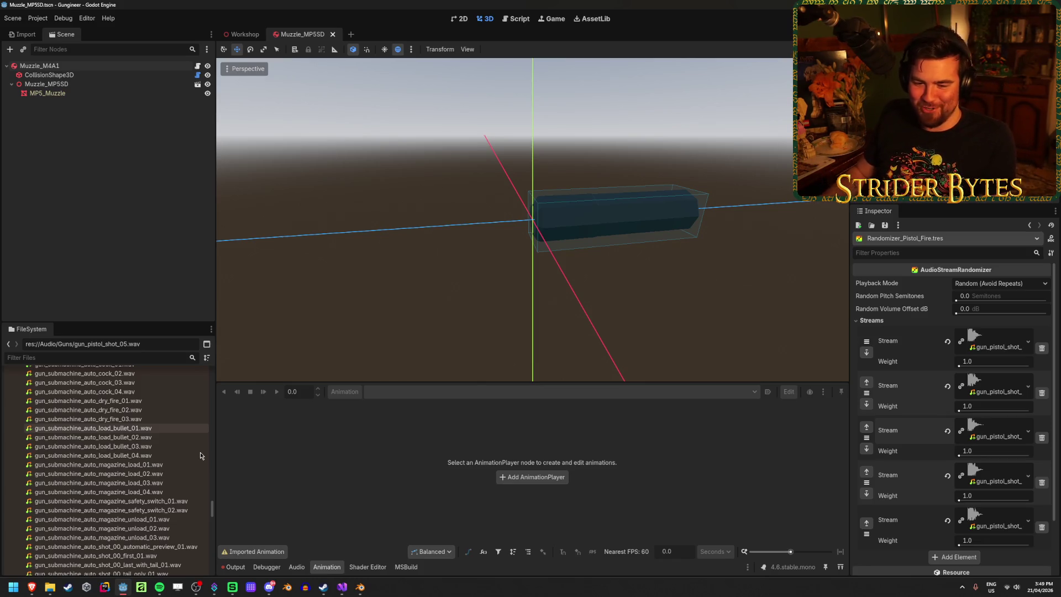
scroll(135, 451, "down", 10)
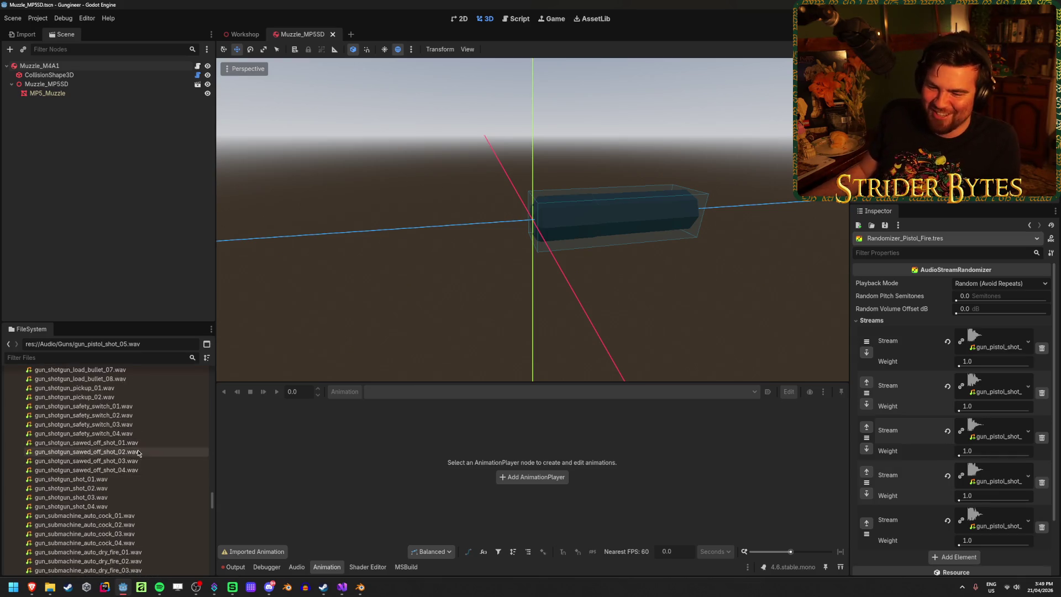
scroll(135, 451, "up", 15)
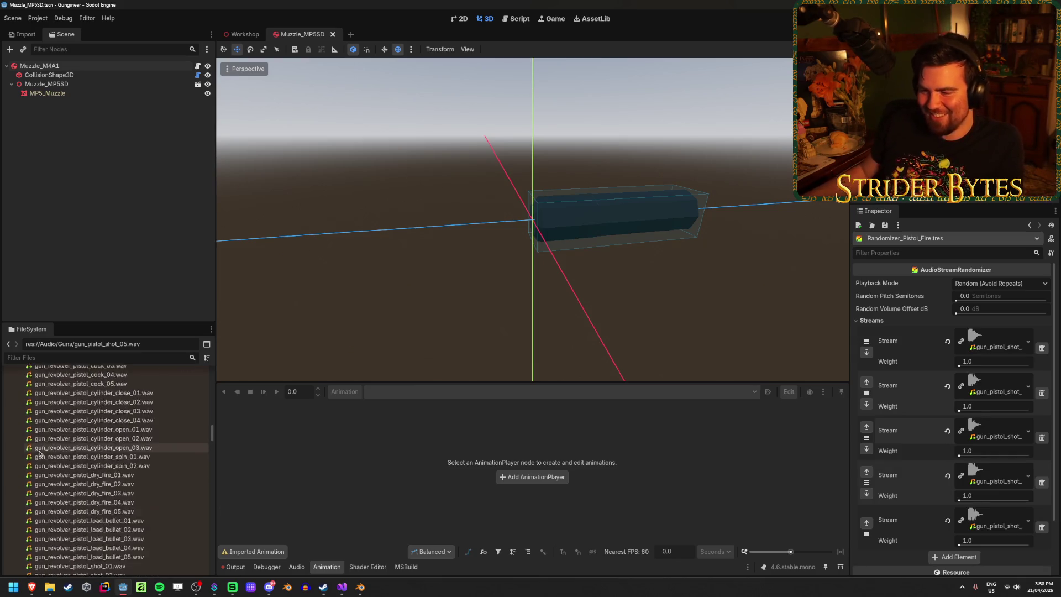
scroll(38, 453, "up", 15)
left_click(17, 410)
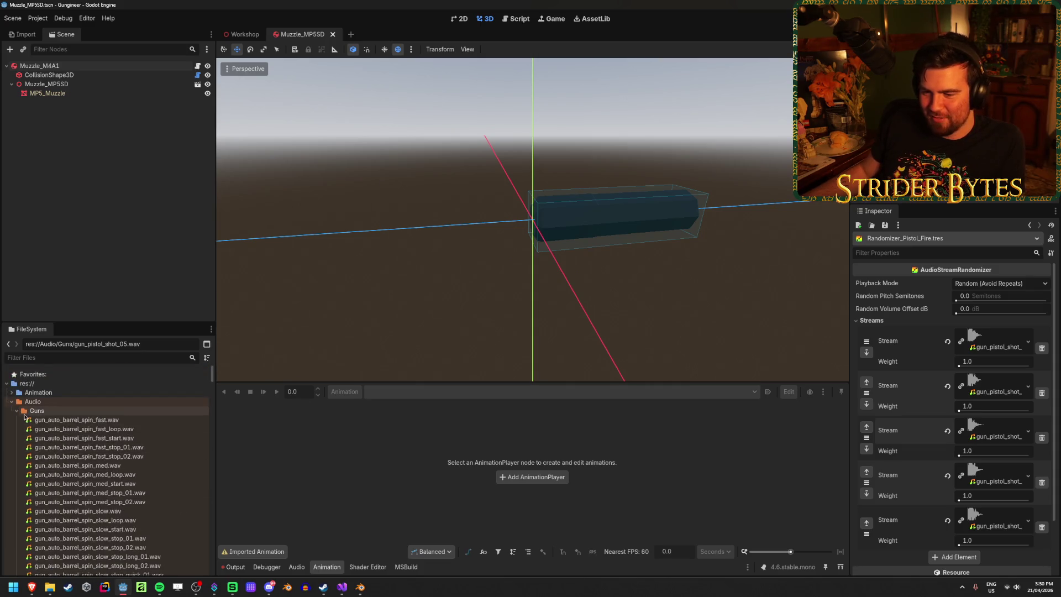
left_click(24, 420)
left_click(16, 420)
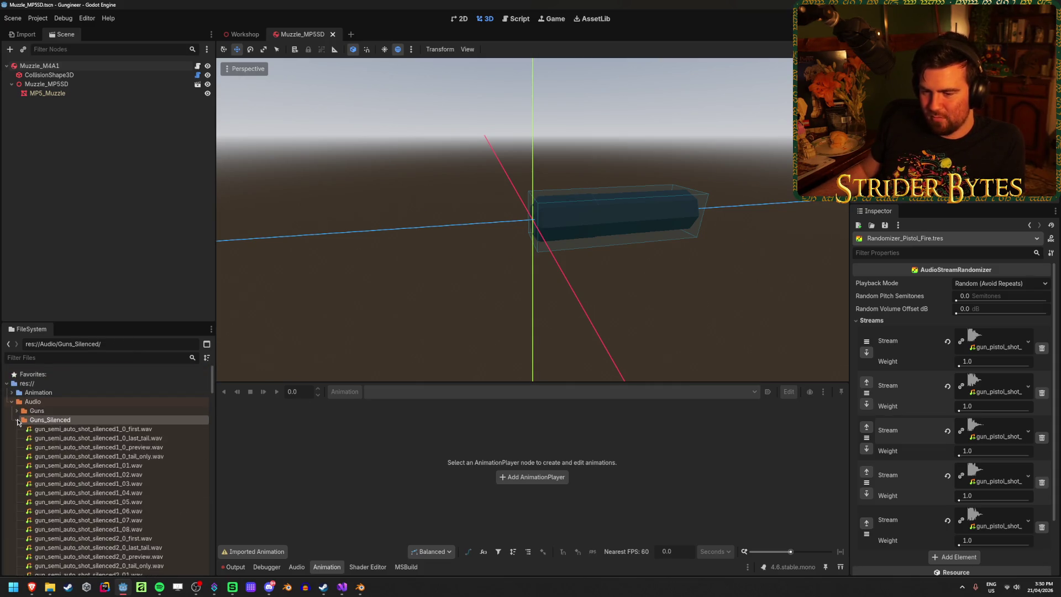
left_click(16, 420)
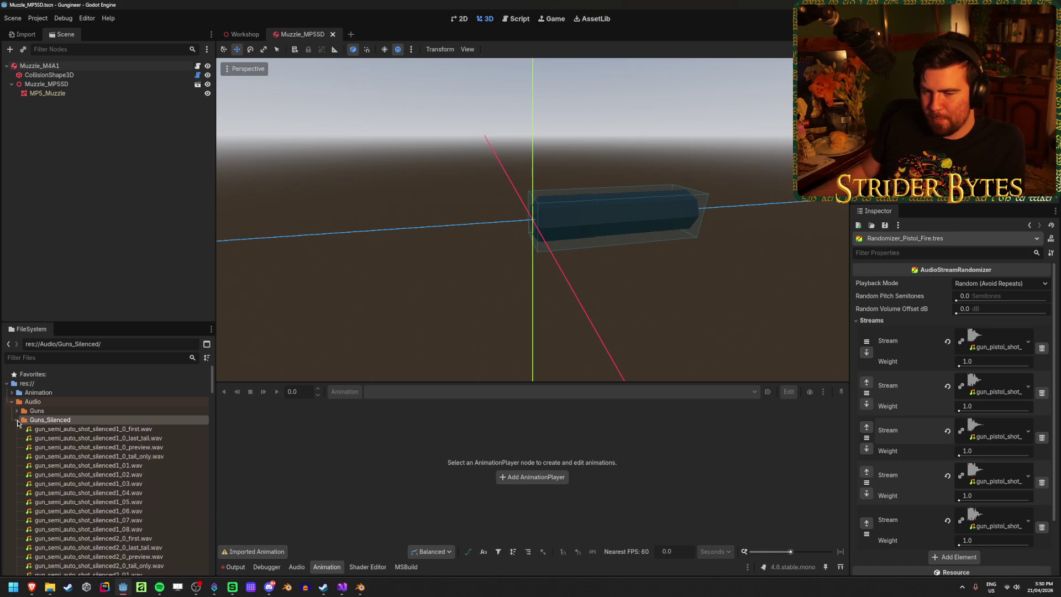
left_click(133, 447)
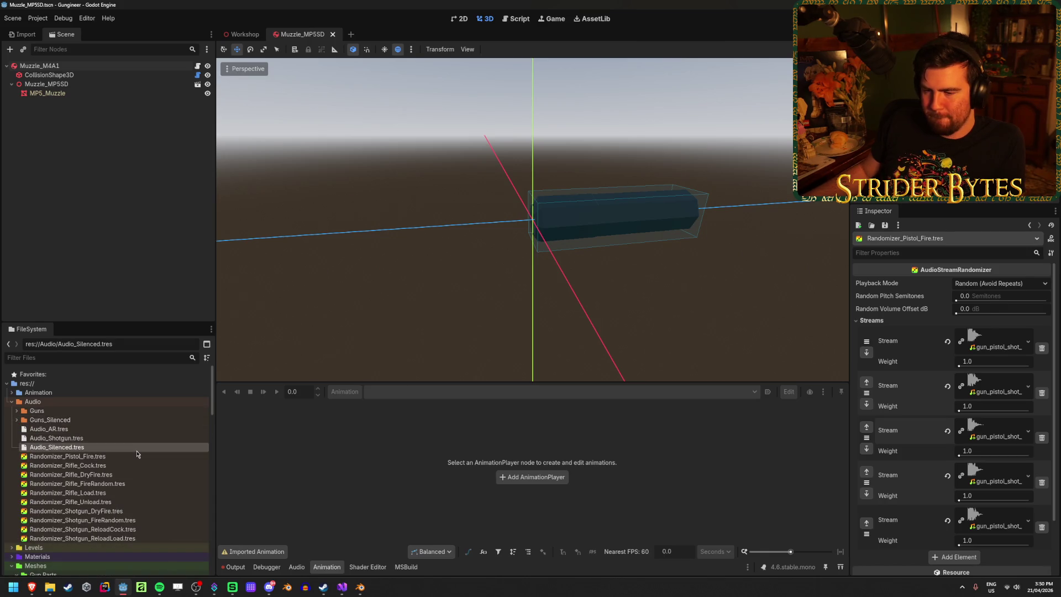
left_click(130, 464)
left_click(131, 456)
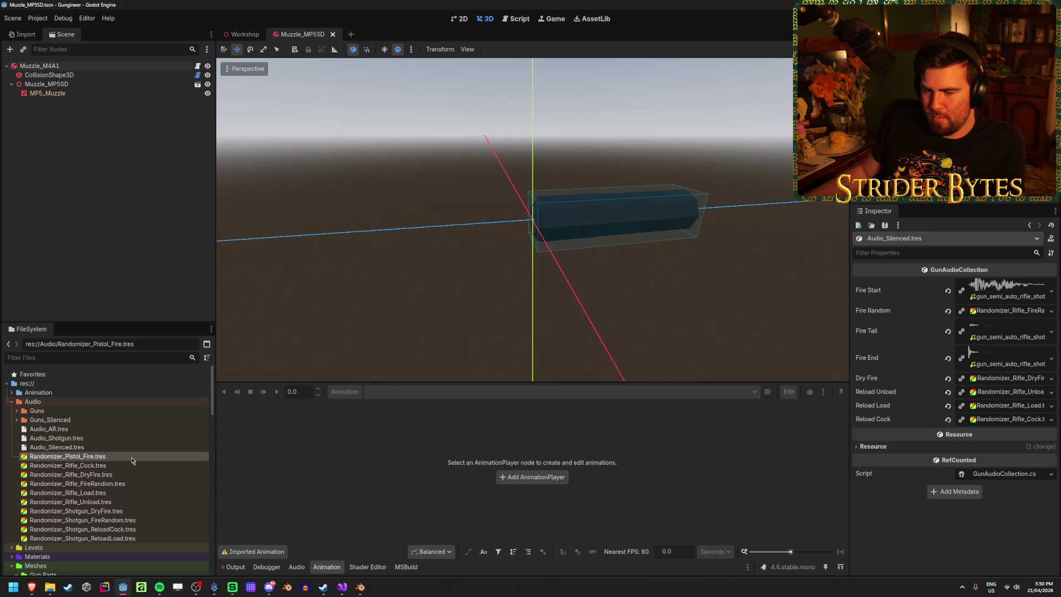
Step: Duplicate Randomizer_Pistol_Fire.tres with Ctrl+D and name the copy Randomizer_Silenced_FireRandom.tres
key("ctrl+d")
key("Right")
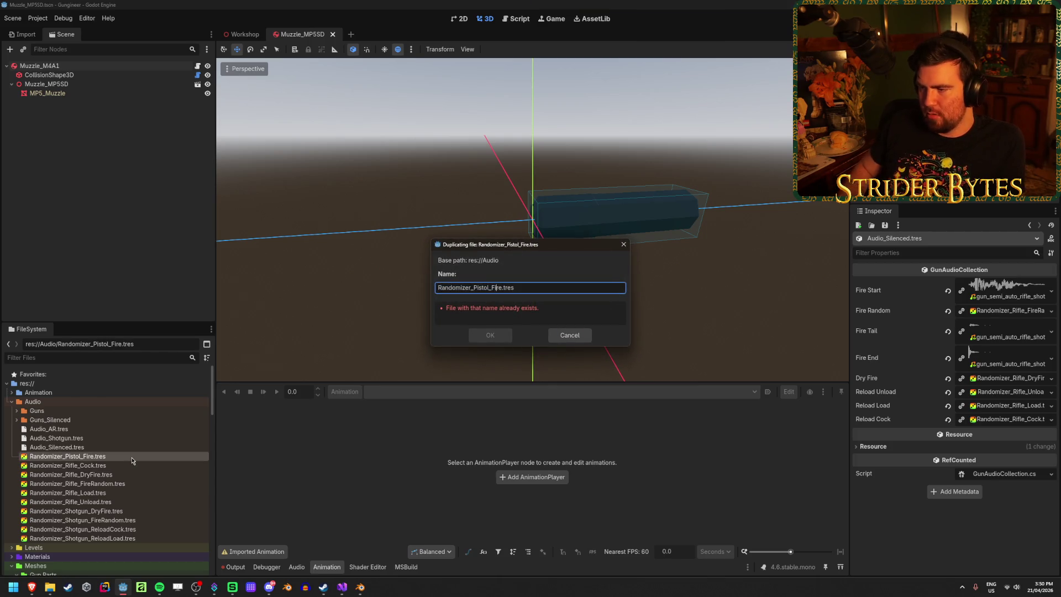
key("BackSpace")
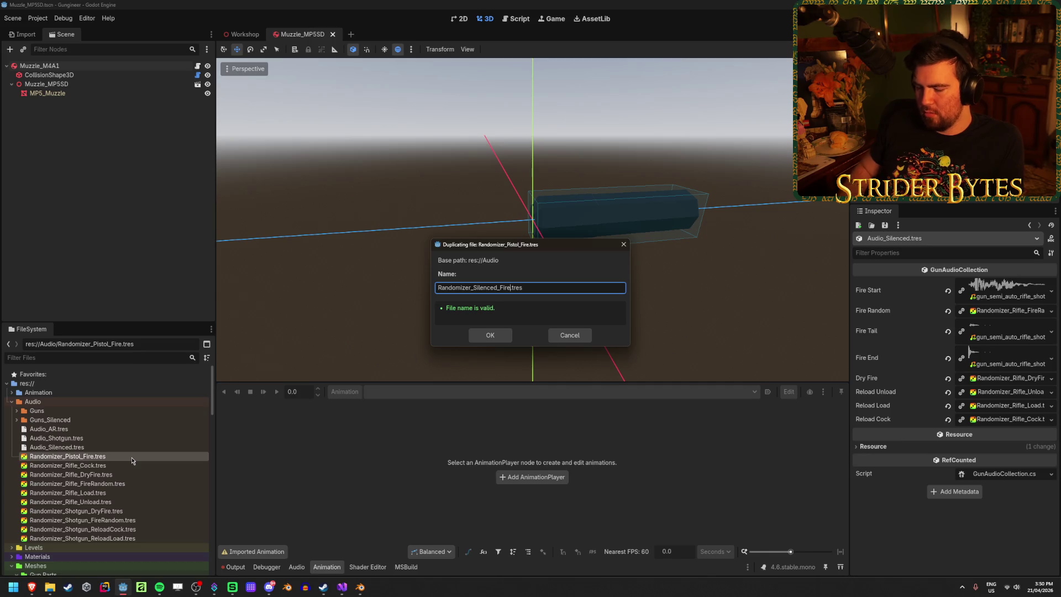
key("Return")
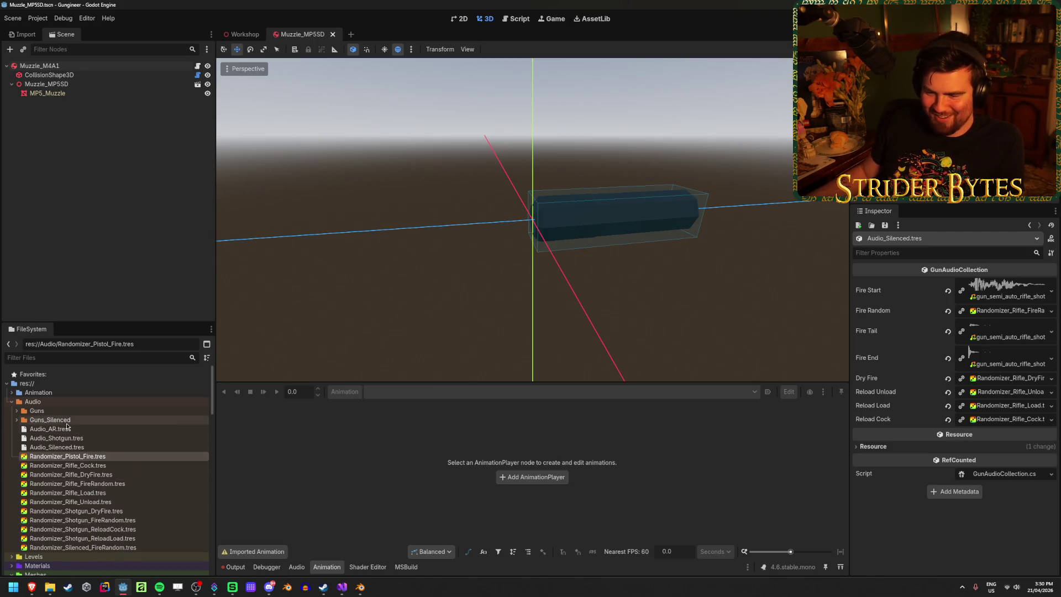
Step: Audition the silenced pistol, AR rifle and submachine gun shots in the Guns_Silenced folder
left_click(65, 448)
left_click(94, 547)
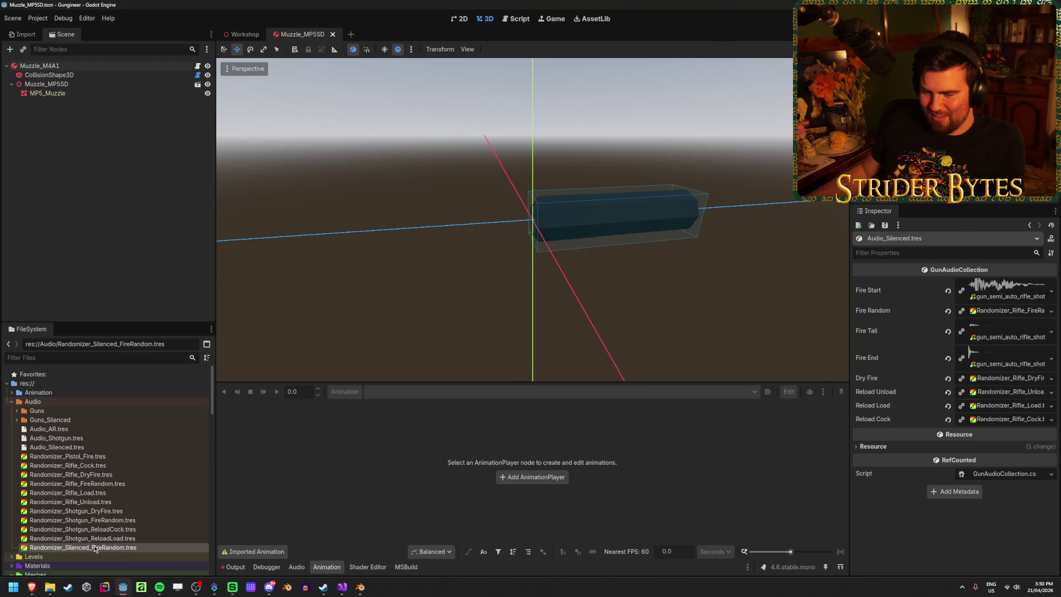
left_click(17, 420)
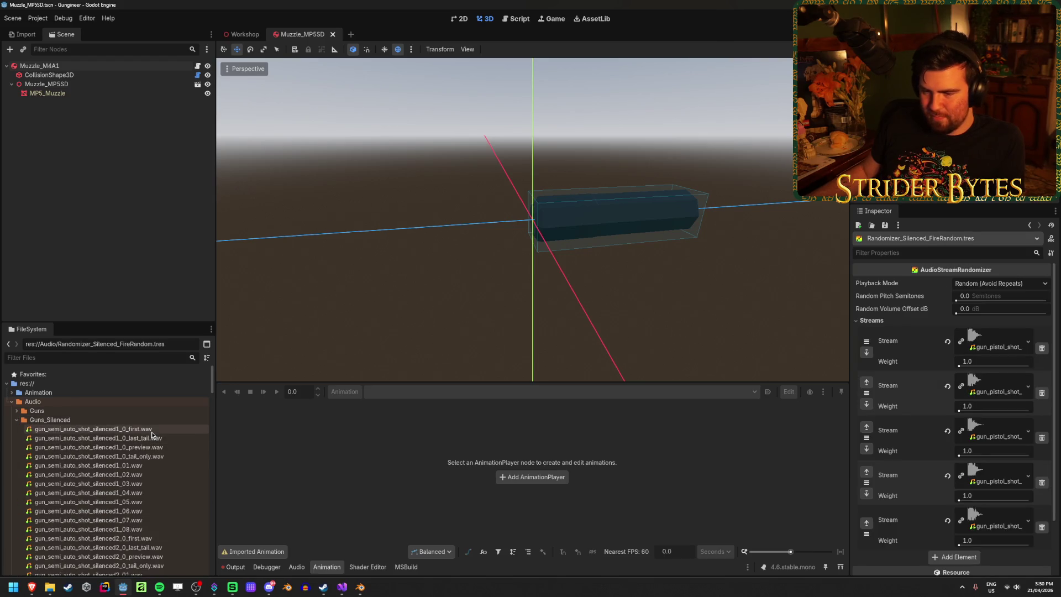
left_click(143, 449)
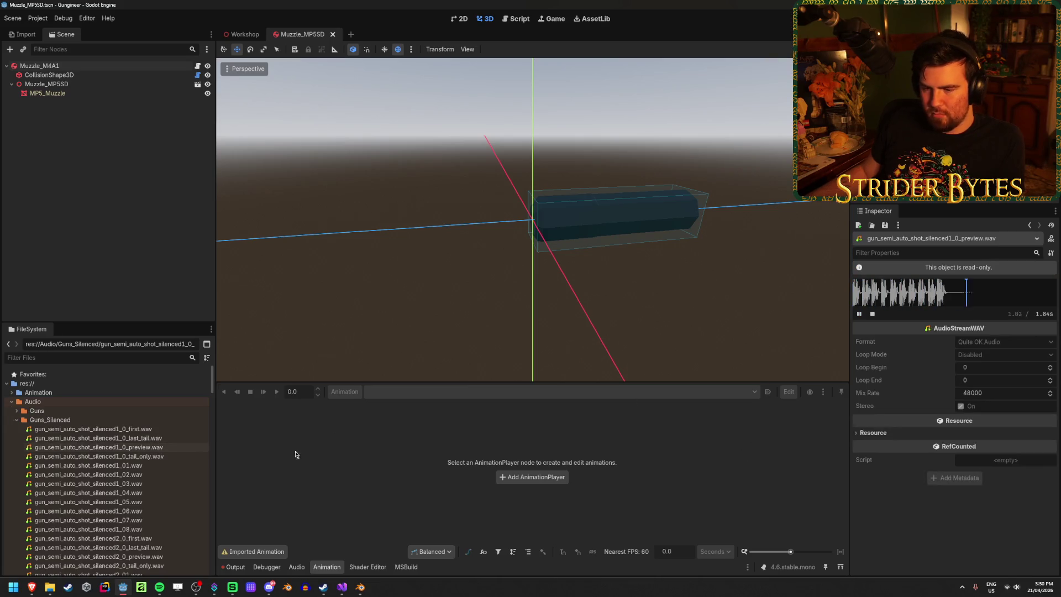
scroll(165, 467, "down", 3)
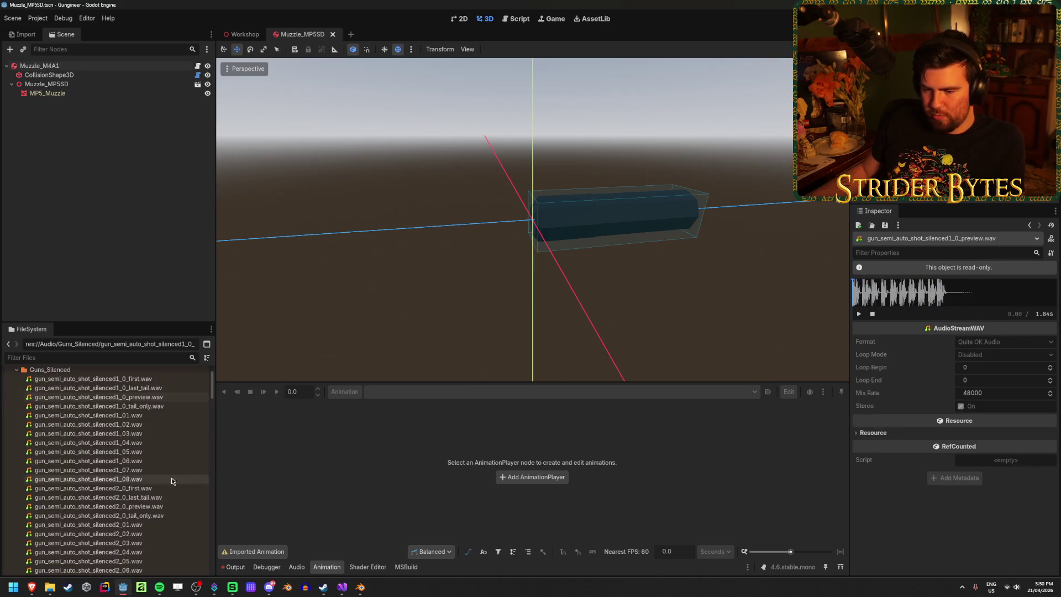
left_click(167, 508)
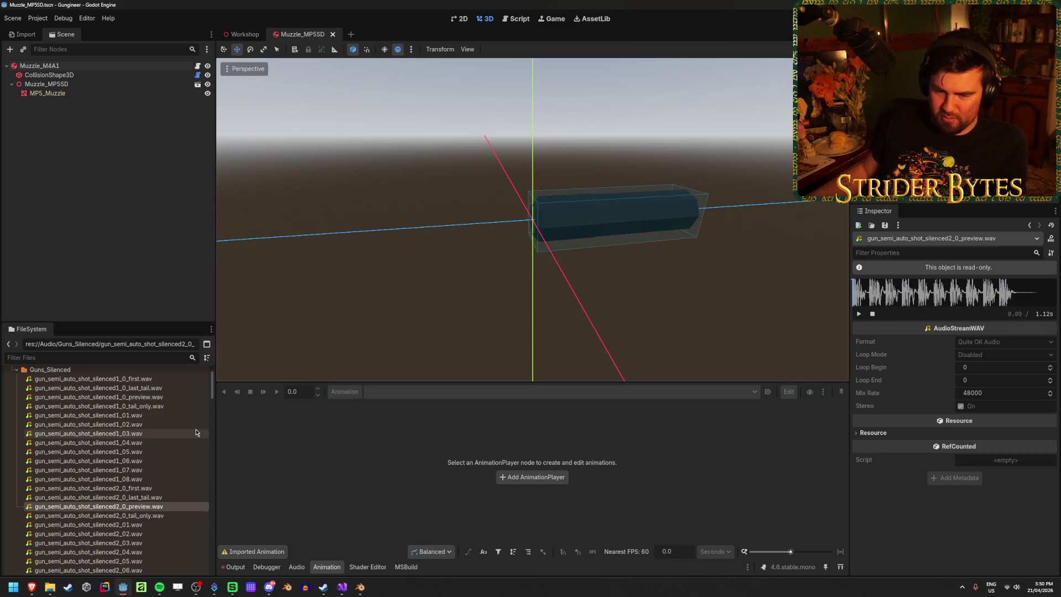
mouse_move(133, 472)
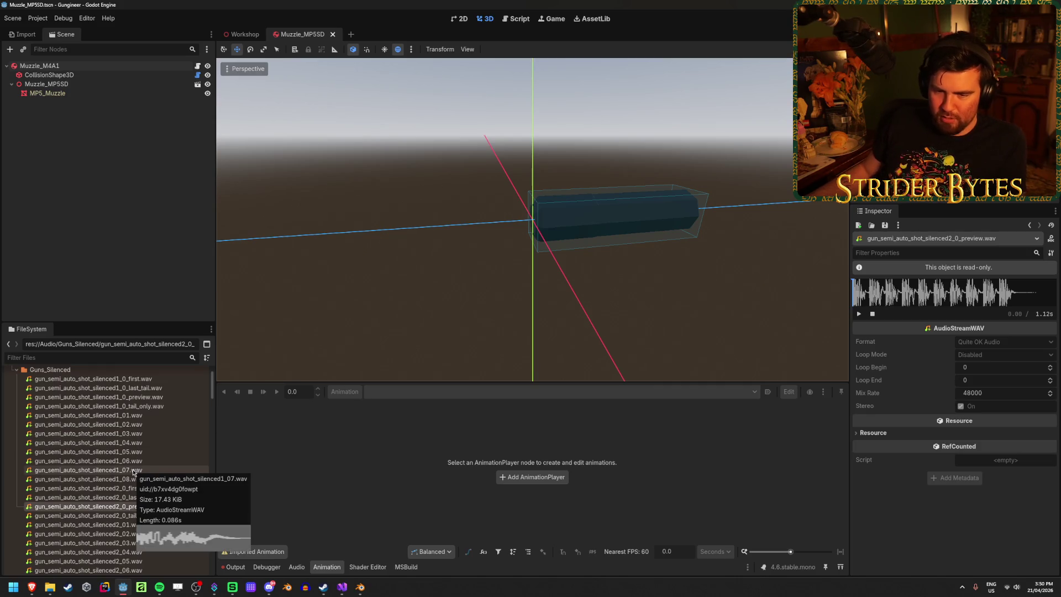
scroll(146, 473, "down", 5)
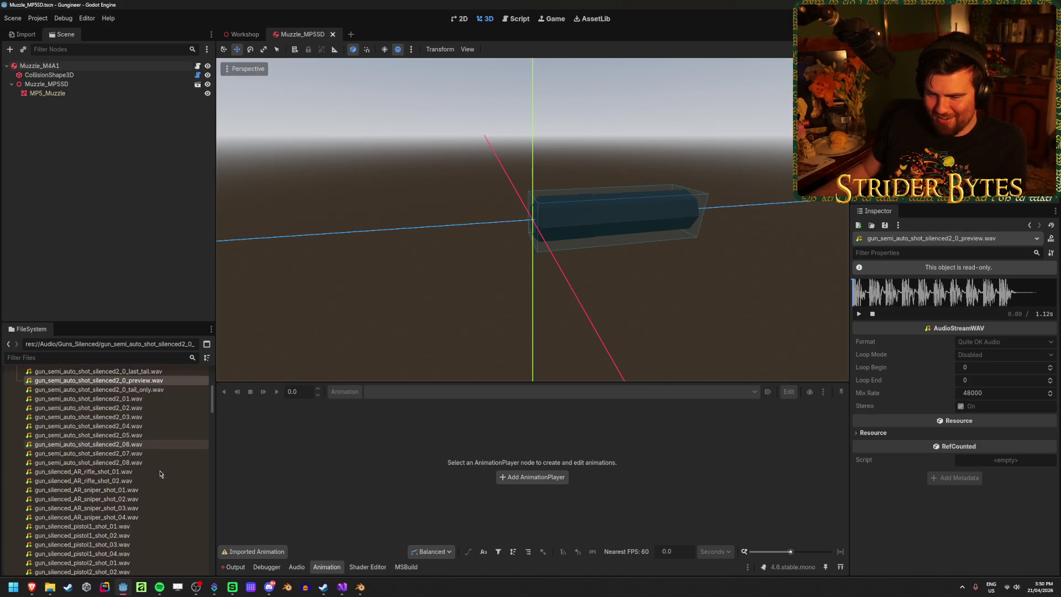
left_click(150, 472)
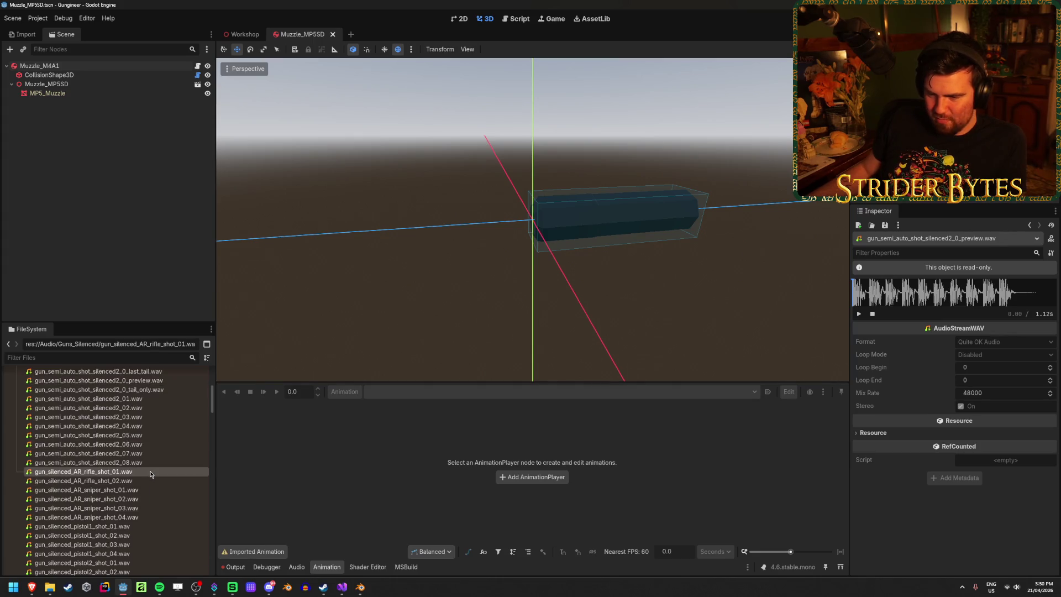
double_click(150, 471)
key("Down")
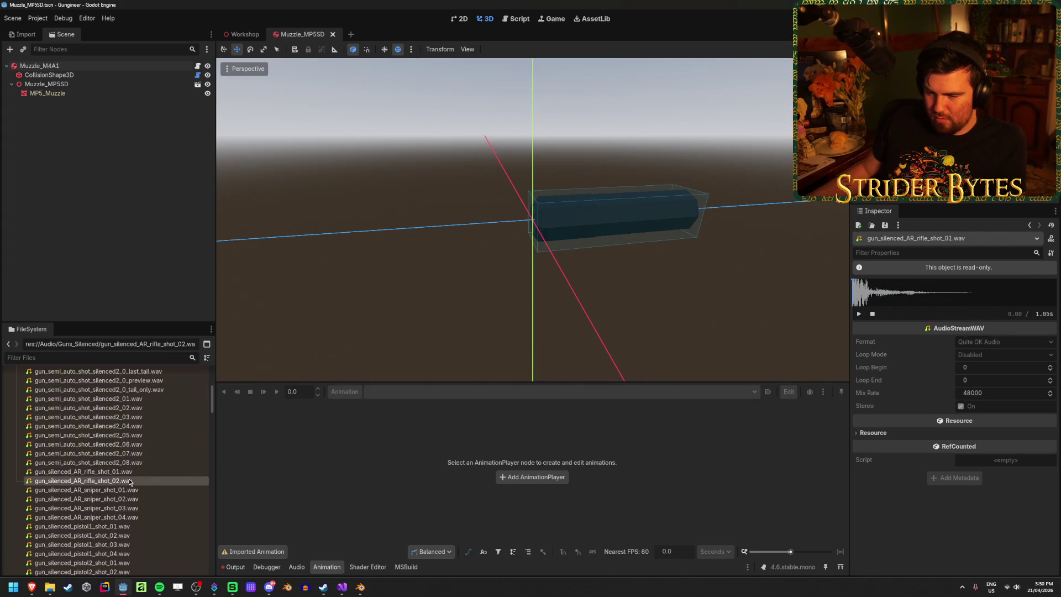
scroll(124, 471, "down", 15)
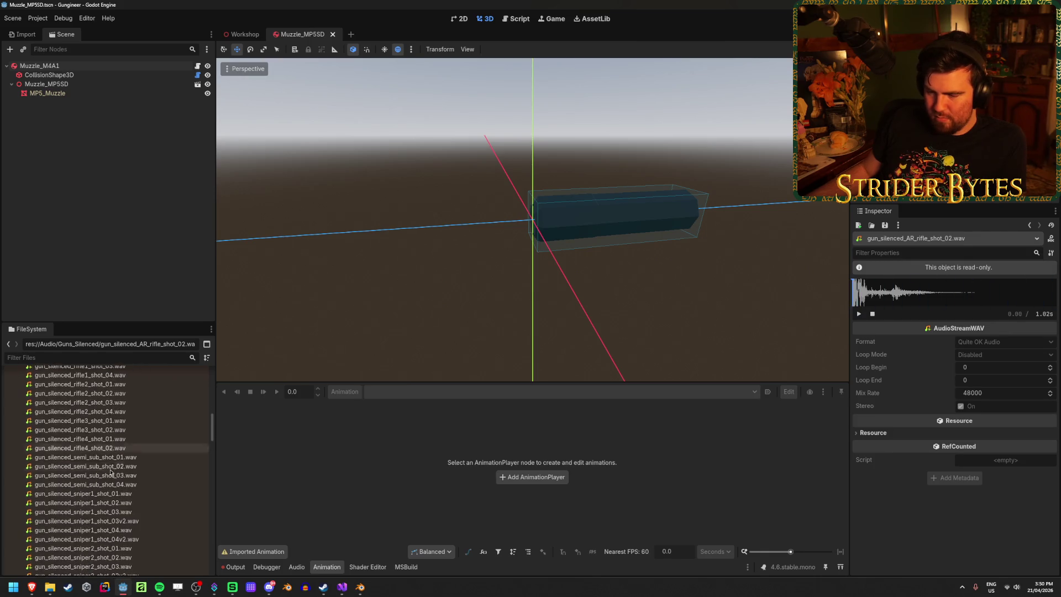
scroll(124, 471, "down", 3)
scroll(138, 478, "up", 2)
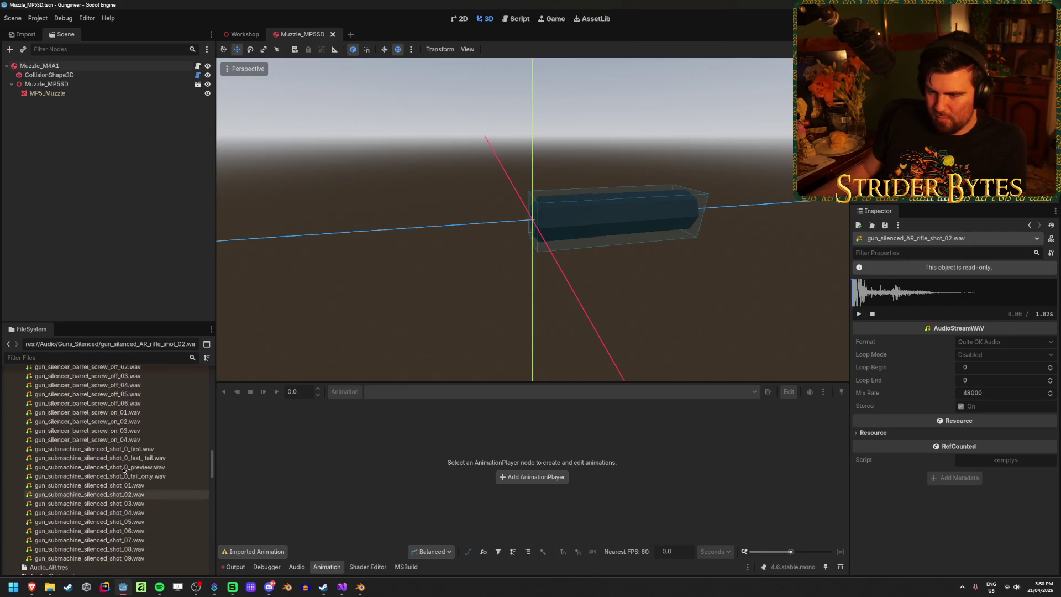
left_click(152, 467)
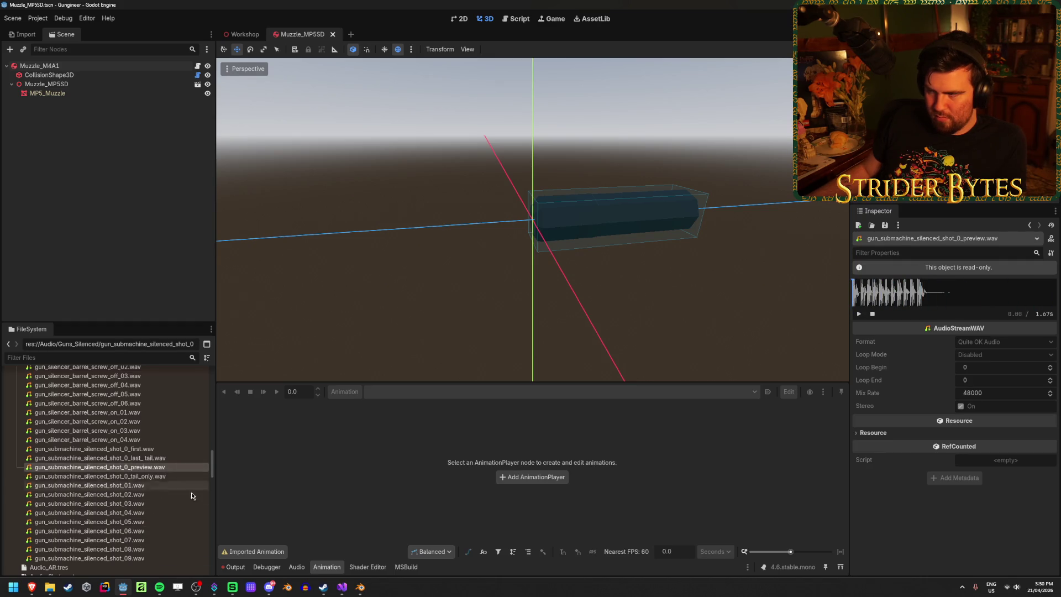
Step: Select gun_semi_auto_shot_silenced1 shots 01–08 and open the Randomizer_Silenced_FireRandom randomizer
scroll(137, 521, "up", 15)
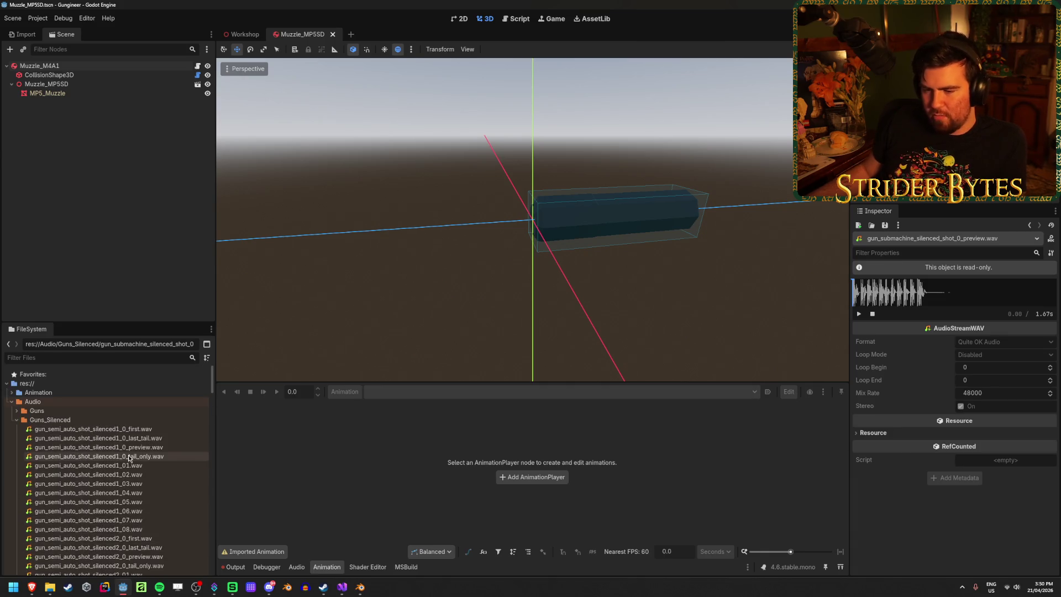
mouse_move(161, 449)
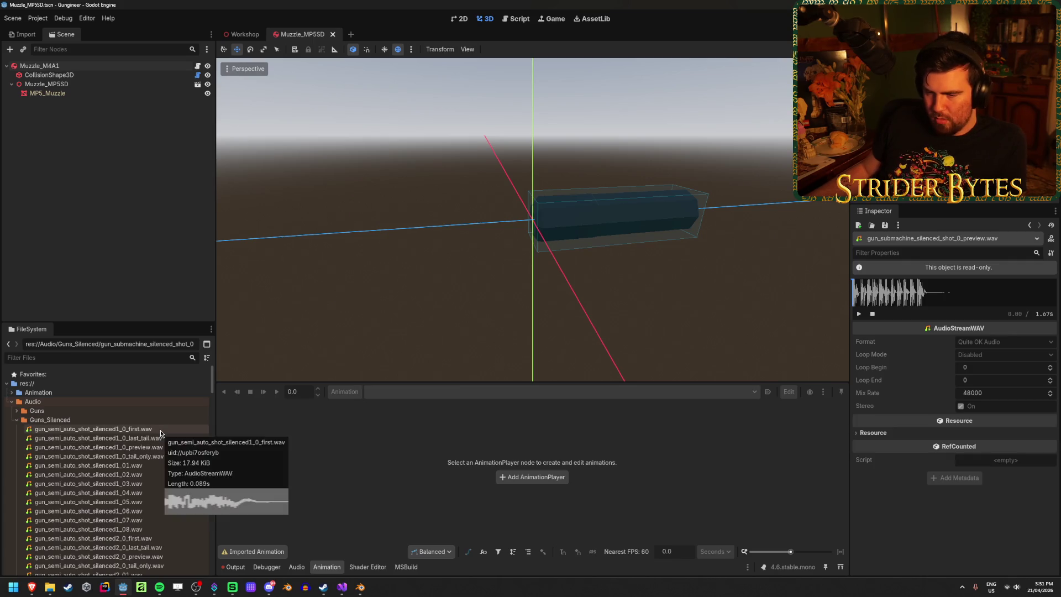
left_click(141, 466)
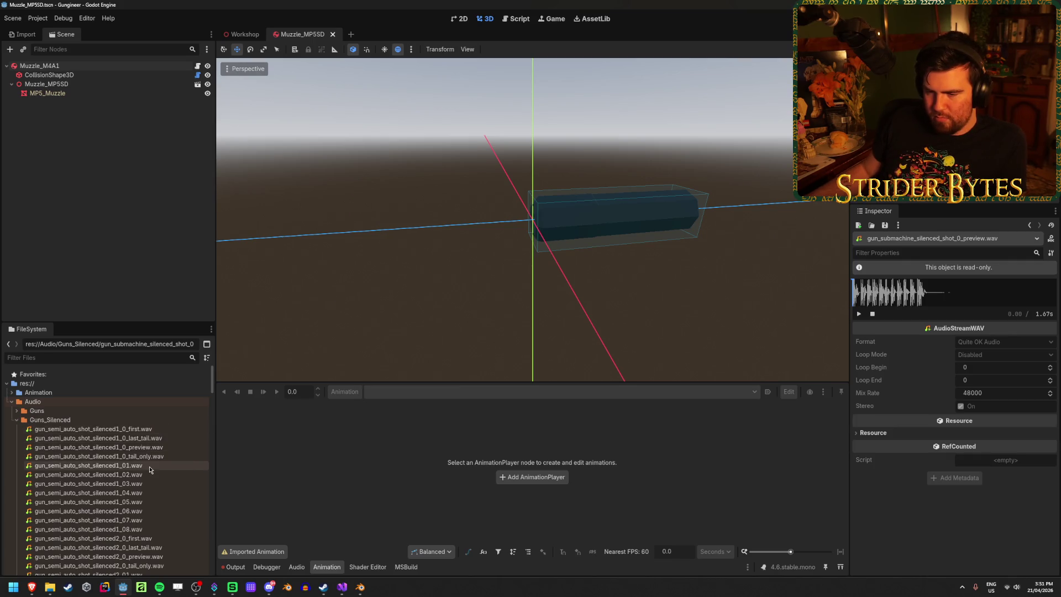
left_click(148, 529, "shift")
scroll(173, 518, "down", 4)
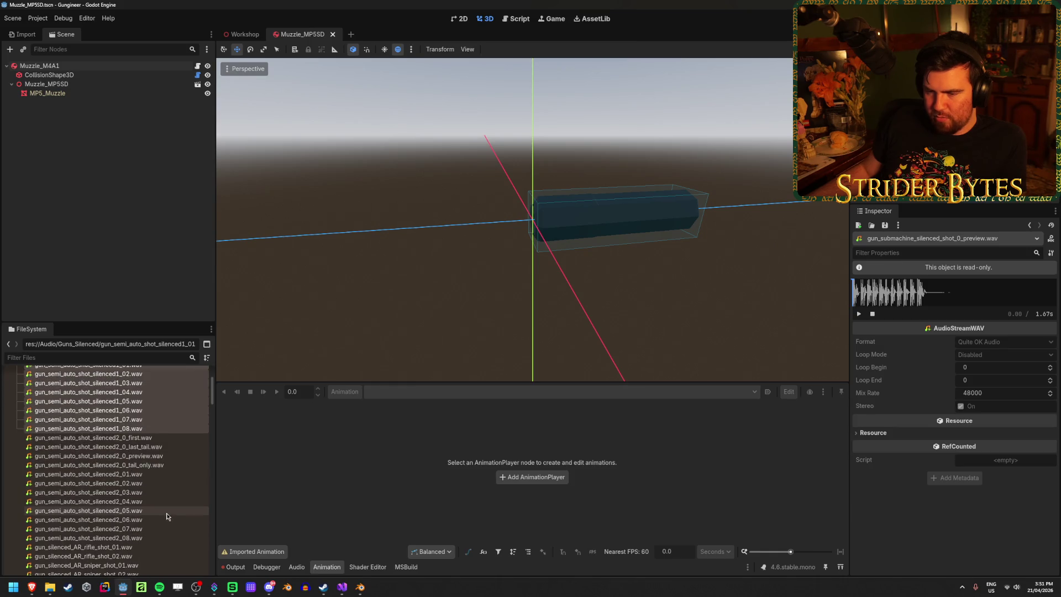
scroll(173, 518, "down", 10)
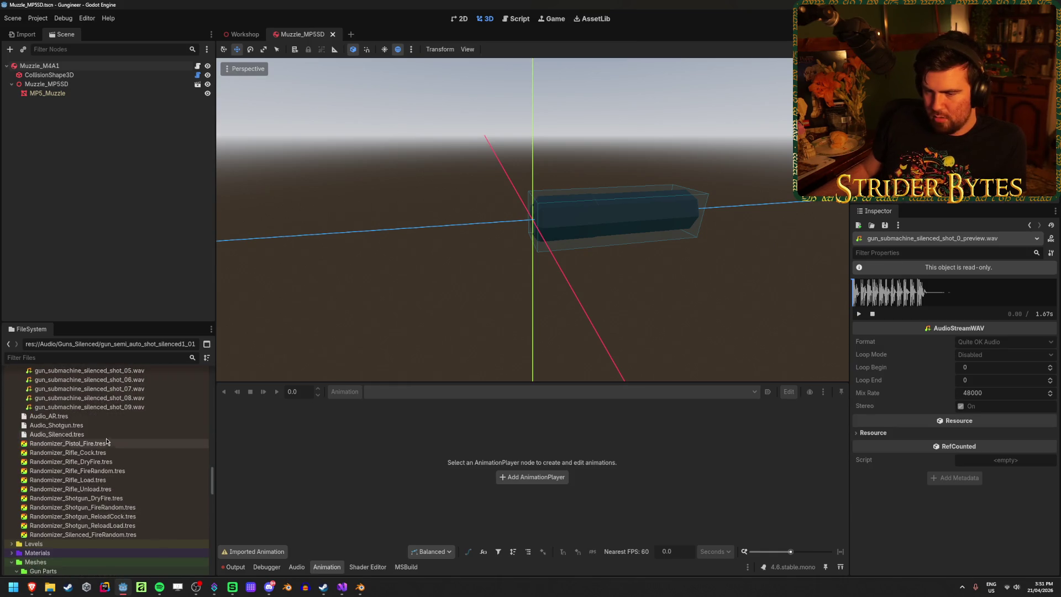
left_click(105, 436)
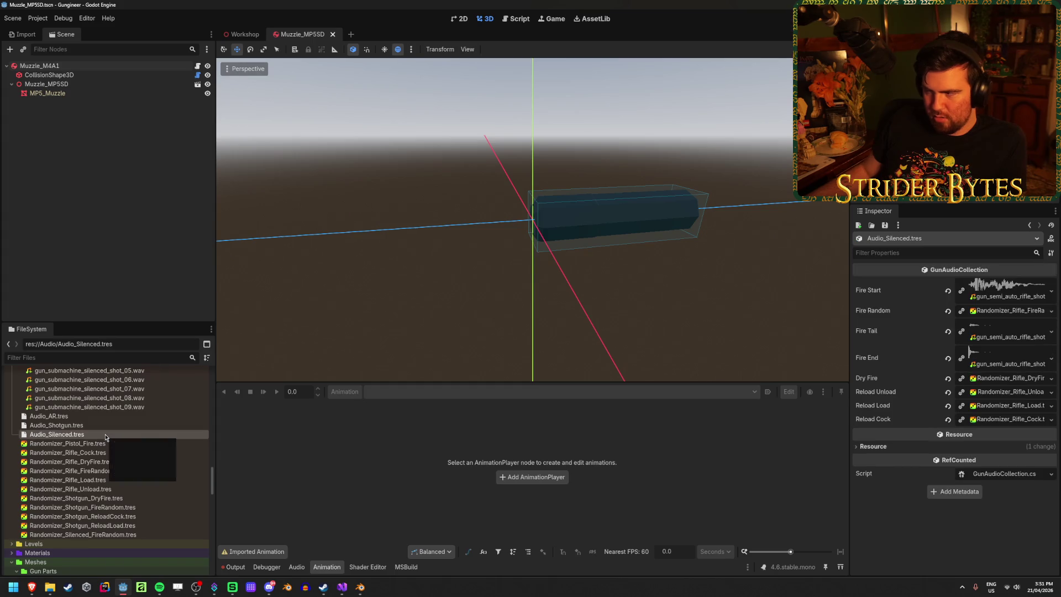
left_click(121, 534)
Step: Fill the randomizer's five existing streams with silenced1_01 through silenced1_05
scroll(123, 536, "up", 5)
scroll(123, 537, "up", 5)
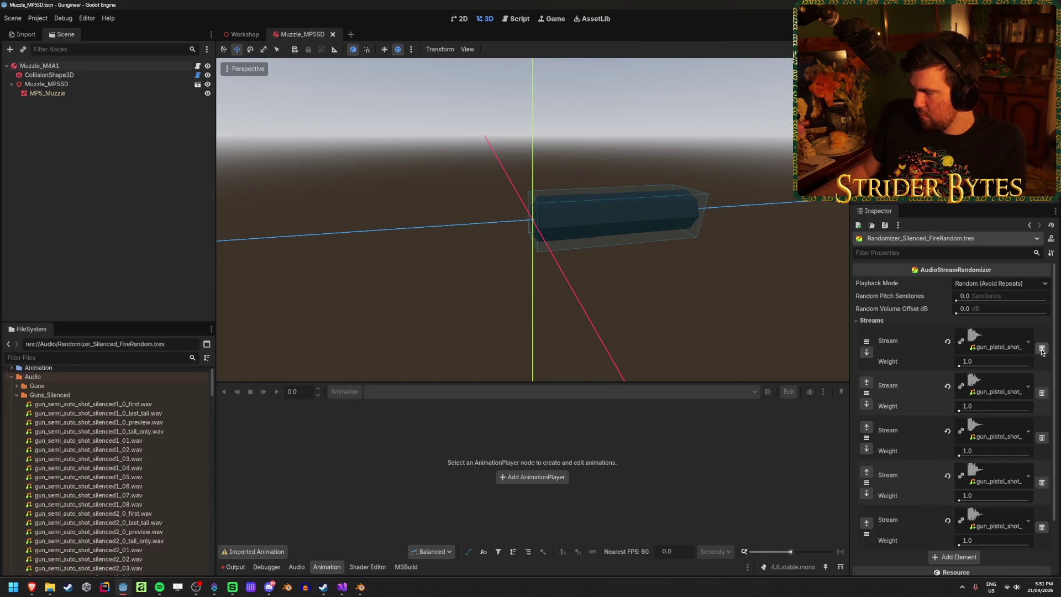
left_click_drag(88, 441, 995, 344)
left_click_drag(89, 450, 992, 388)
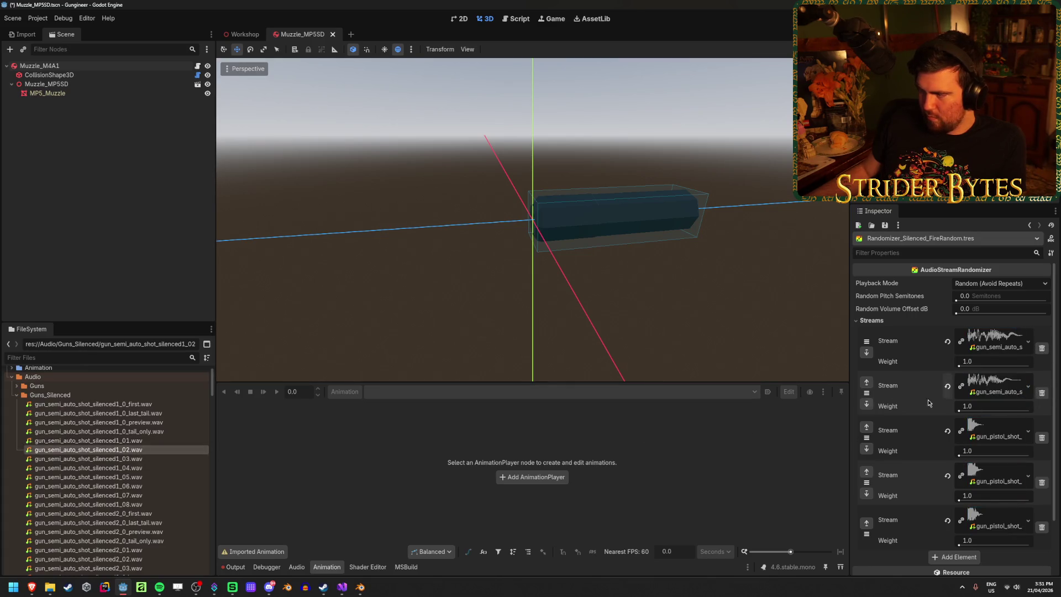
left_click_drag(159, 462, 992, 433)
mouse_move(155, 467)
left_mouse_down()
mouse_move(991, 449)
mouse_move(992, 476)
left_mouse_up()
left_click_drag(111, 477, 981, 528)
Step: Add three more stream slots, fill them with silenced1_06–08, and save the randomizer
left_click(967, 559)
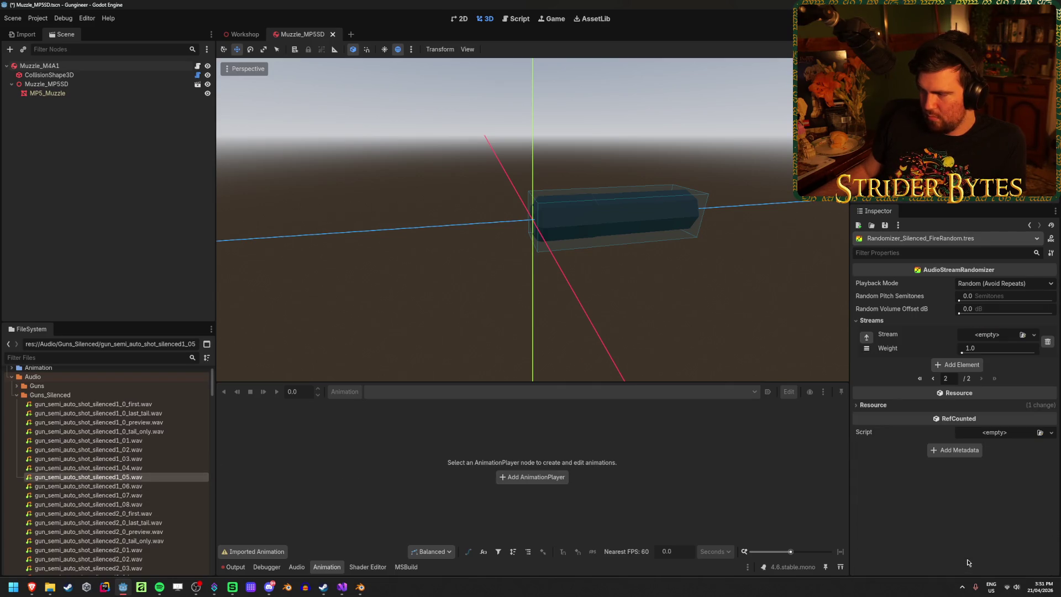
left_click(962, 363)
left_click(961, 397)
mouse_move(110, 486)
left_mouse_down()
mouse_move(142, 491)
mouse_move(981, 338)
left_mouse_up()
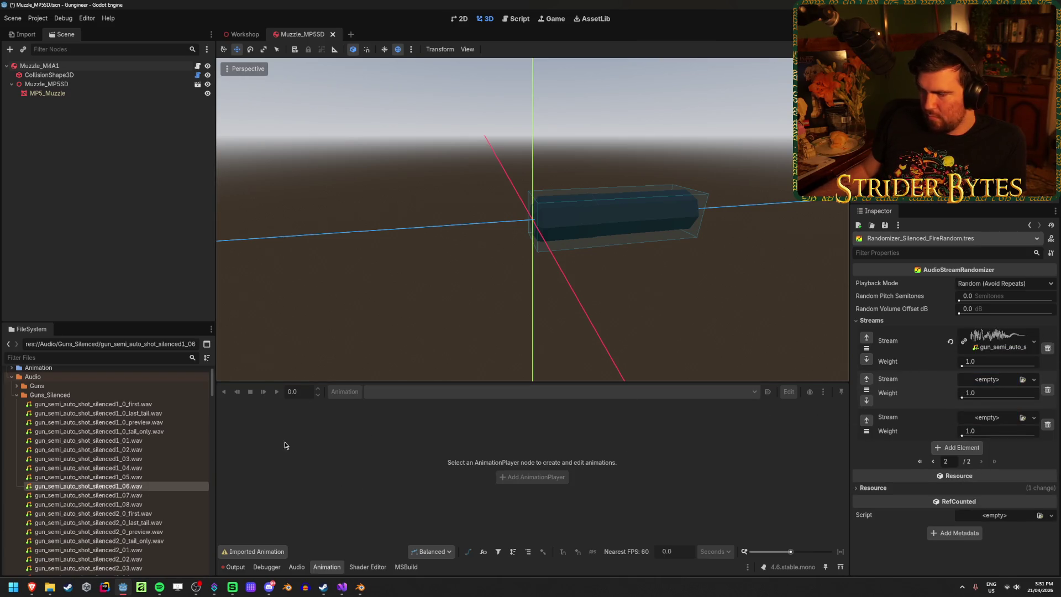
mouse_move(89, 495)
left_mouse_down()
mouse_move(975, 362)
mouse_move(987, 379)
left_mouse_up()
mouse_move(94, 504)
left_mouse_down()
mouse_move(787, 467)
mouse_move(977, 425)
left_mouse_up()
key("ctrl+s")
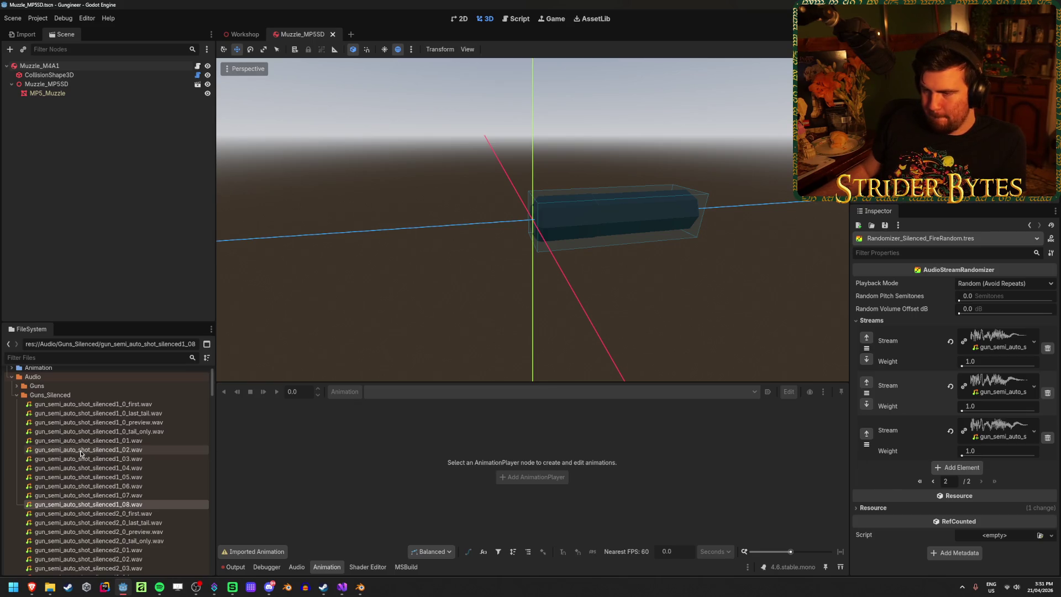
scroll(78, 453, "down", 10)
scroll(80, 452, "up", 8)
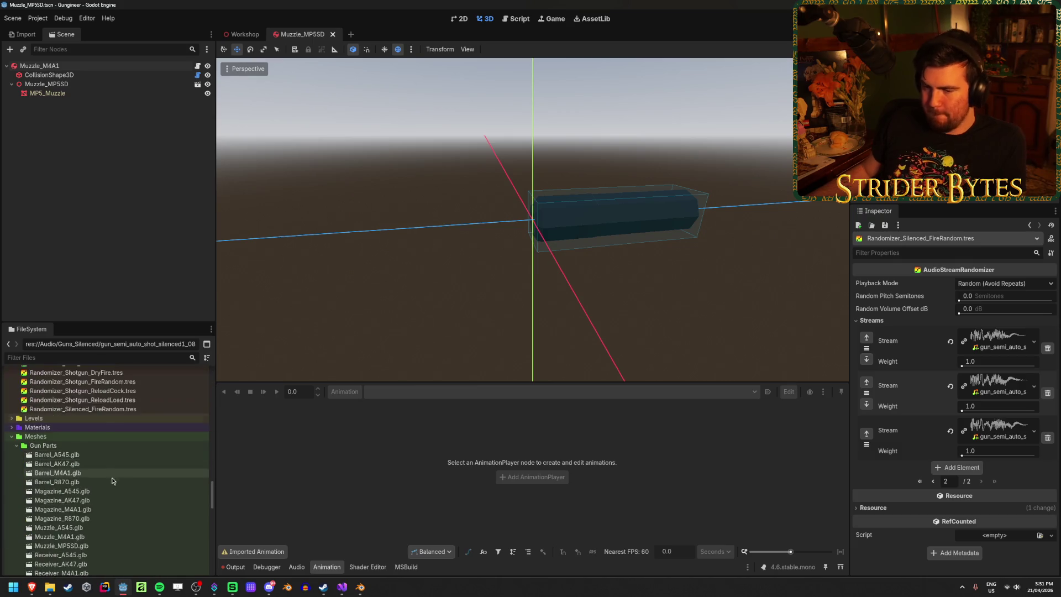
left_click(122, 489)
scroll(73, 439, "up", 1)
left_click(66, 409)
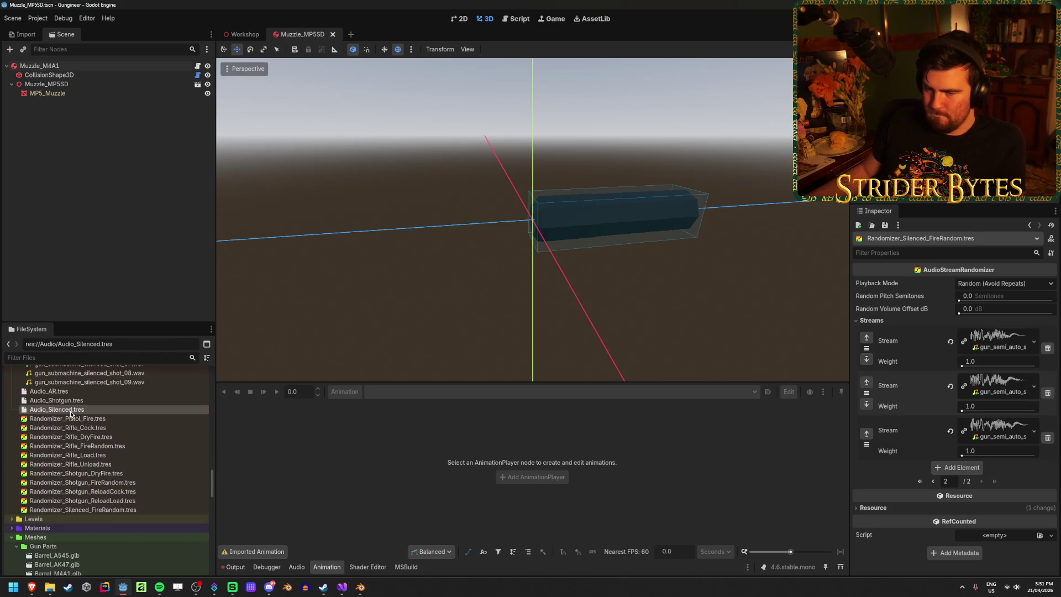
Step: Set Fire Random to Randomizer_Silenced_FireRandom, Fire Start to the silenced first shot, Fire Tail to tail-only
mouse_move(107, 513)
left_mouse_down()
mouse_move(805, 481)
mouse_move(1011, 311)
left_mouse_up()
scroll(112, 484, "up", 15)
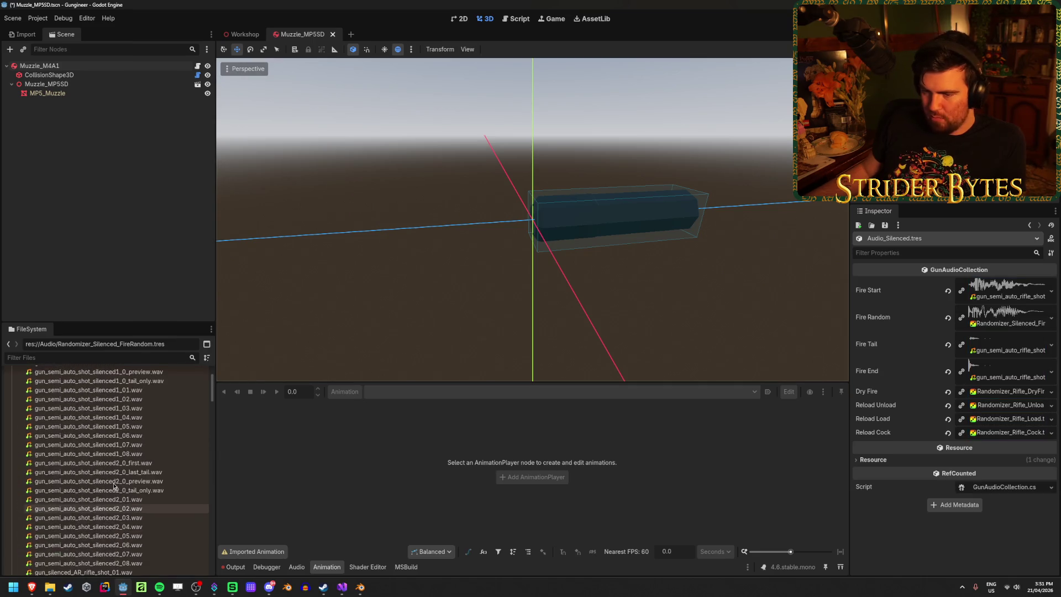
mouse_move(155, 430)
left_mouse_down()
mouse_move(777, 356)
mouse_move(1006, 289)
left_mouse_up()
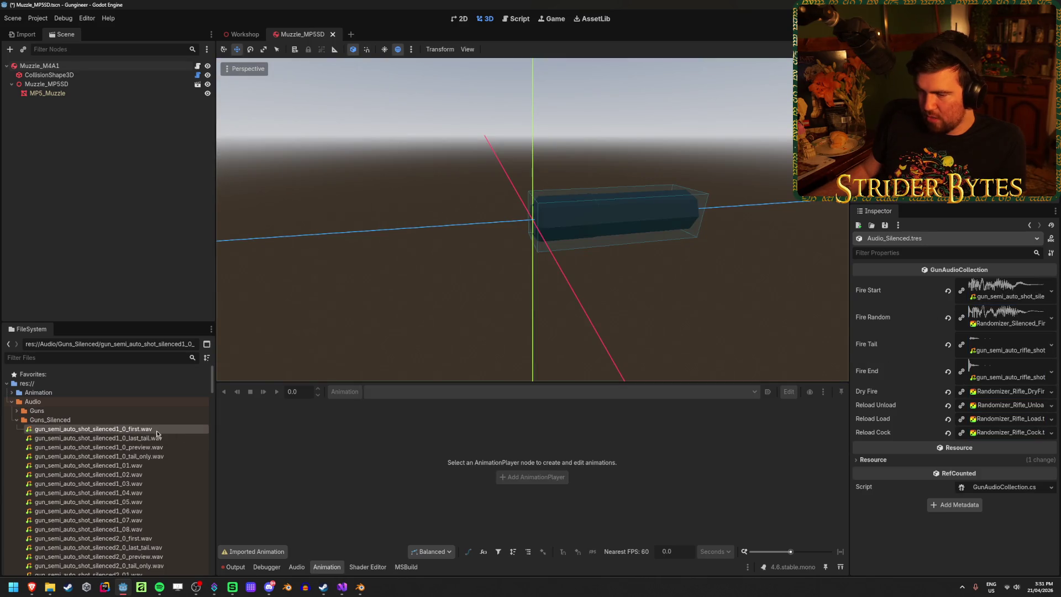
mouse_move(98, 457)
left_mouse_down()
mouse_move(888, 430)
mouse_move(1005, 348)
left_mouse_up()
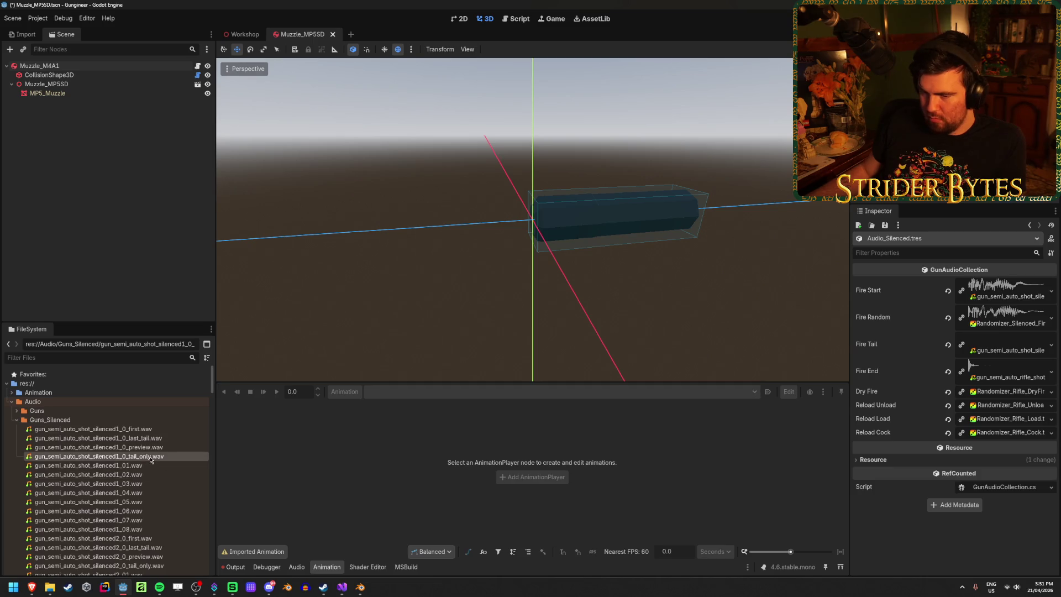
Step: Preview the silenced last-tail sound, assign it to Fire End, and save Audio_Silenced.tres
scroll(164, 449, "down", 1)
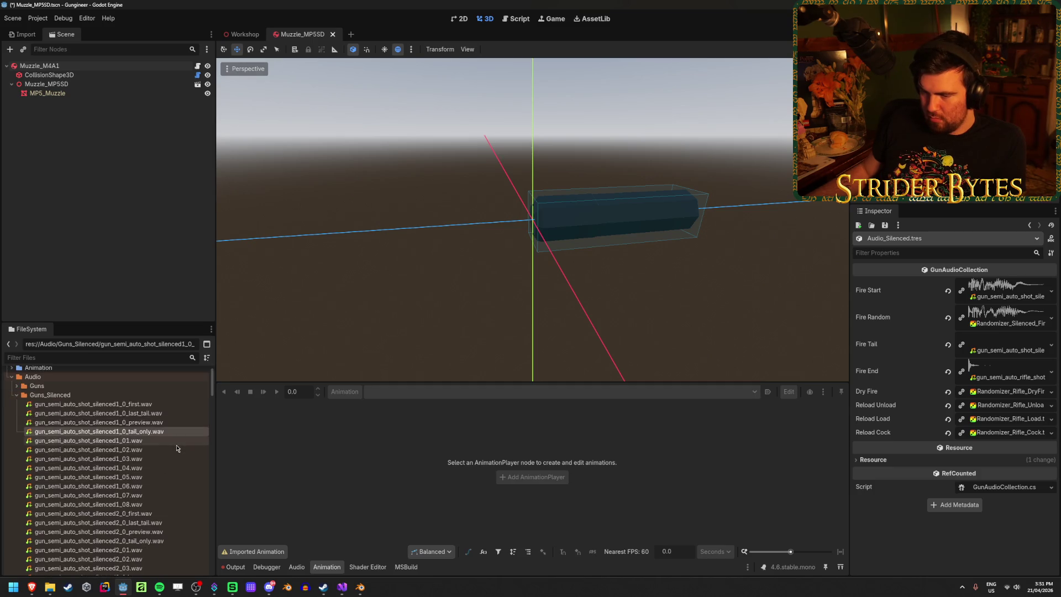
left_click(164, 413)
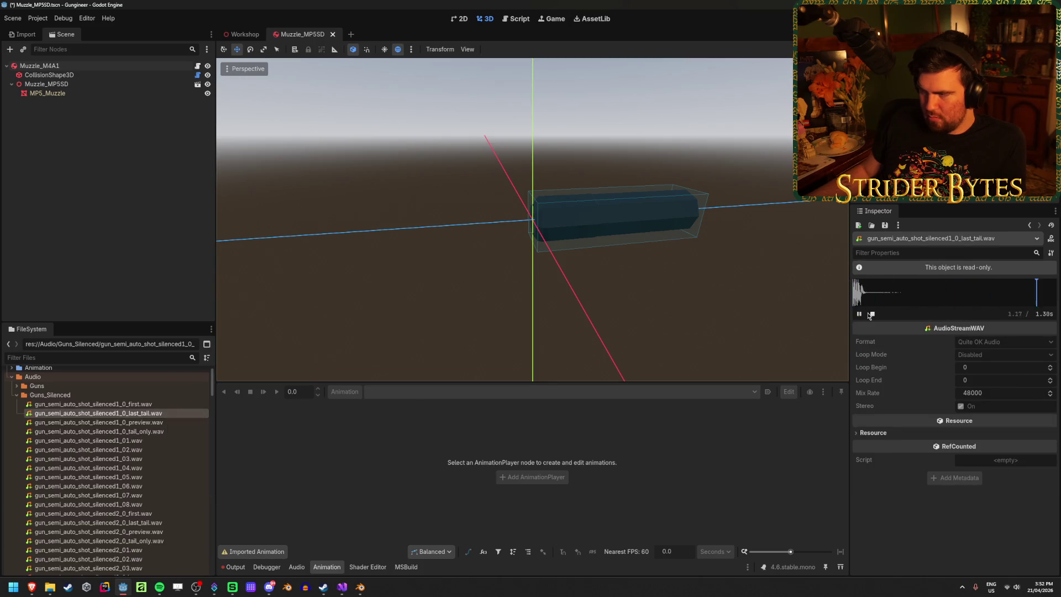
scroll(155, 431, "down", 10)
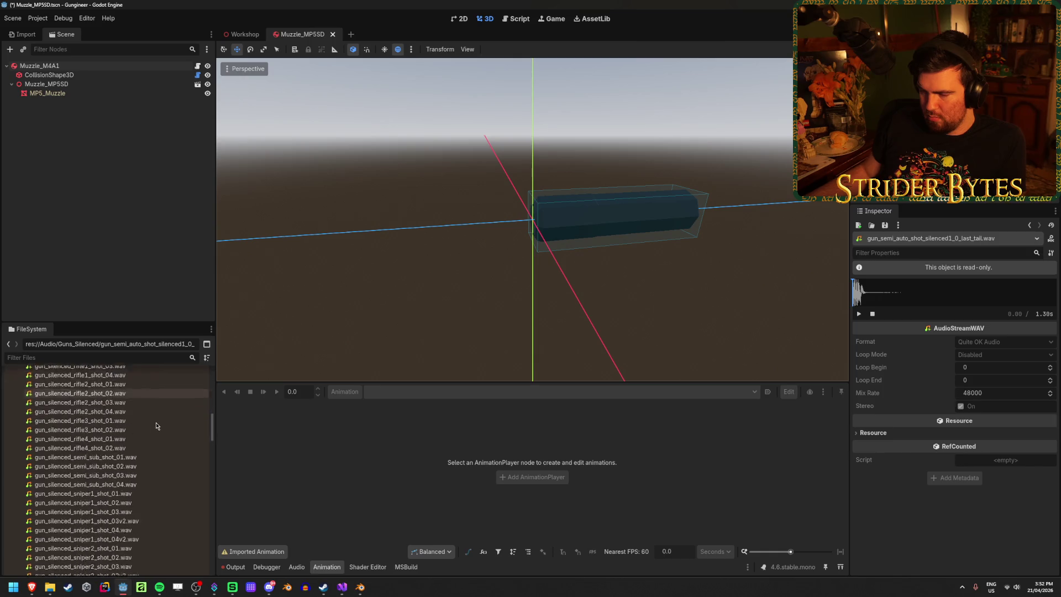
scroll(147, 463, "up", 10)
left_click(104, 433)
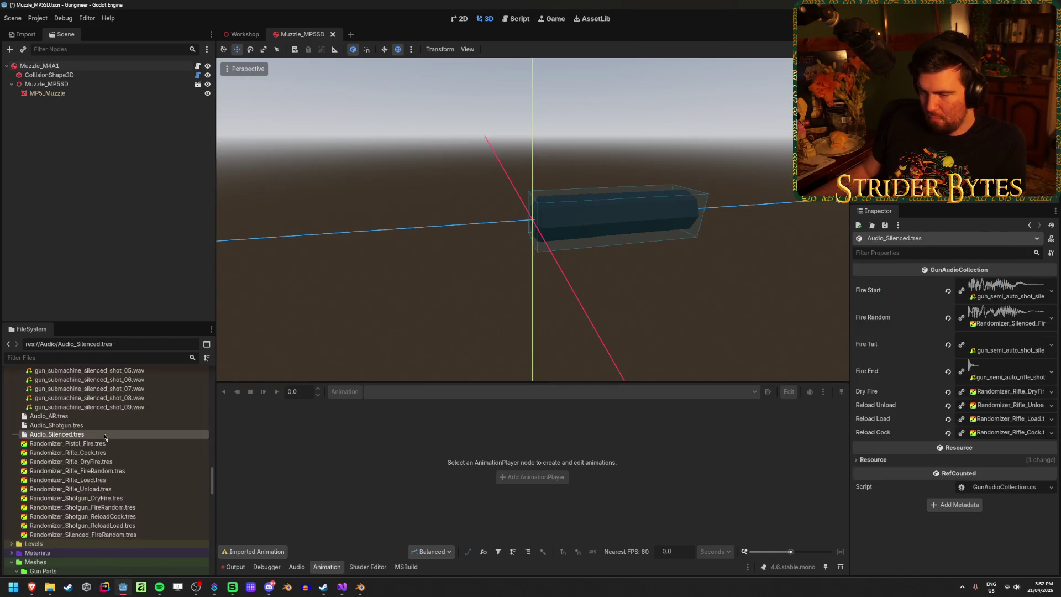
scroll(132, 472, "up", 5)
mouse_move(111, 438)
left_mouse_down()
mouse_move(271, 445)
mouse_move(990, 370)
left_mouse_up()
key("ctrl+s")
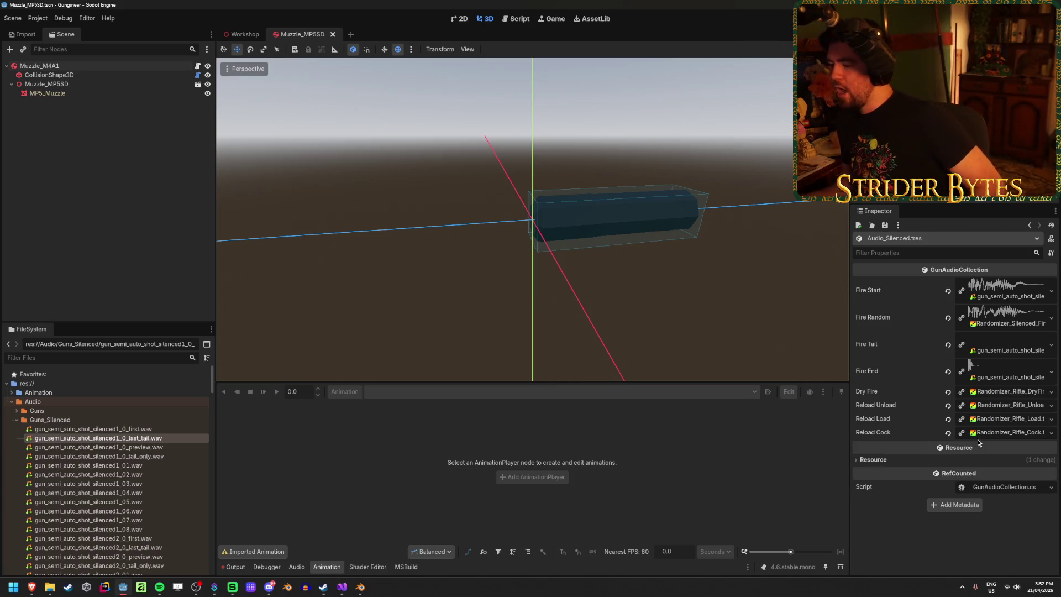
Step: Switch from Godot back to the scripts in Visual Studio
scroll(57, 439, "down", 15)
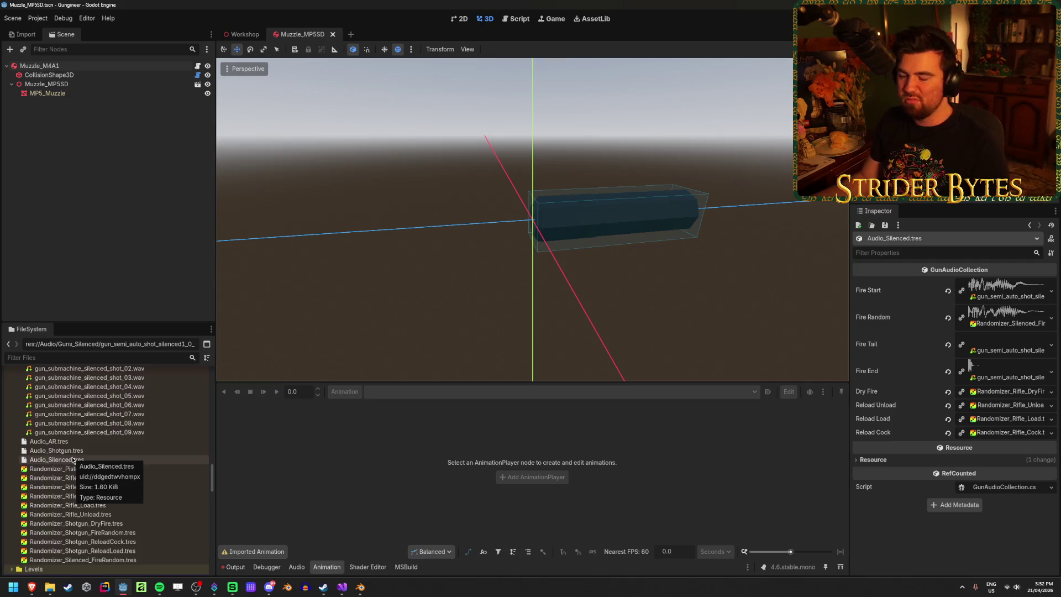
left_click(349, 593)
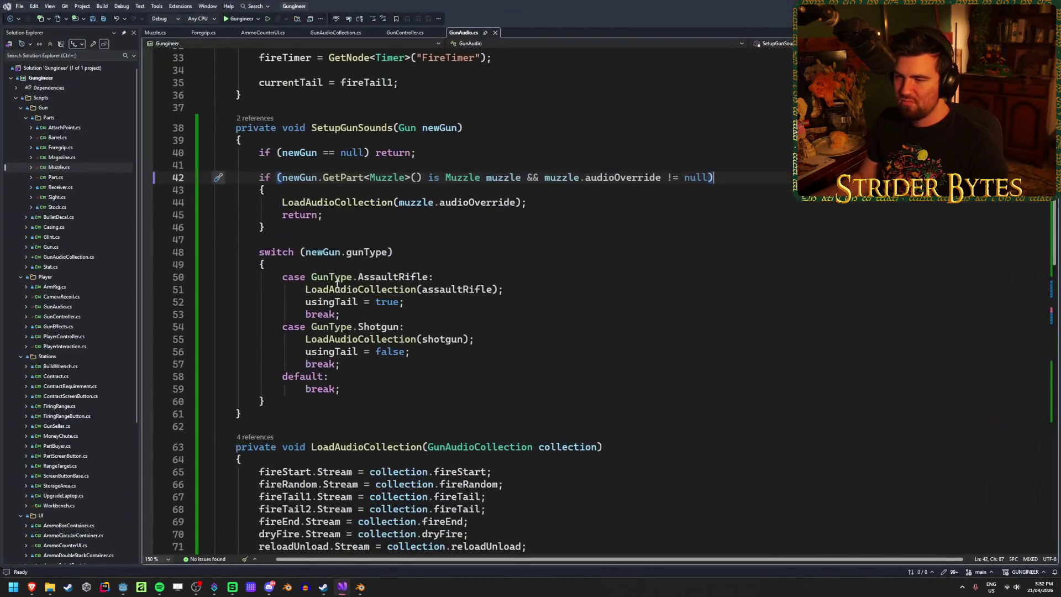
Step: In Muzzle.cs, replace the audioOverride field declaration with 'bool isSuppressor;' and save
left_click(153, 34)
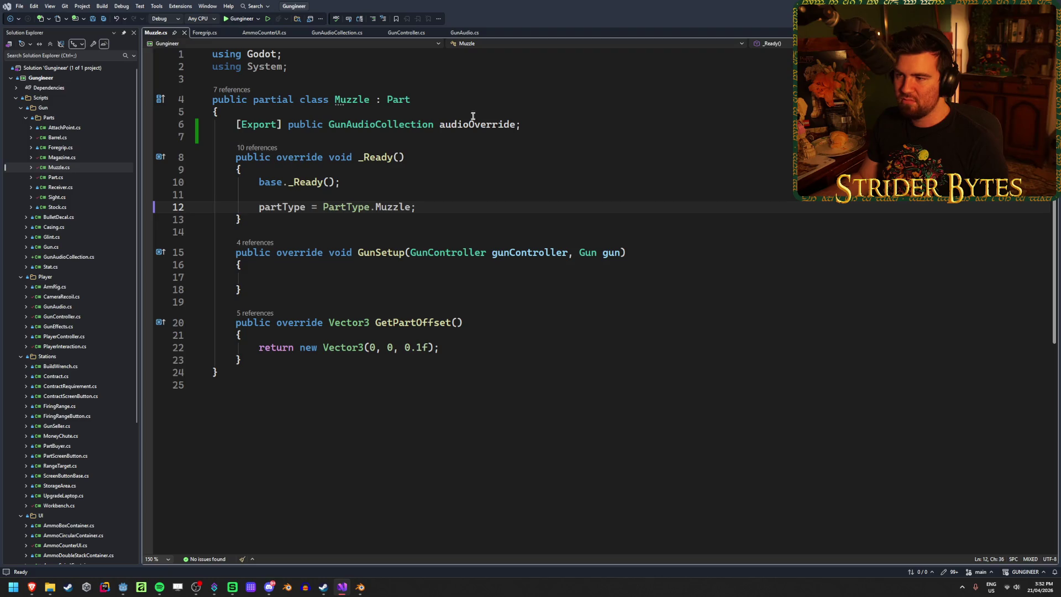
left_click(414, 125)
left_click_drag(533, 124, 333, 129)
type("b")
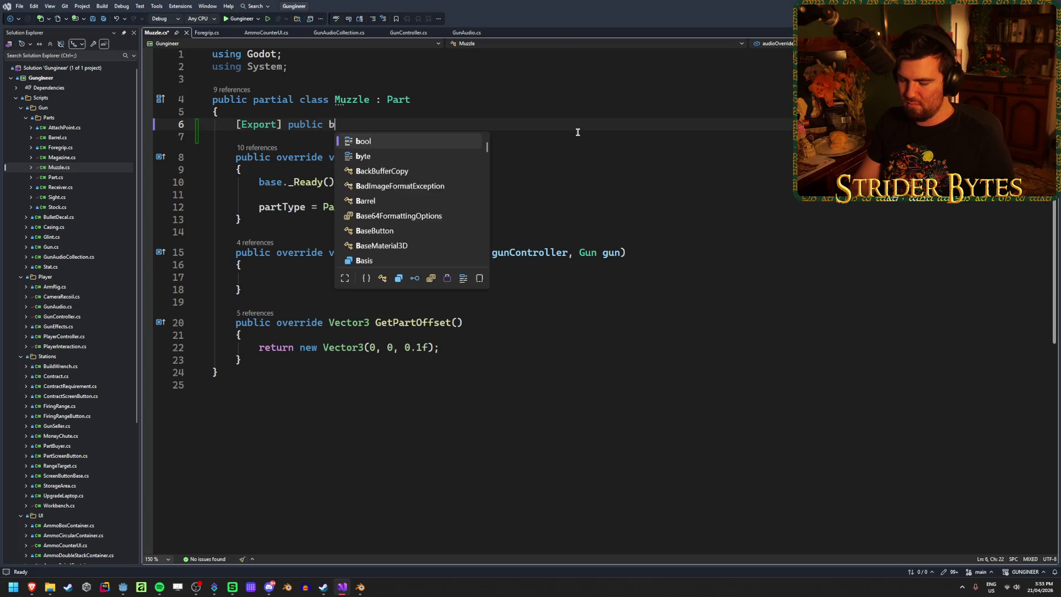
type("ool isSuppressor")
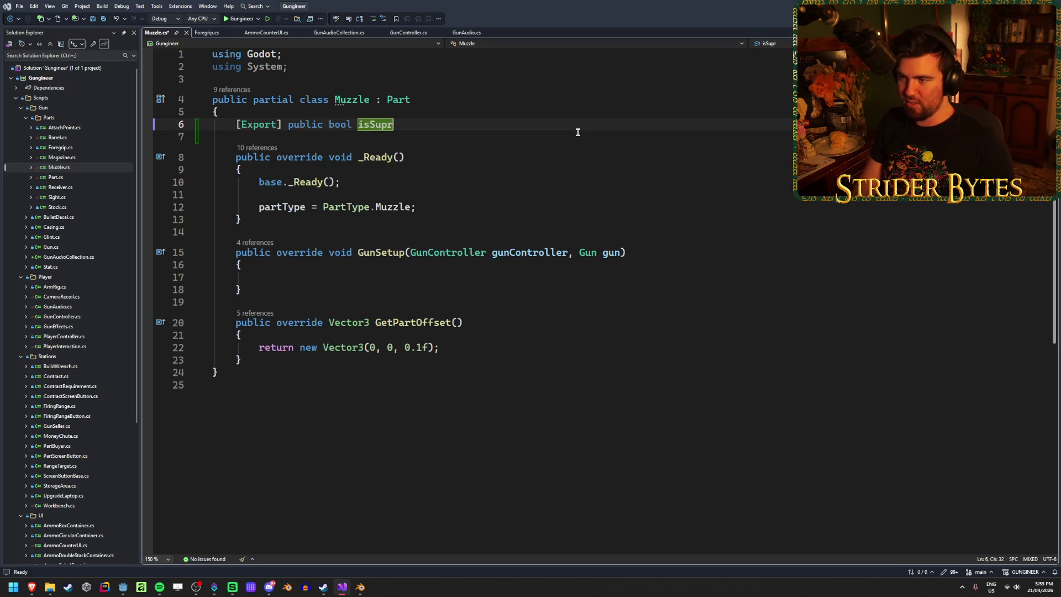
type(";")
key("ctrl+s")
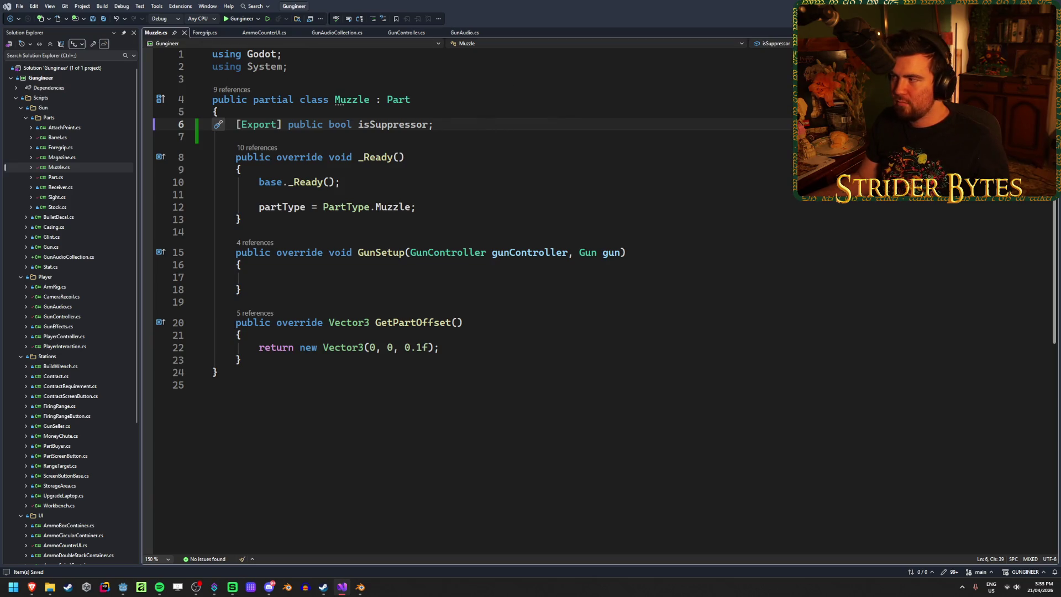
left_click(463, 32)
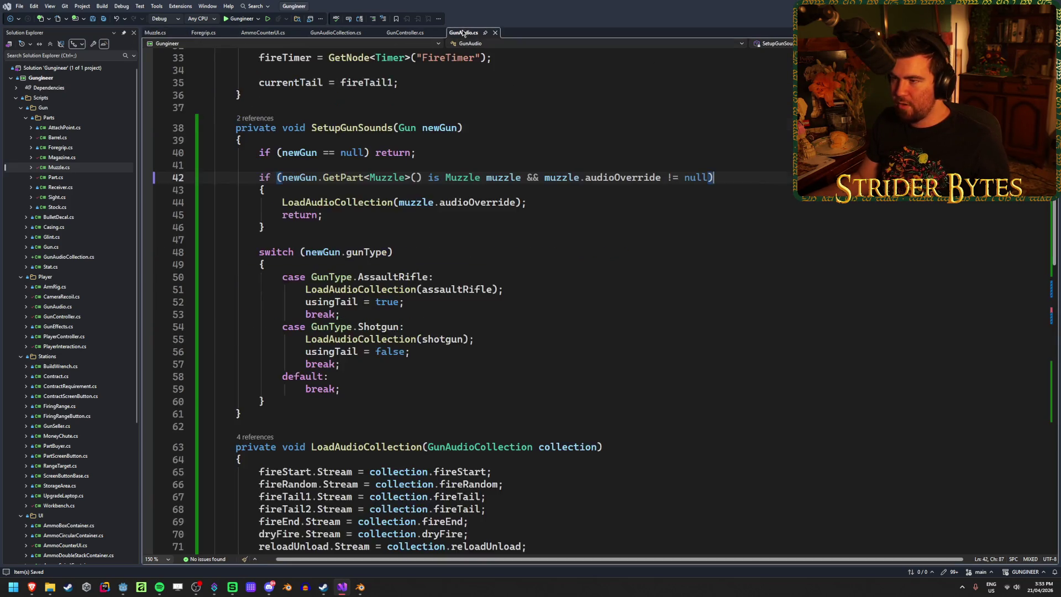
Step: Change the null check on line 42 to muzzle.isSuppressor and save GunAudio.cs
scroll(734, 216, "up", 1)
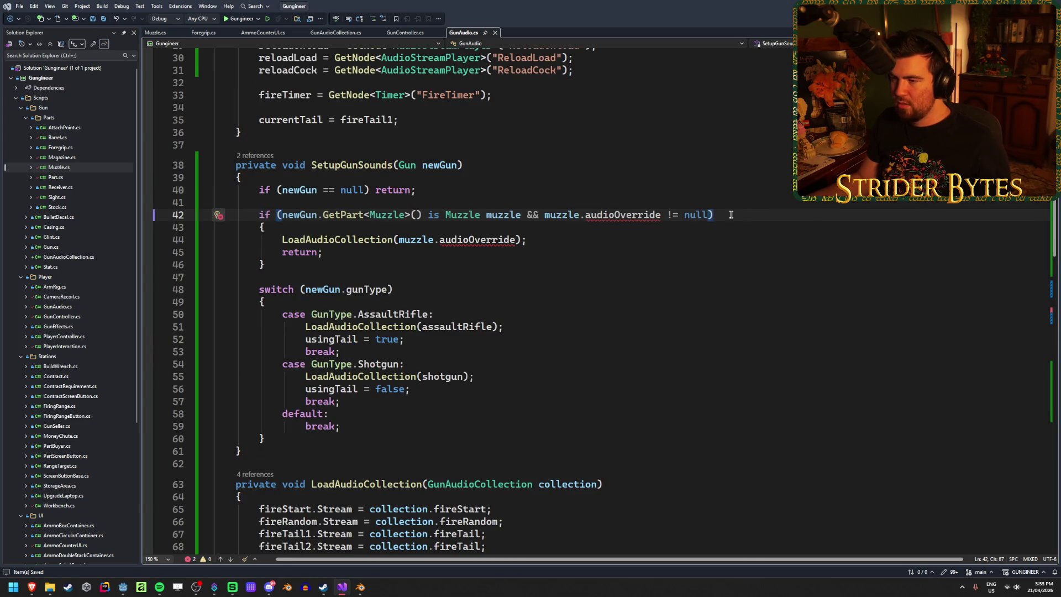
mouse_move(708, 214)
left_mouse_down()
mouse_move(545, 214)
mouse_move(585, 214)
left_mouse_up()
type("isSuppressor")
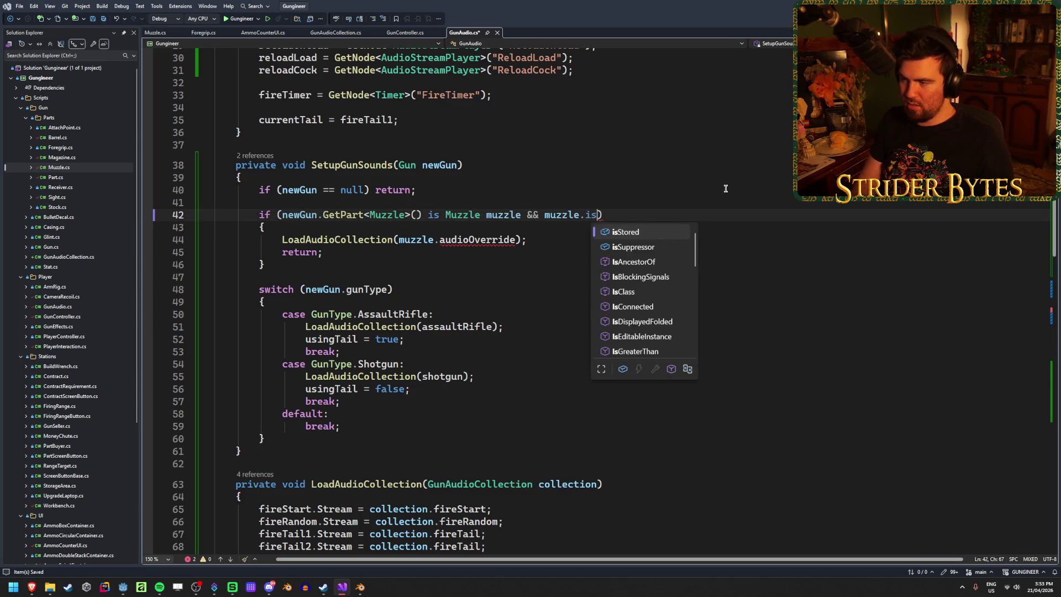
key("ctrl+s")
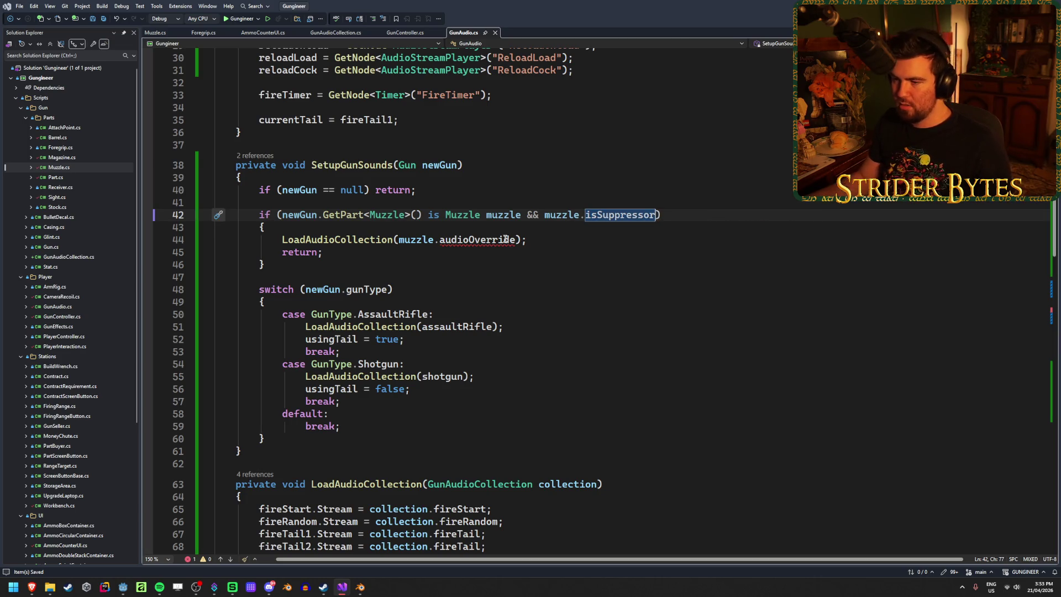
Step: Comment out the muzzle.audioOverride LoadAudioCollection call on line 44
left_click(526, 241)
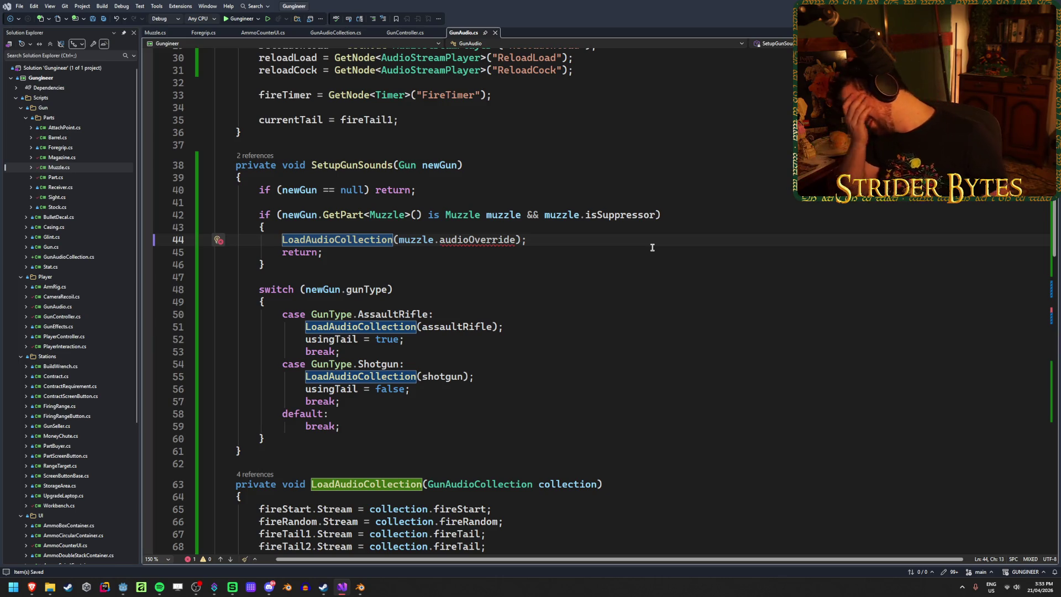
key("ctrl+k")
key("ctrl+c")
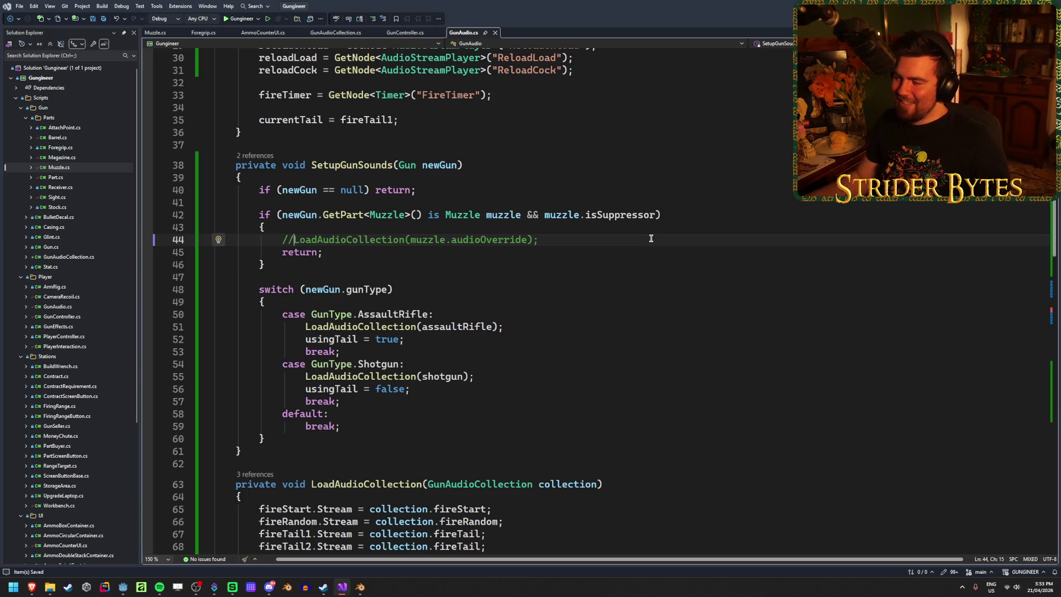
left_click_drag(527, 240, 415, 239)
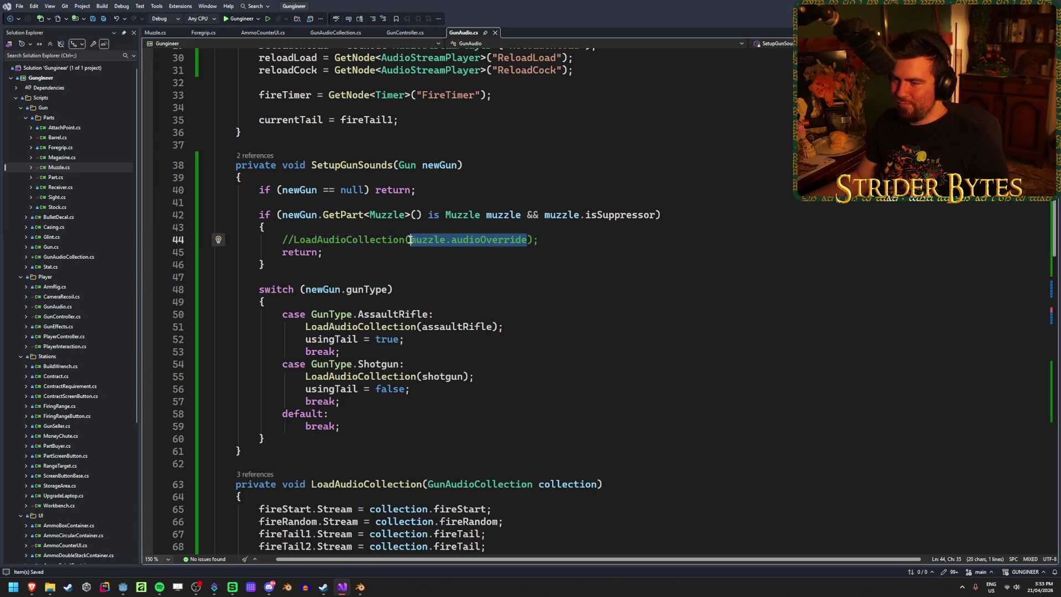
Step: Add a GunAudioCollection silenced = GD.Load line below the shotgun collection
scroll(645, 303, "up", 10)
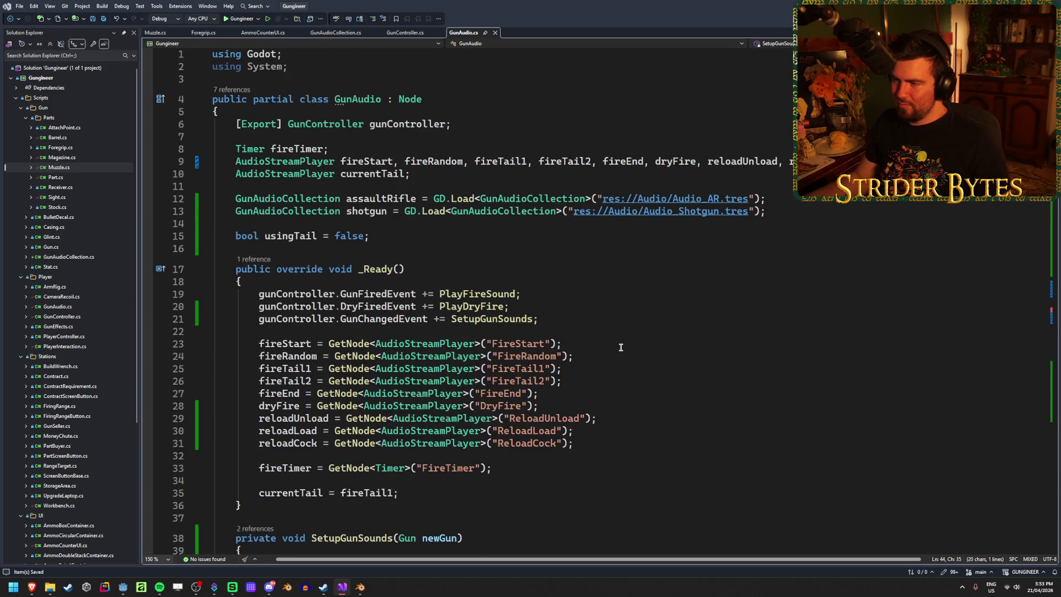
left_click(365, 211)
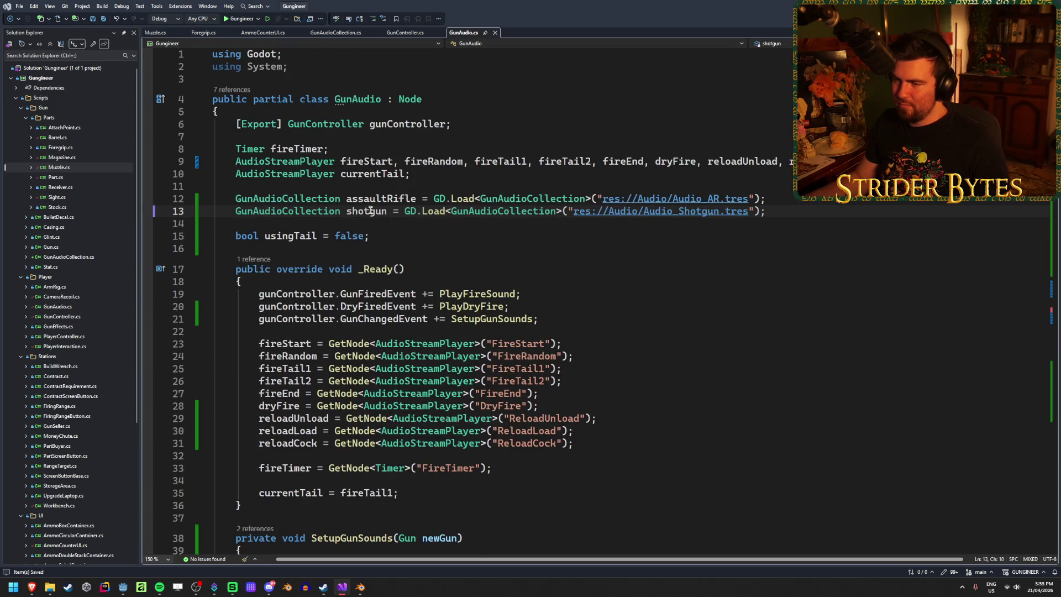
left_click(793, 212)
key("Return")
type("GunA")
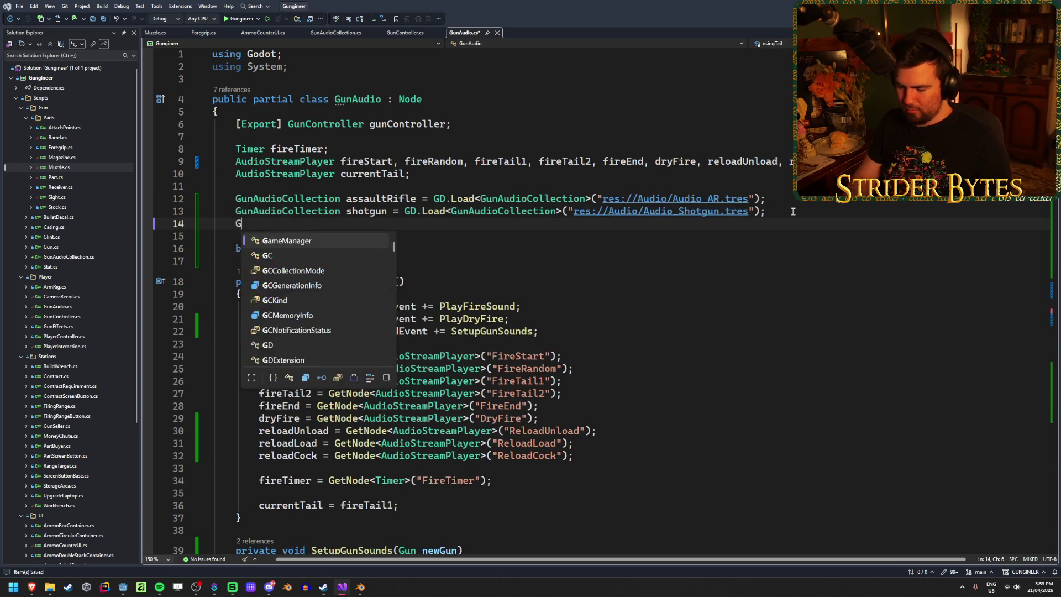
key("Down")
key("Tab")
type("silenc")
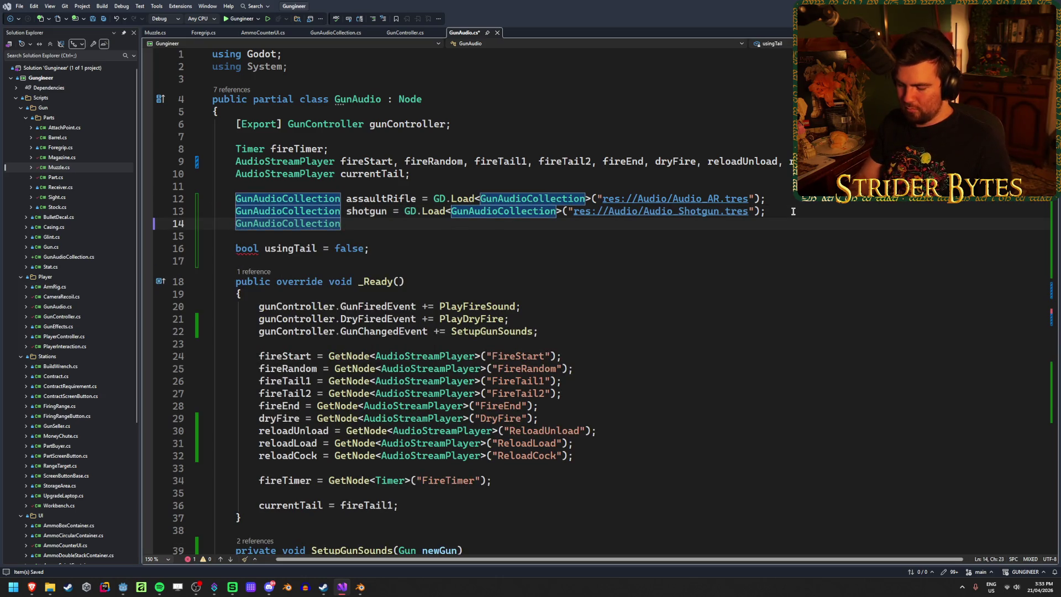
type("ed = G")
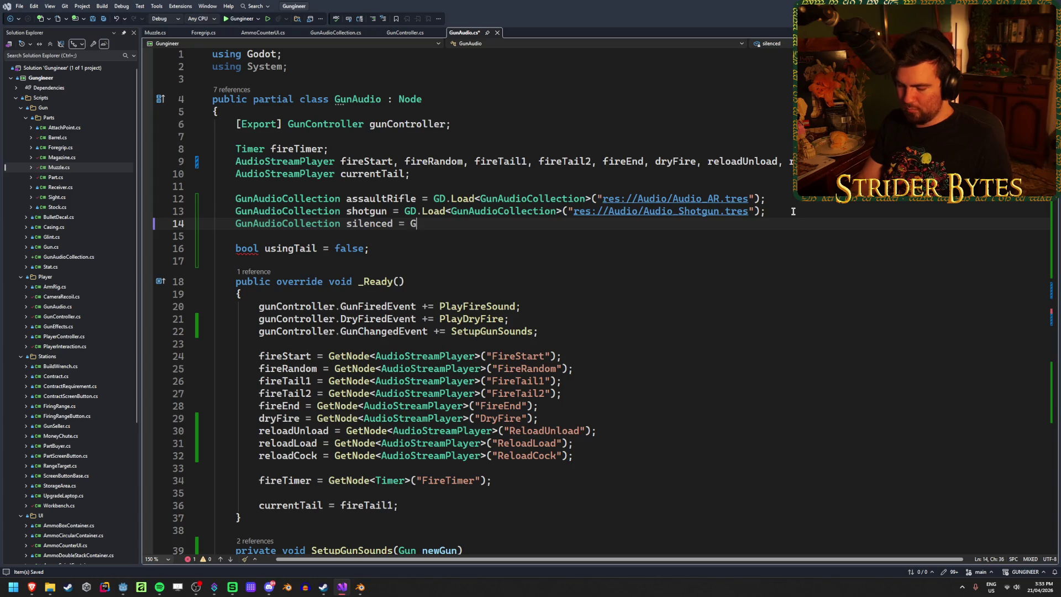
type("D.Load")
key("Tab")
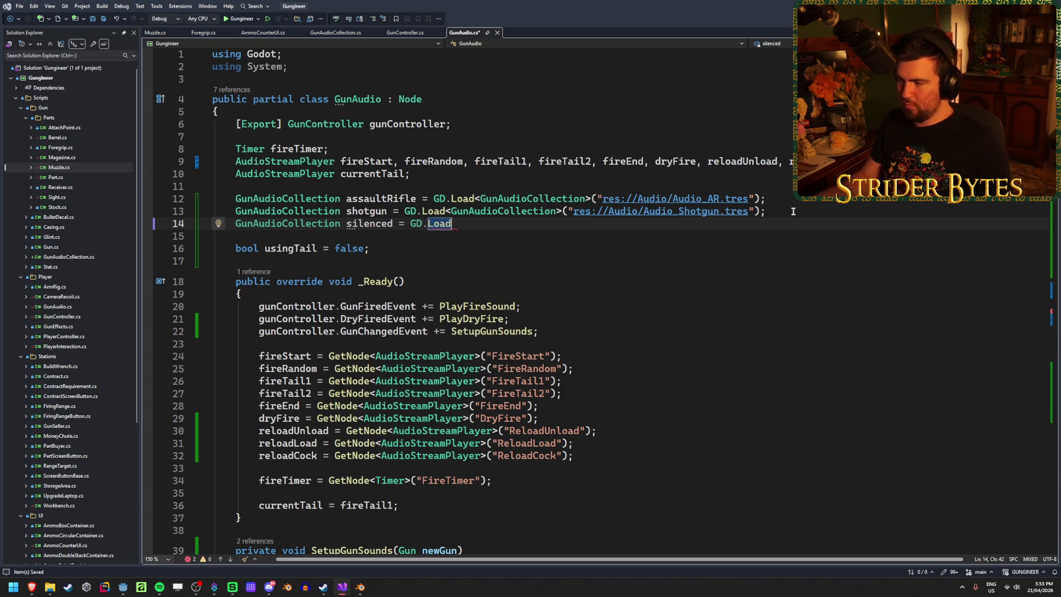
Step: Copy the shotgun load path into the silenced line, changing it to Audio_Silenced.tres
left_click_drag(774, 211, 450, 211)
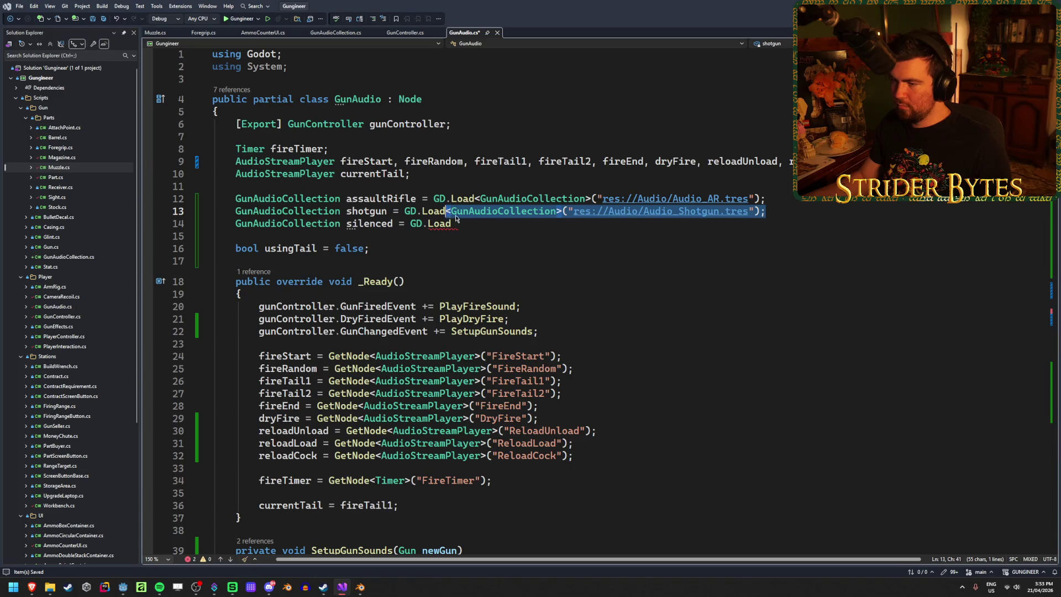
key("ctrl+c")
left_click(456, 219)
key("ctrl+v")
left_click_drag(724, 224, 683, 225)
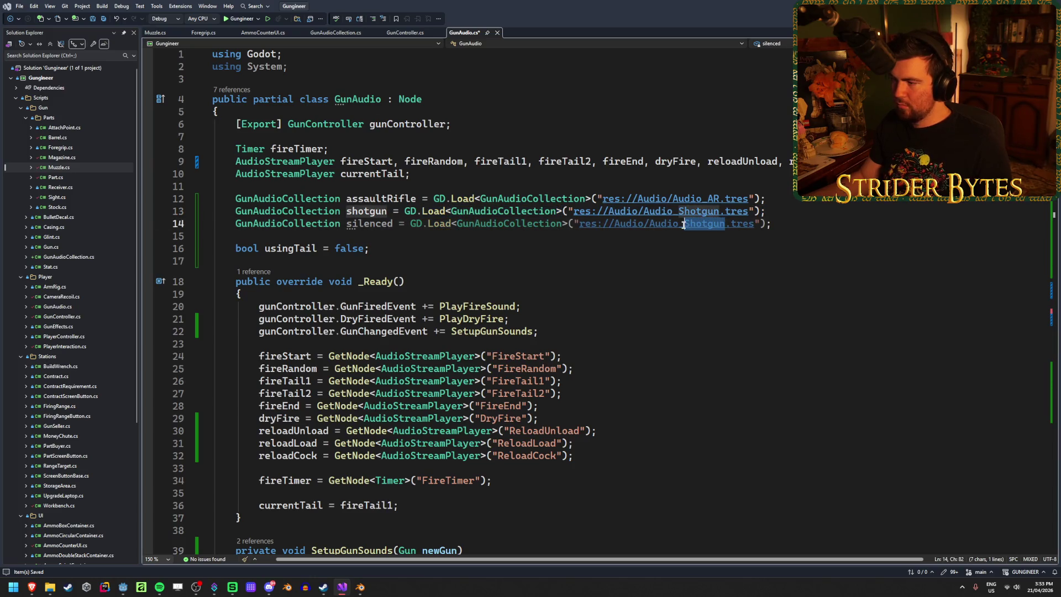
type("Silenced")
left_click(788, 238)
Step: Uncomment the load call, pass silenced instead of muzzle.audioOverride, and save
scroll(607, 332, "down", 12)
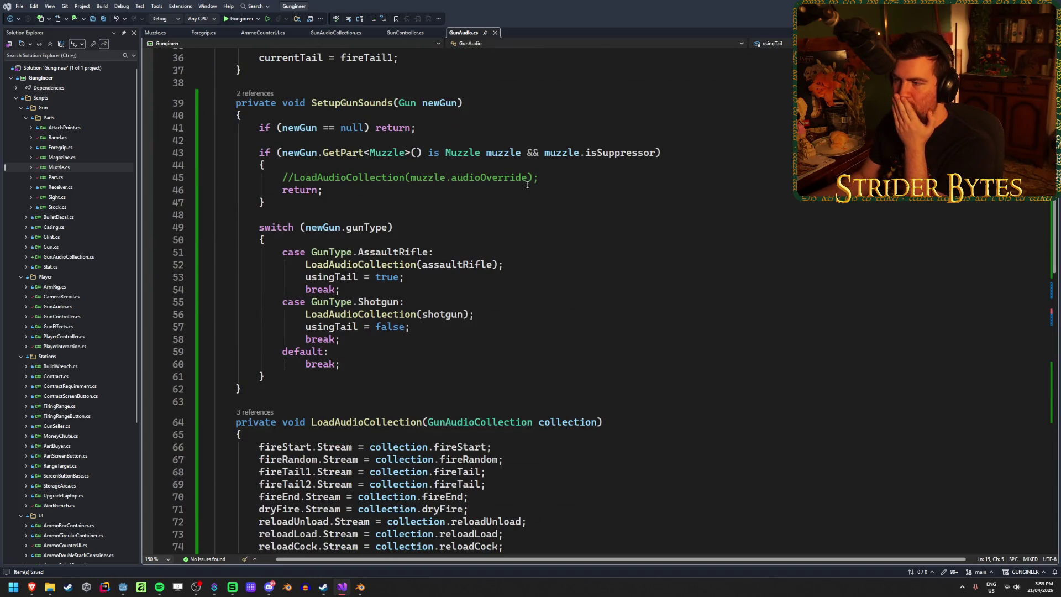
left_click(295, 178)
key("BackSpace")
key("BackSpace")
left_click_drag(515, 178, 398, 178)
scroll(549, 307, "up", 12)
scroll(525, 316, "down", 14)
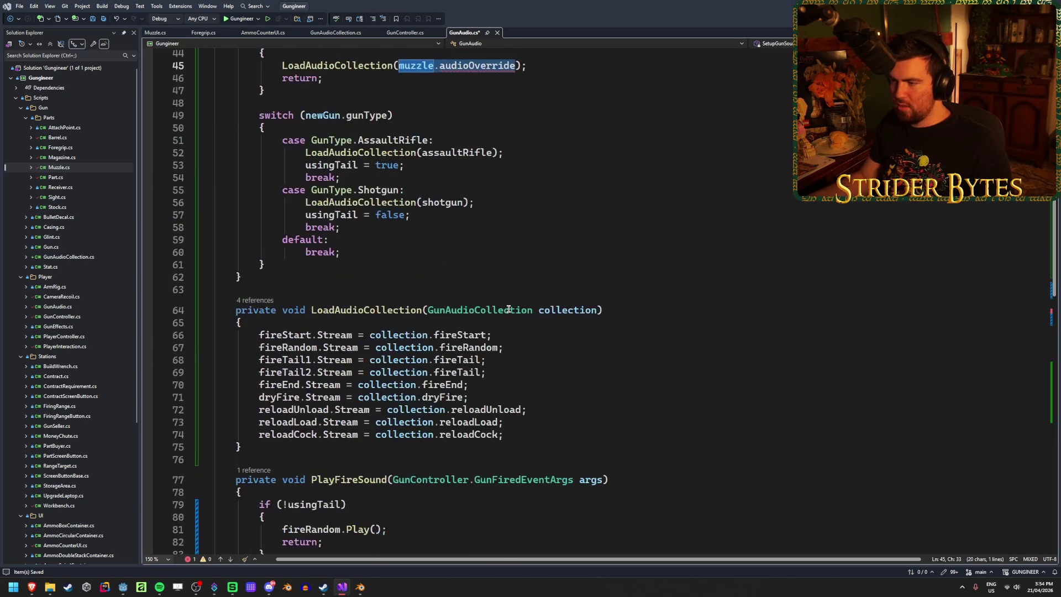
scroll(569, 346, "up", 4)
key("BackSpace")
type("silenc")
key("Tab")
key("ctrl+s")
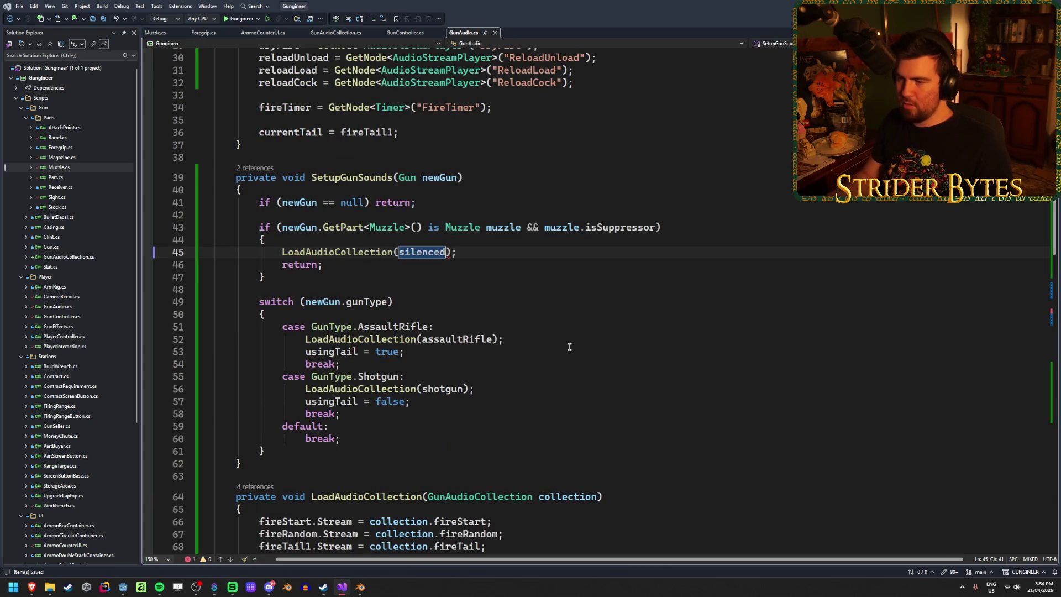
left_click(505, 257)
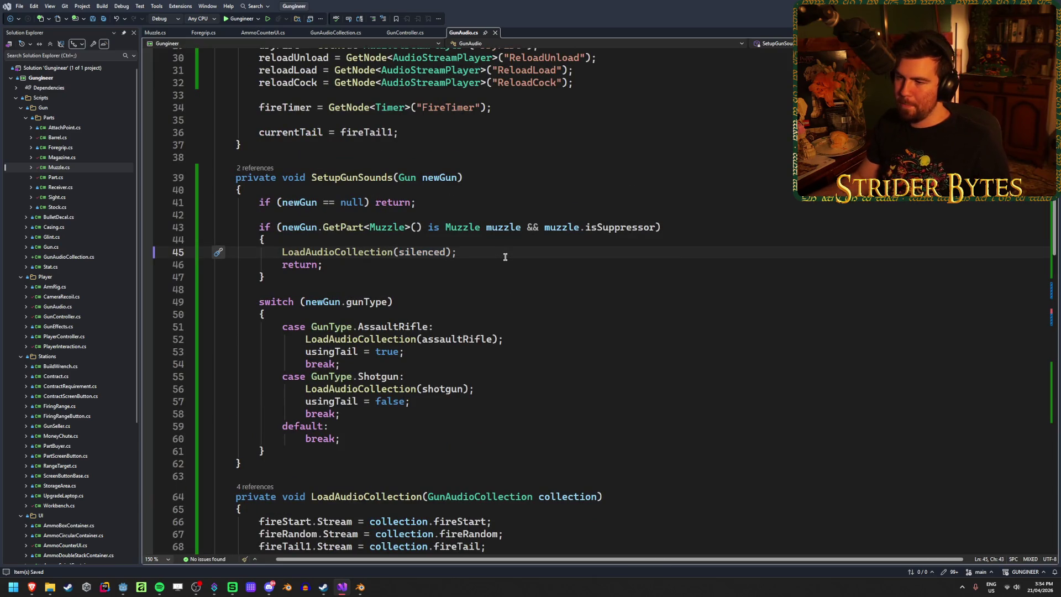
Step: Close the Foregrip and Muzzle script tabs, save all, and return to Godot
left_click(156, 33)
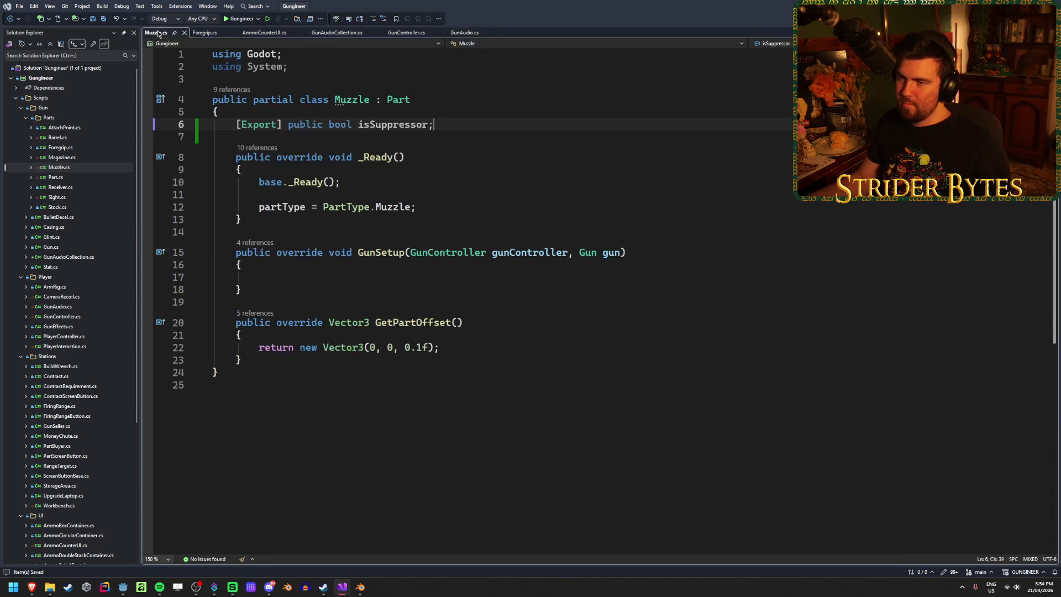
left_click(463, 33)
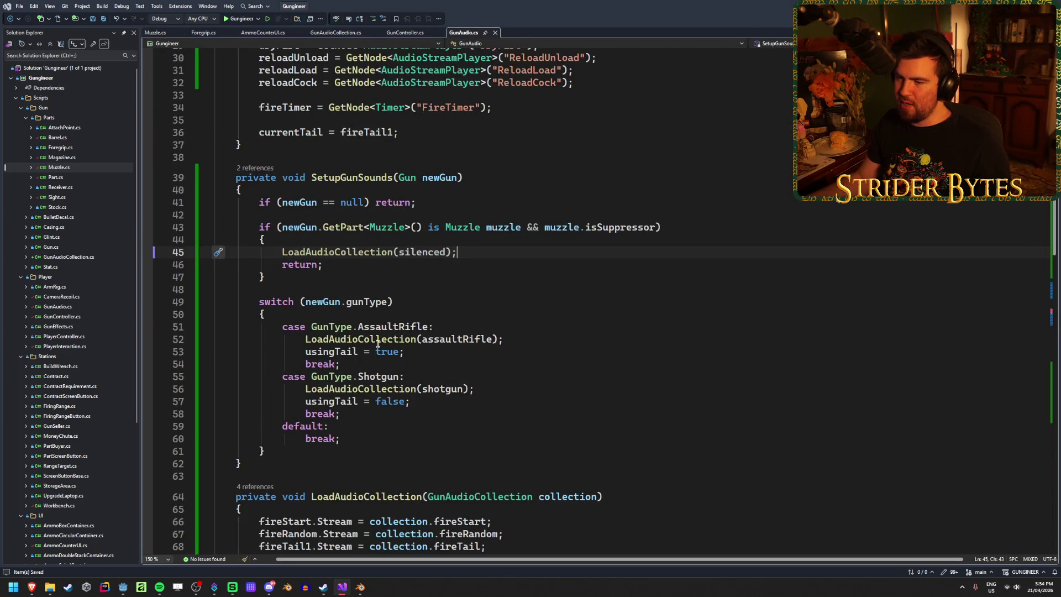
left_click(415, 304)
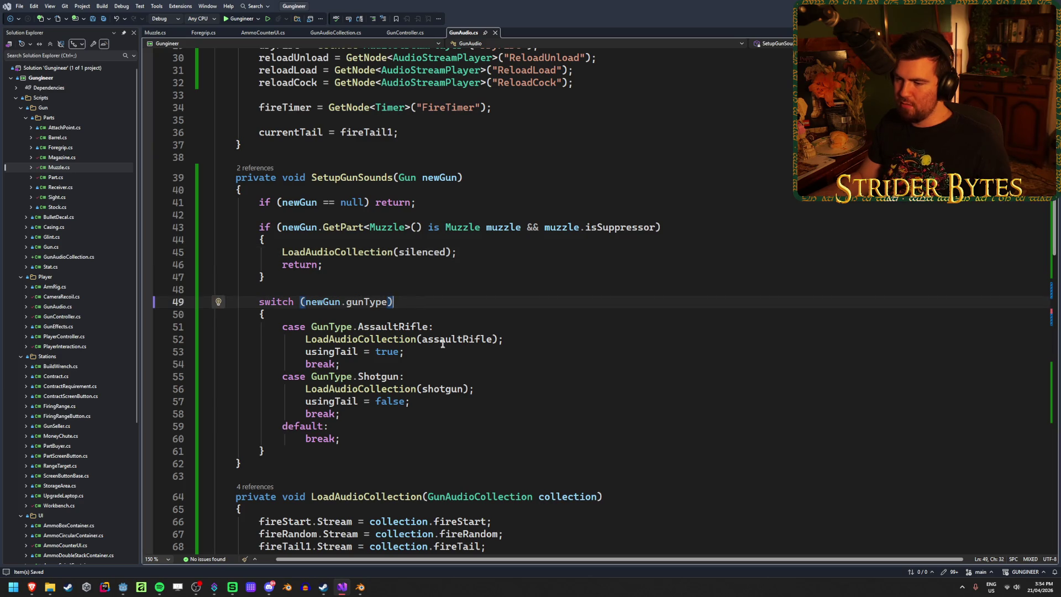
left_click(155, 34)
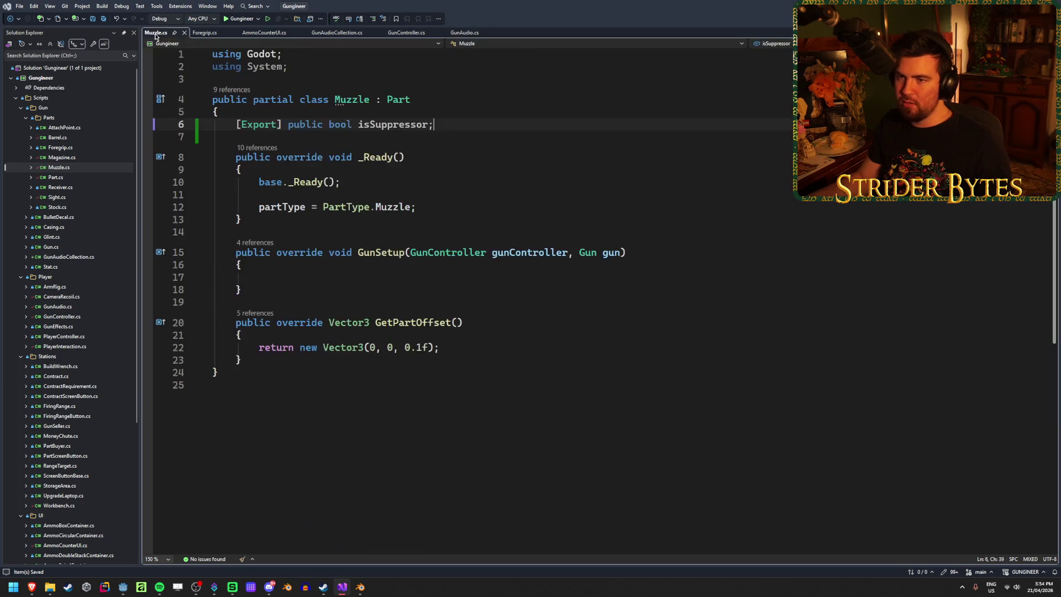
left_click(499, 290)
middle_click(215, 34)
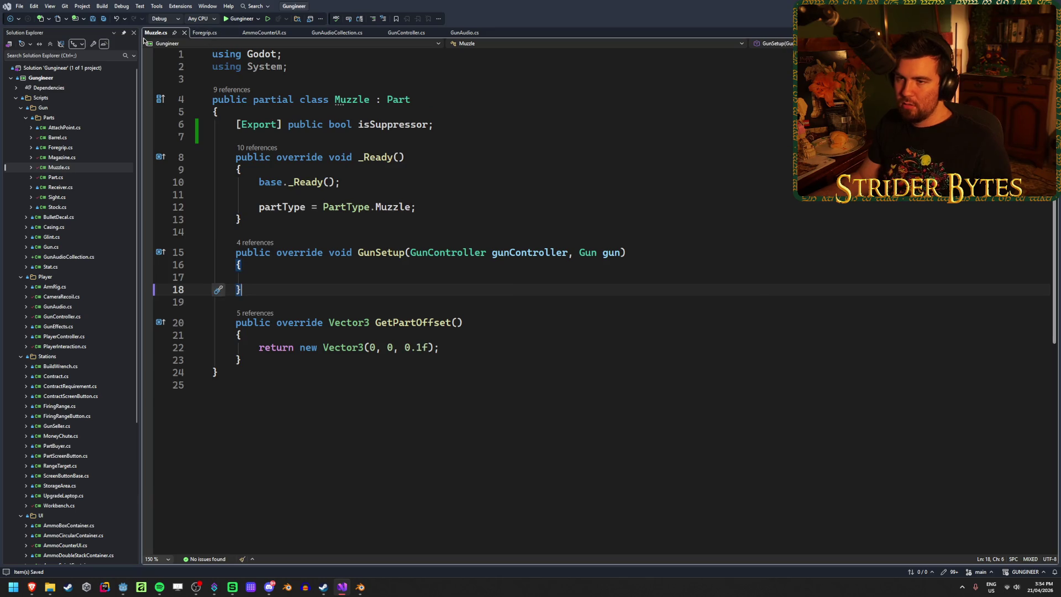
middle_click(156, 32)
key("ctrl+s")
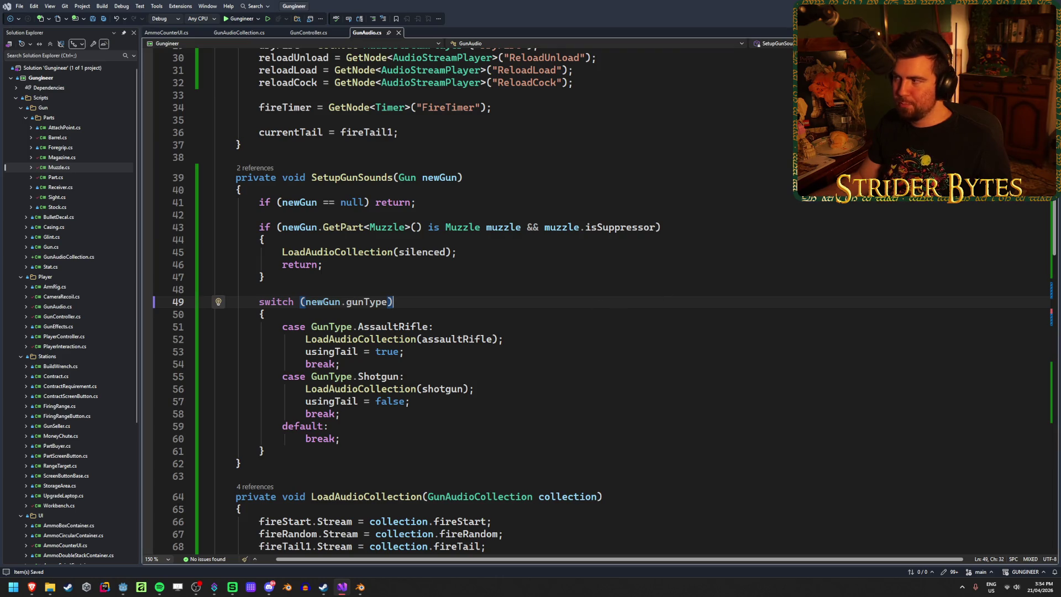
key("alt+Tab")
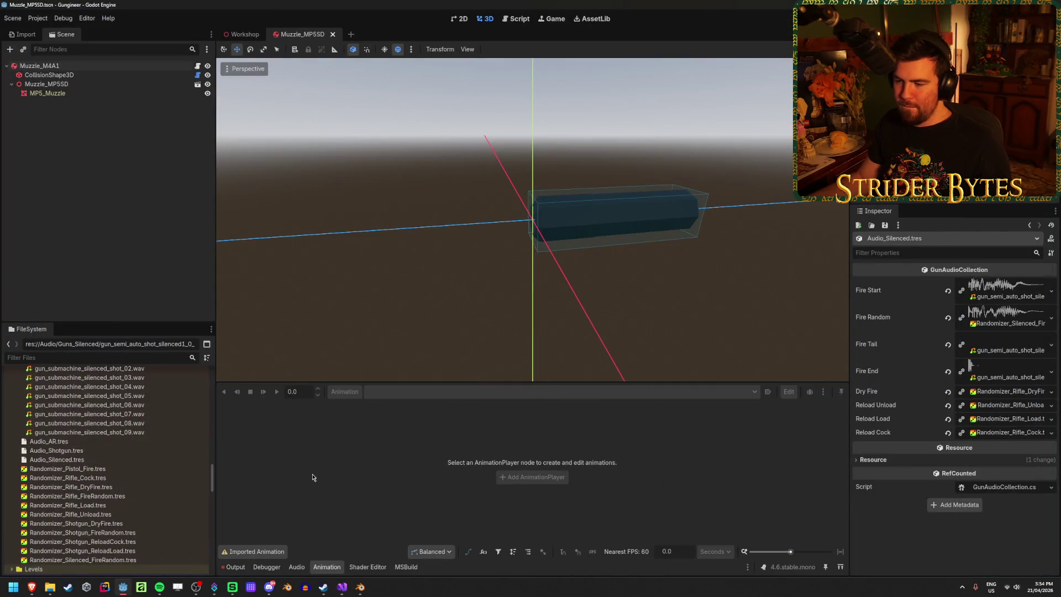
Step: Rebuild the C# project, tick Is Suppressor on the muzzle prefab's root, and save
left_click(40, 65)
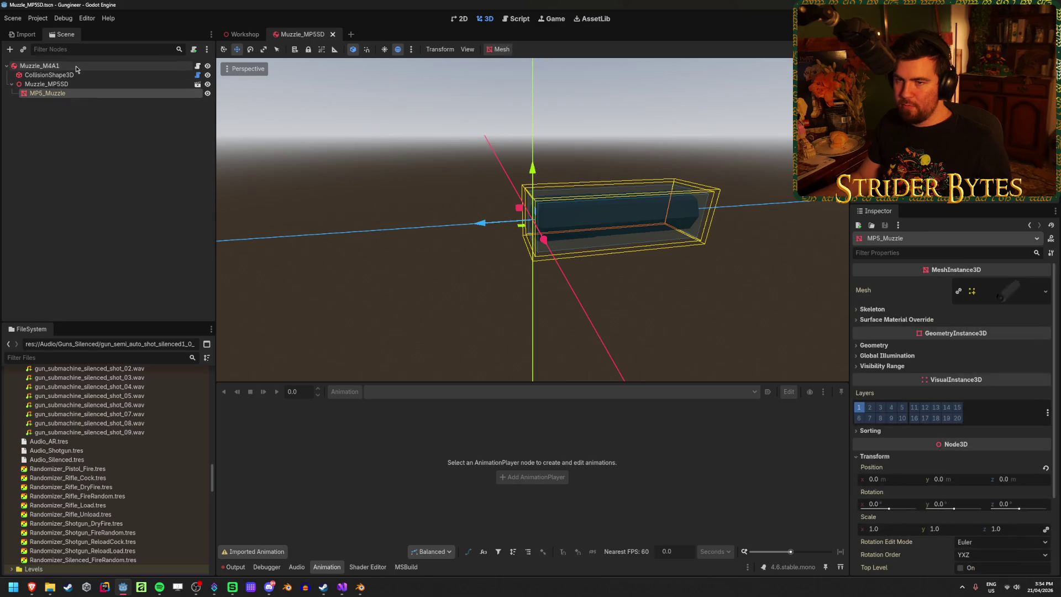
left_click(1018, 19)
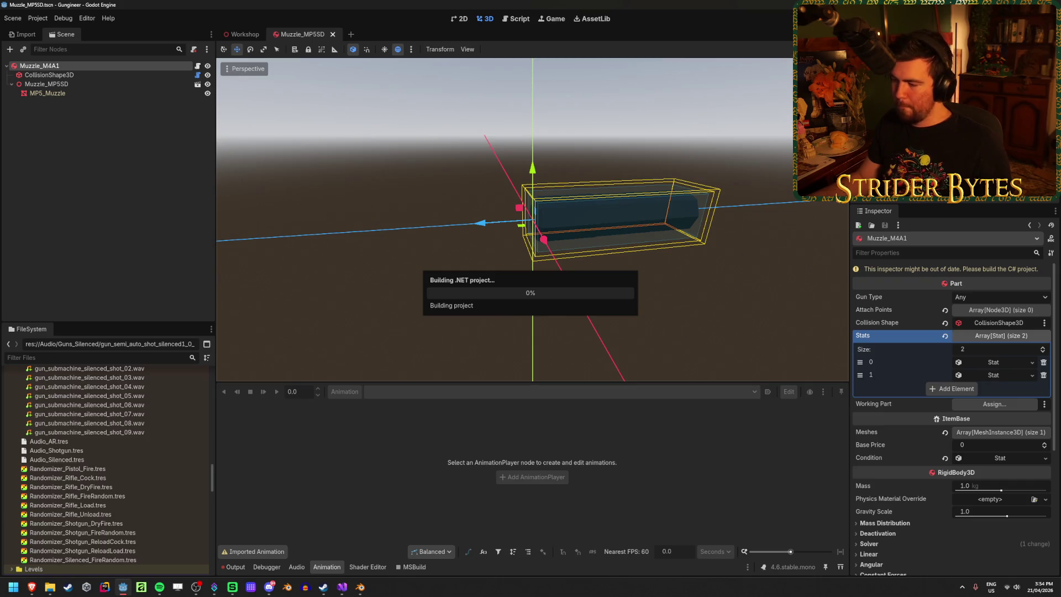
left_click(958, 283)
key("ctrl+s")
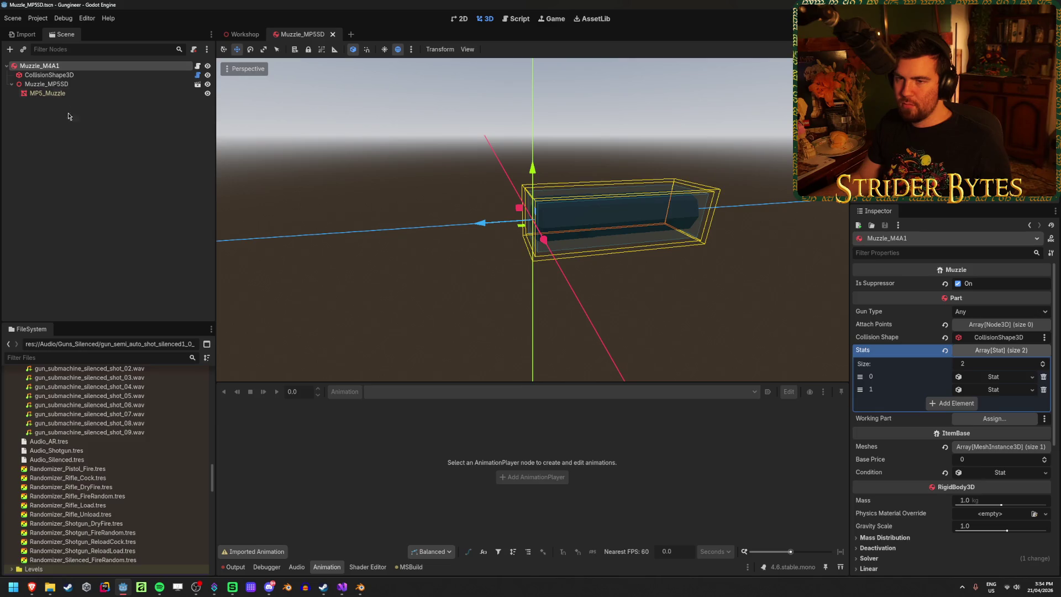
Step: Close the Muzzle_MP5SD scene tab, return to Workshop, and tidy the FileSystem folders
left_click(242, 34)
middle_click(314, 34)
scroll(19, 423, "up", 10)
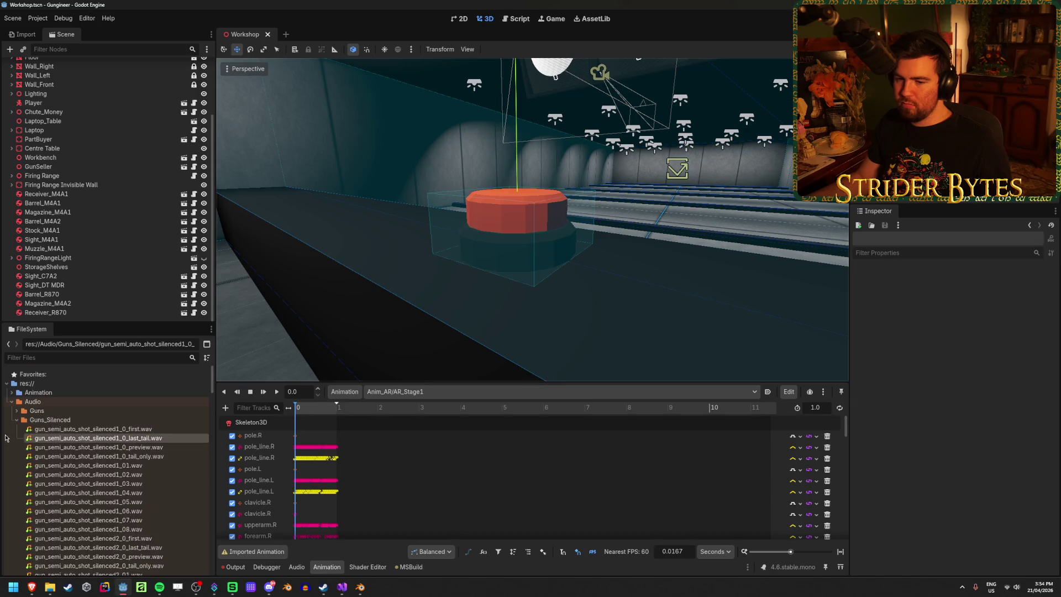
left_click(19, 423)
scroll(99, 430, "down", 5)
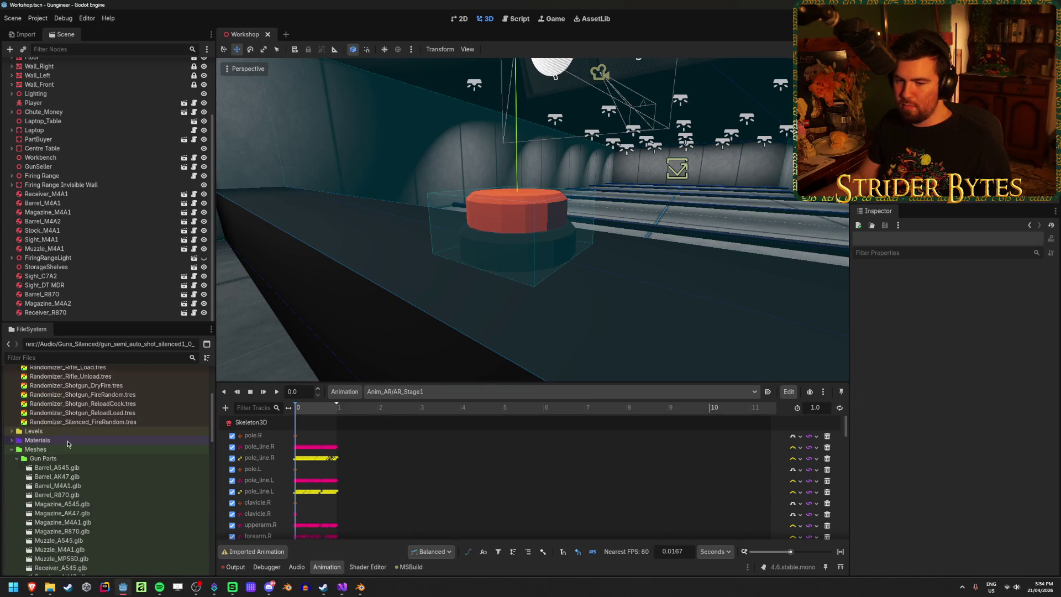
scroll(114, 431, "down", 3)
scroll(116, 430, "down", 3)
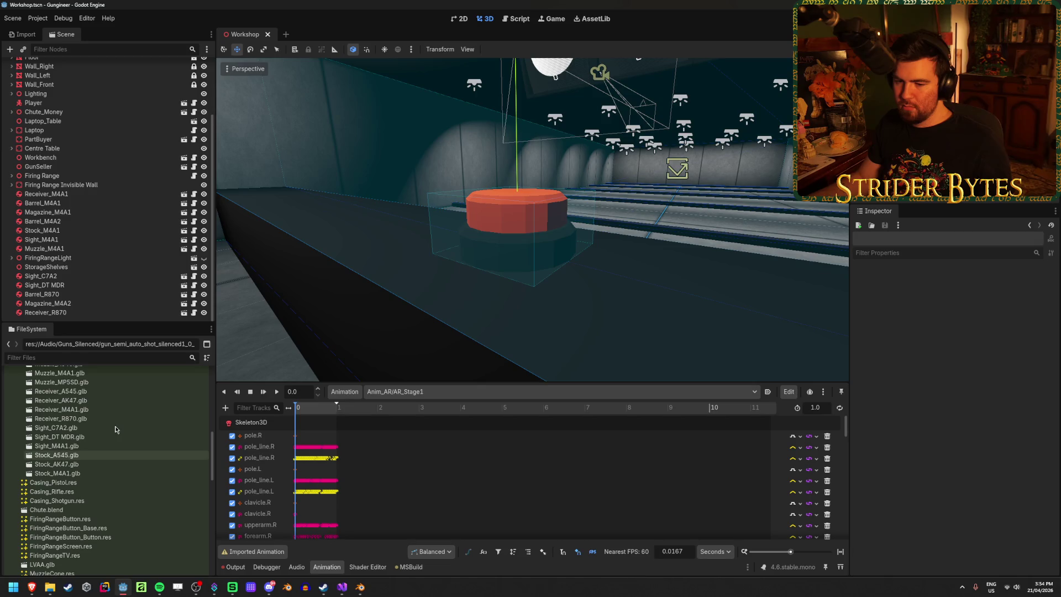
scroll(78, 457, "up", 2)
Step: Reopen the Muzzle_MP5SD.tscn prefab scene and start renaming its root node
double_click(61, 432)
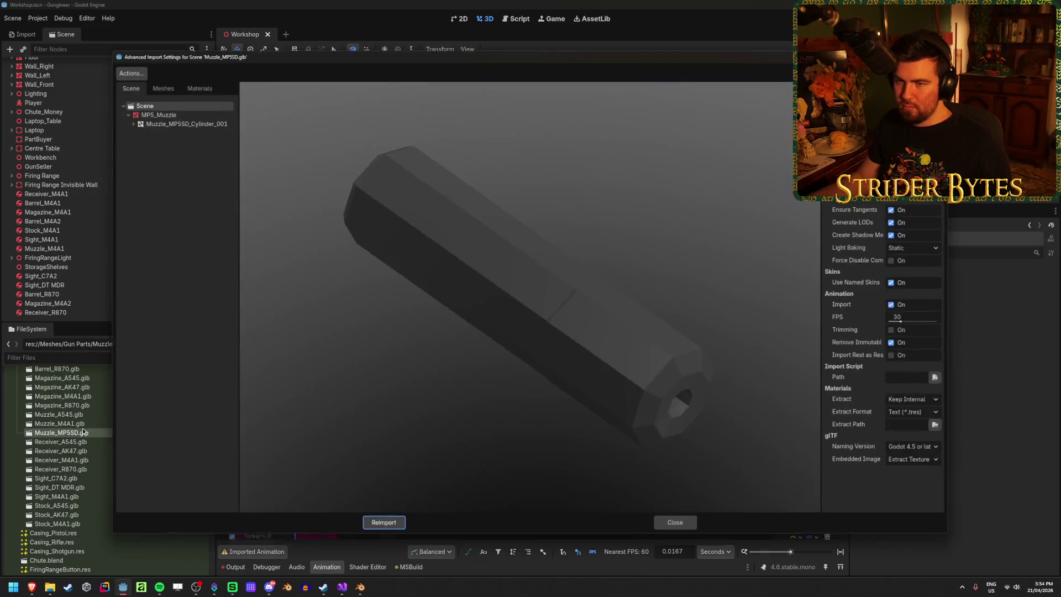
left_click(677, 526)
left_click(12, 500)
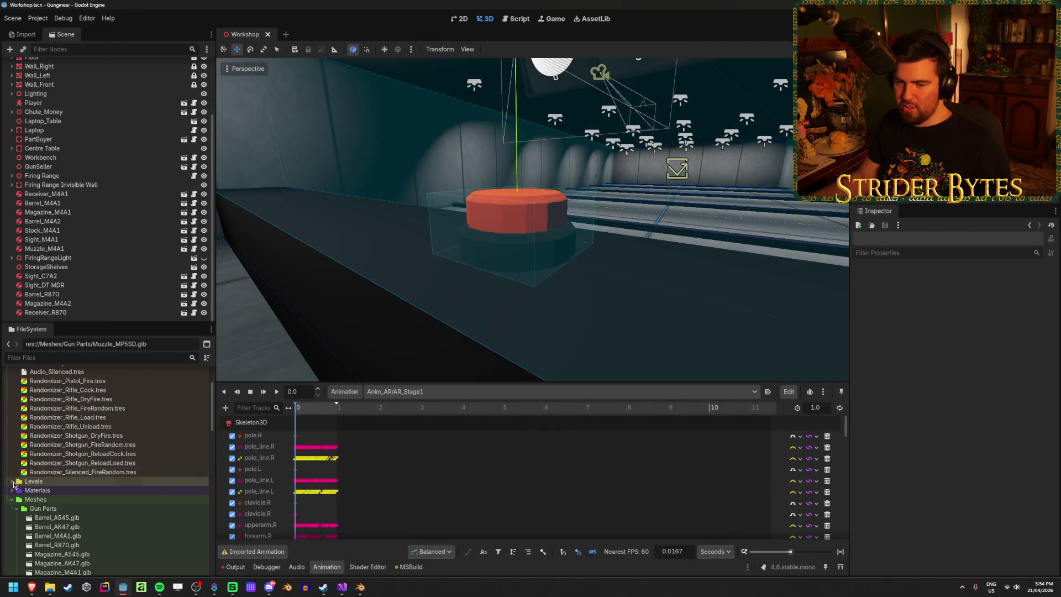
scroll(93, 442, "down", 5)
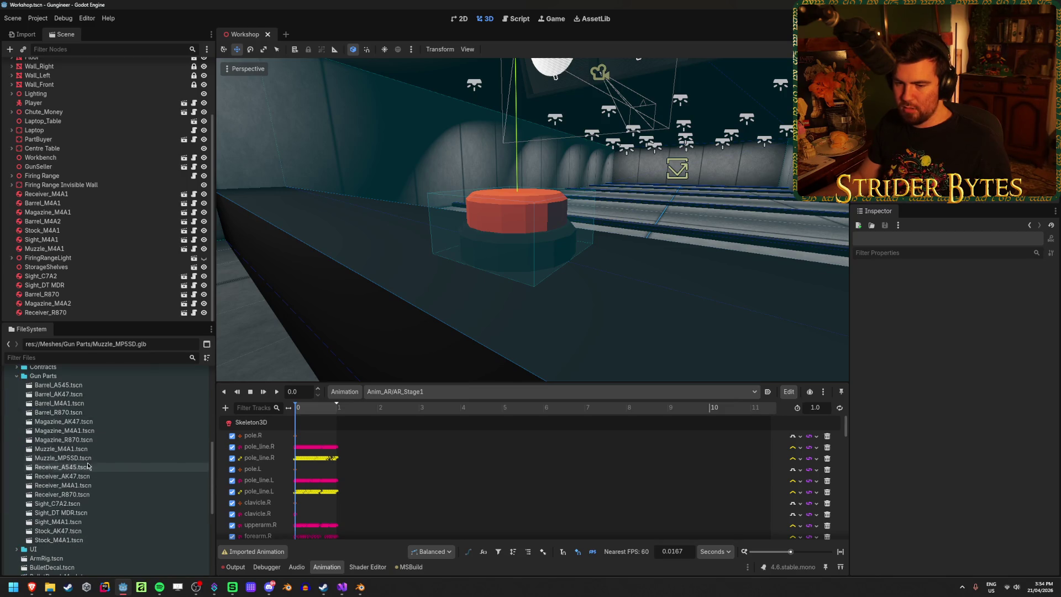
double_click(91, 459)
double_click(81, 66)
type("Muzzle_MP5")
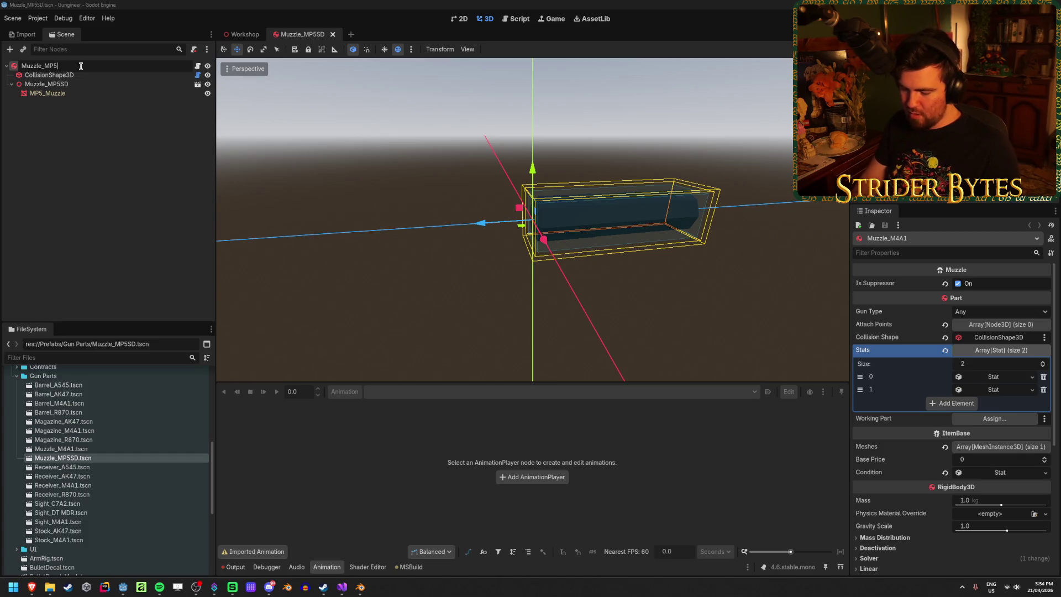
Step: Rename the root node to Muzzle_MP5SD, save, and close the prefab back to Workshop
type("SD")
key("Return")
key("ctrl+s")
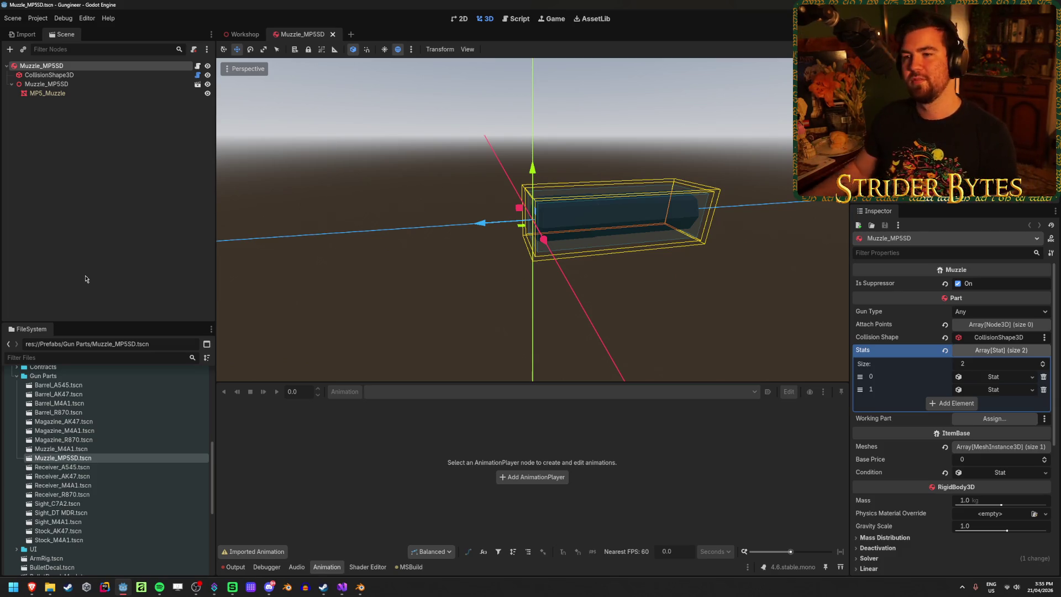
left_click(140, 140)
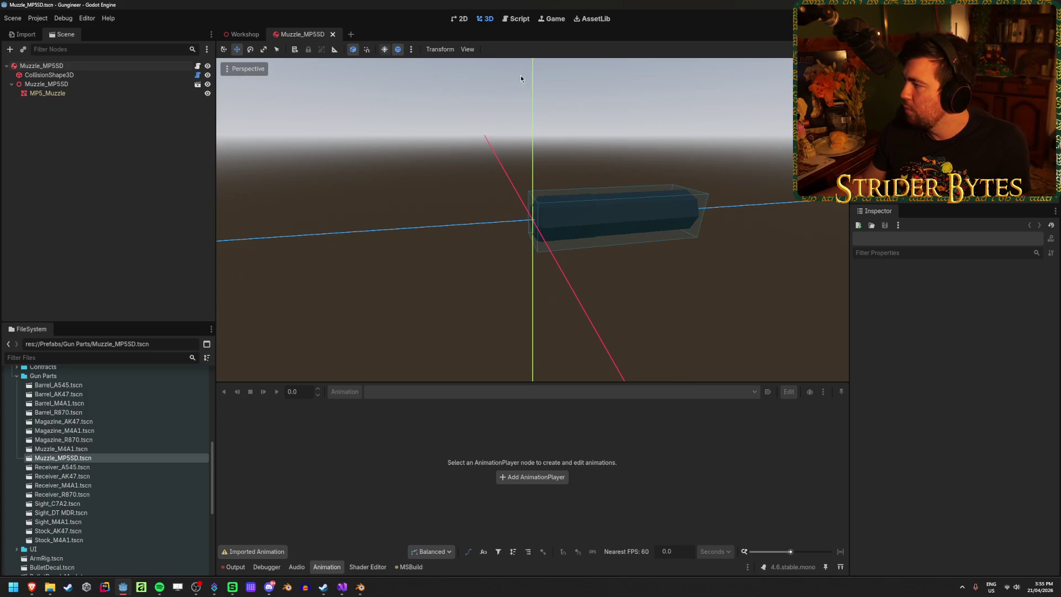
left_click(262, 6)
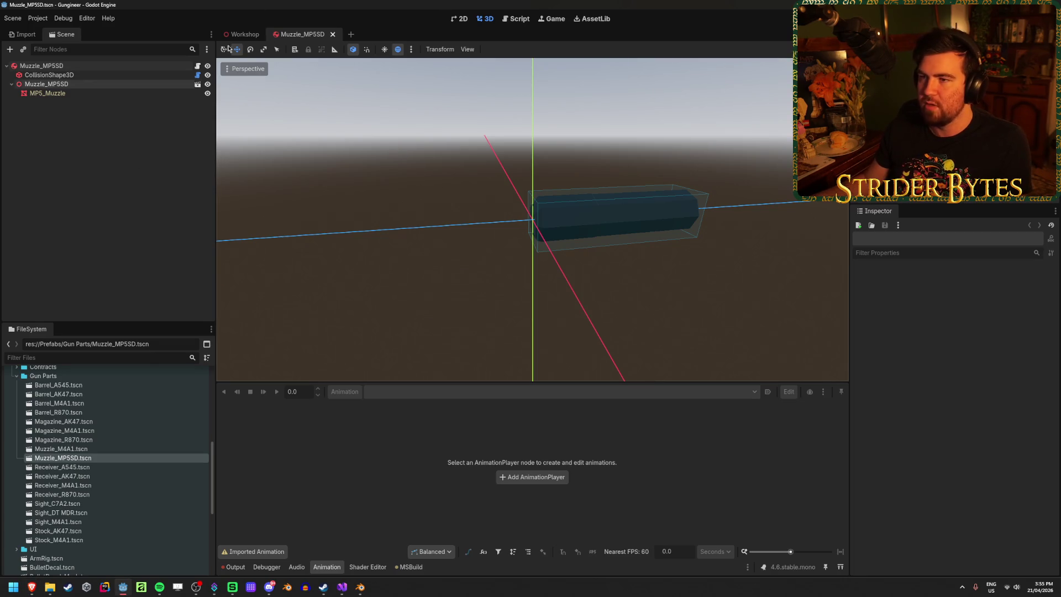
left_click(245, 35)
middle_click(304, 33)
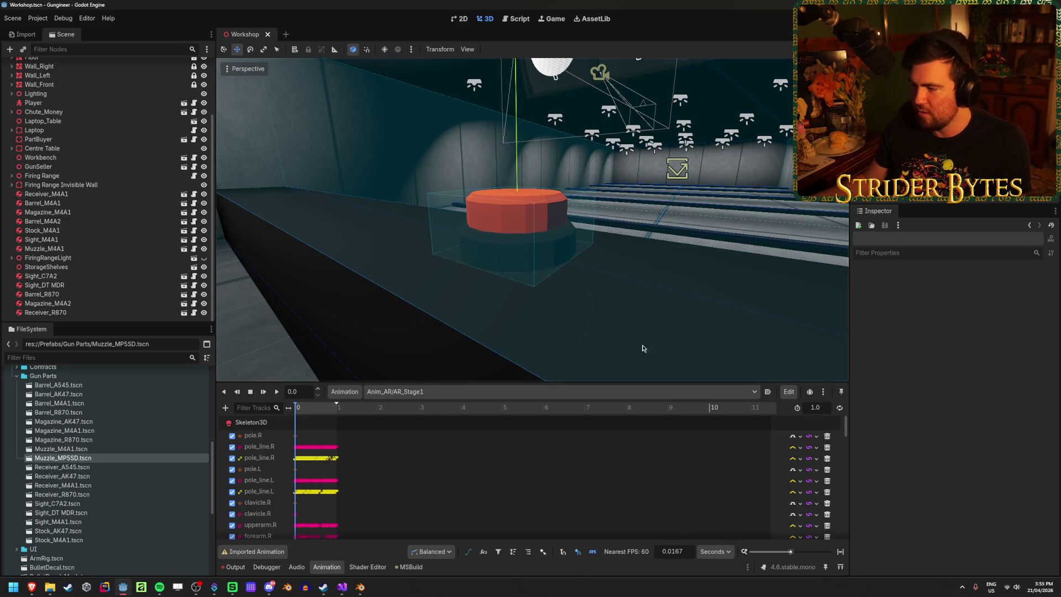
Step: Place a Muzzle_MP5SD instance on the workshop floor near the workbench and save
scroll(116, 260, "up", 5)
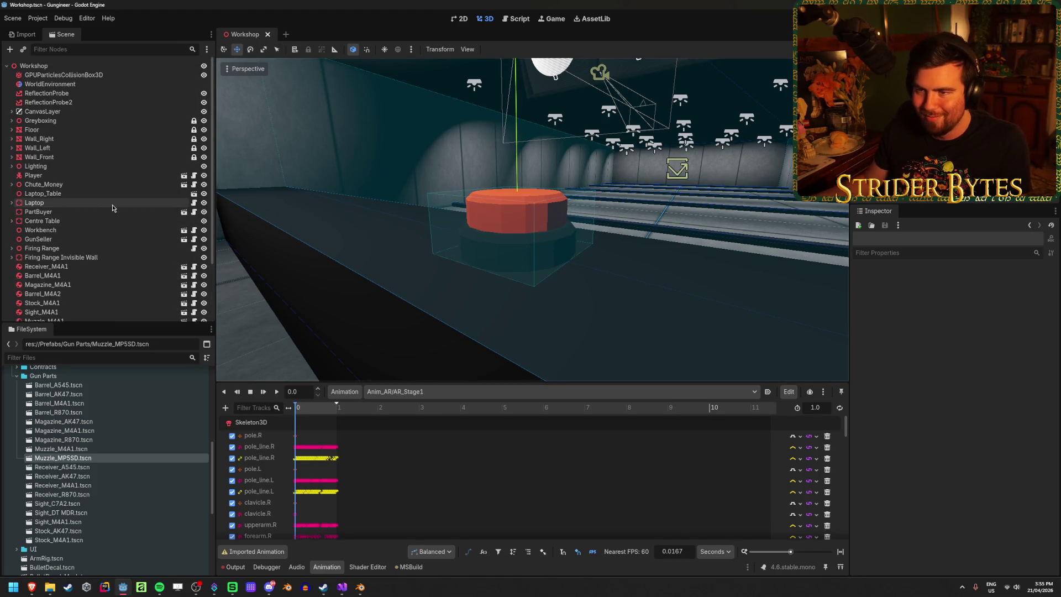
mouse_move(497, 222)
left_mouse_down()
mouse_move(531, 221)
mouse_move(247, 286)
left_mouse_up()
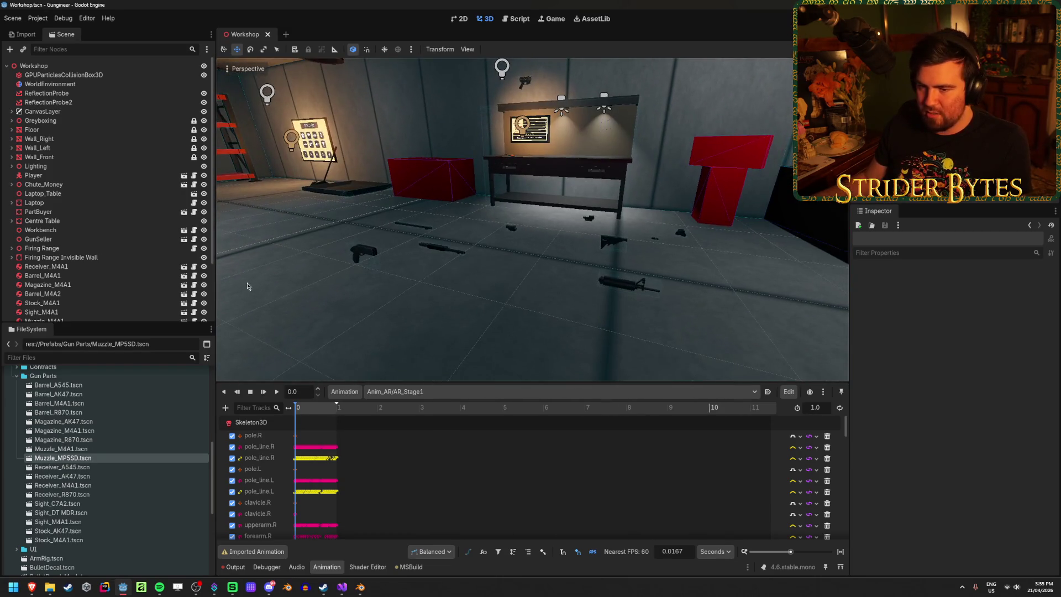
left_click_drag(57, 458, 489, 306)
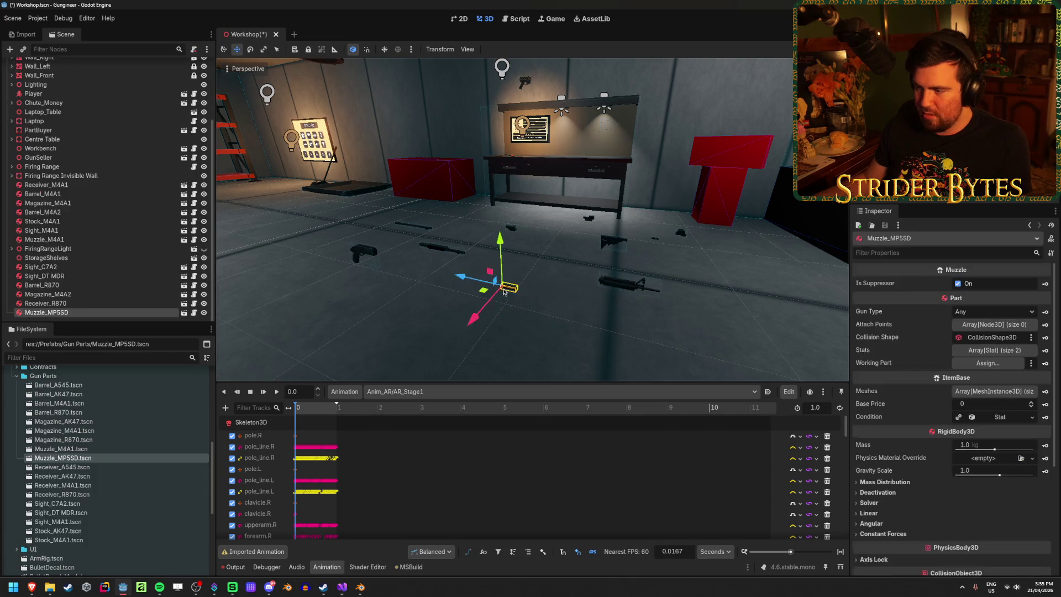
left_click_drag(550, 269, 534, 282)
key("ctrl+s")
Step: Save the Workshop scene again and build and run the game with F5
scroll(534, 282, "down", 5)
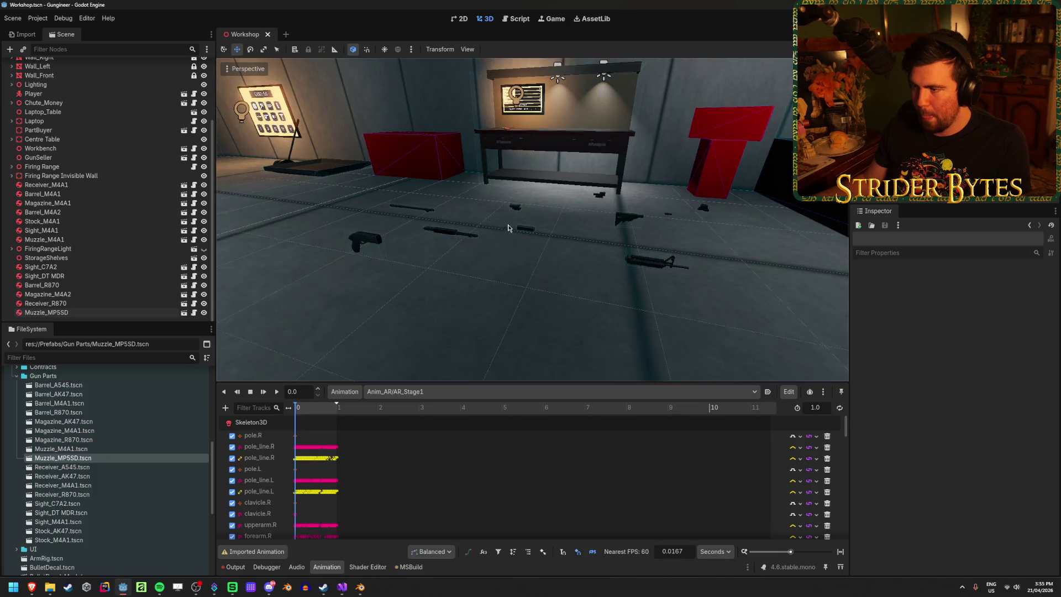
left_click(532, 231)
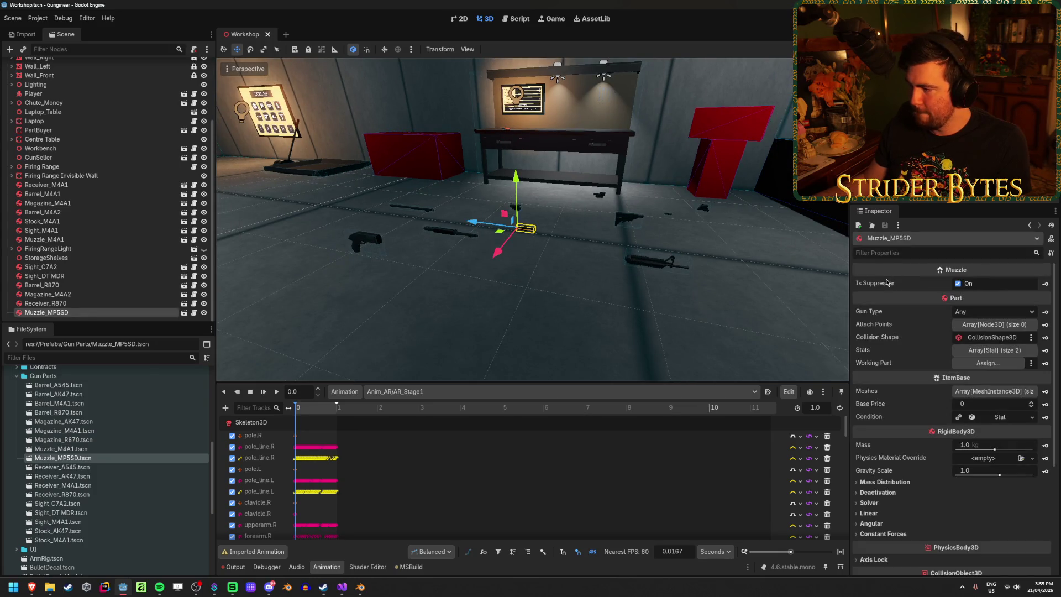
key("ctrl+s")
left_click(565, 317)
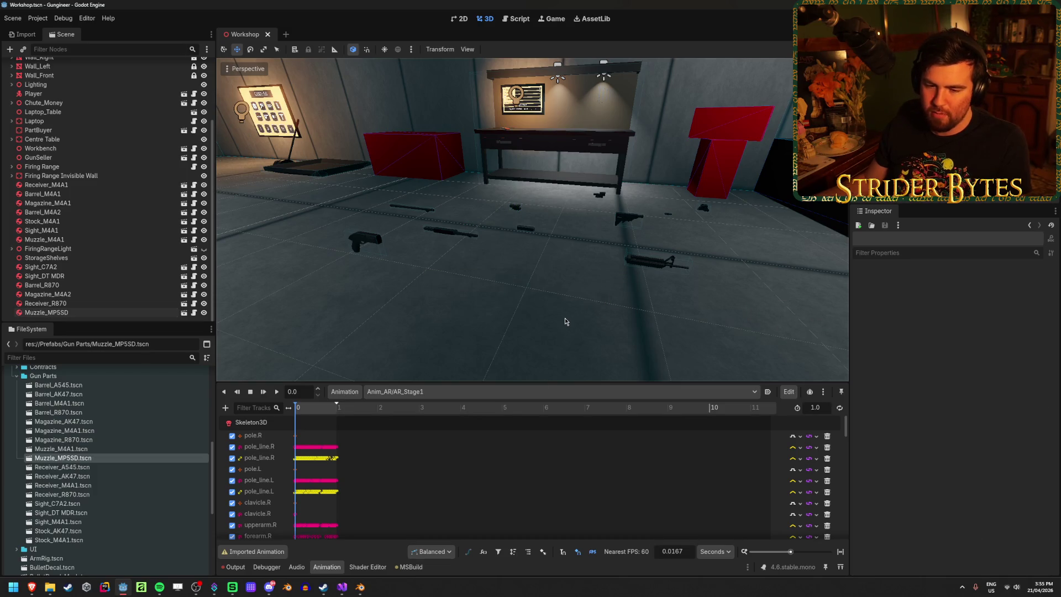
scroll(581, 310, "up", 3)
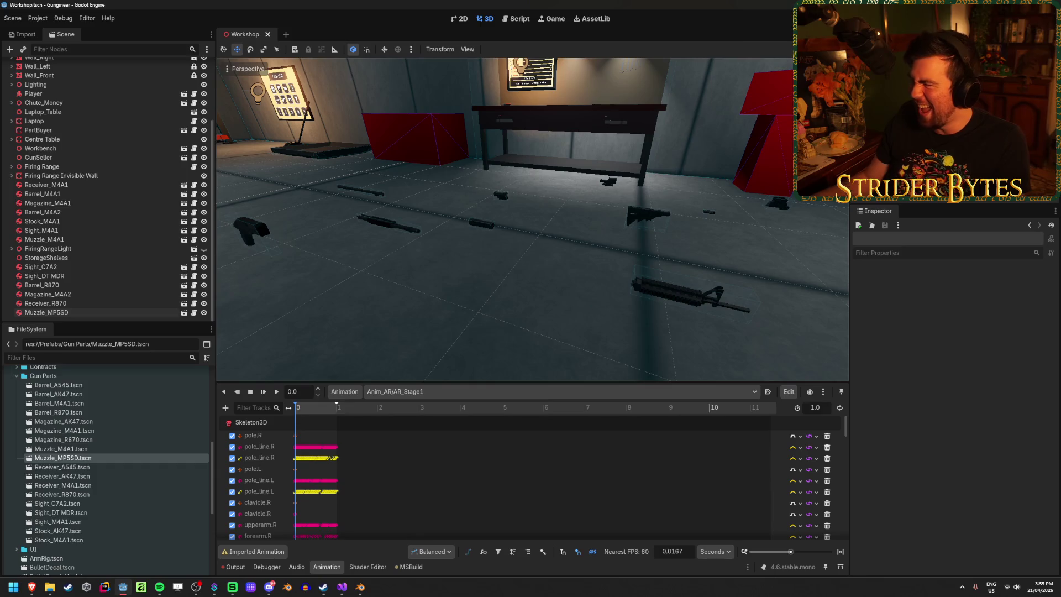
key("F5")
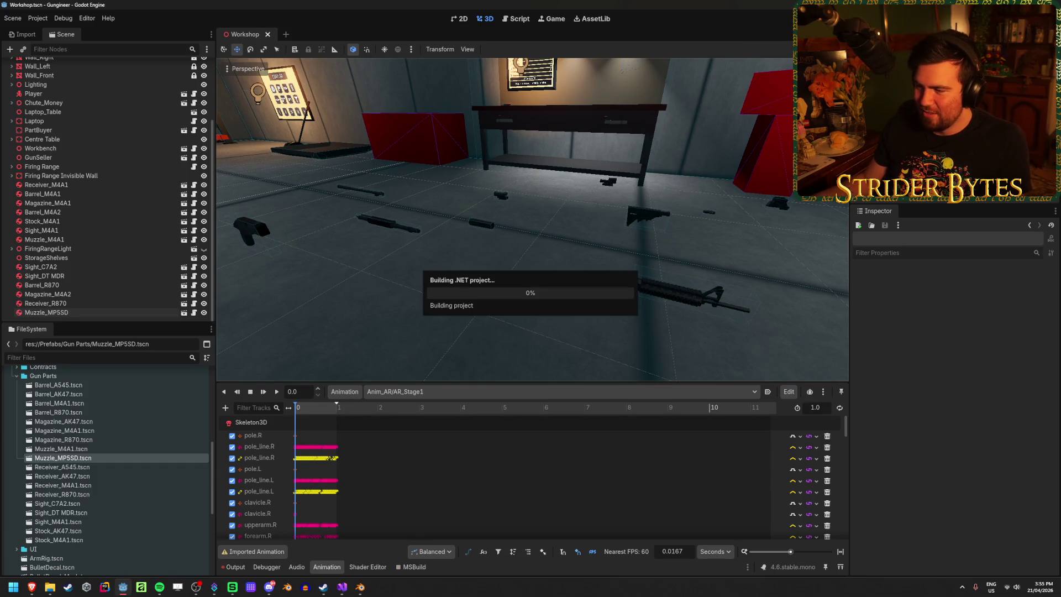